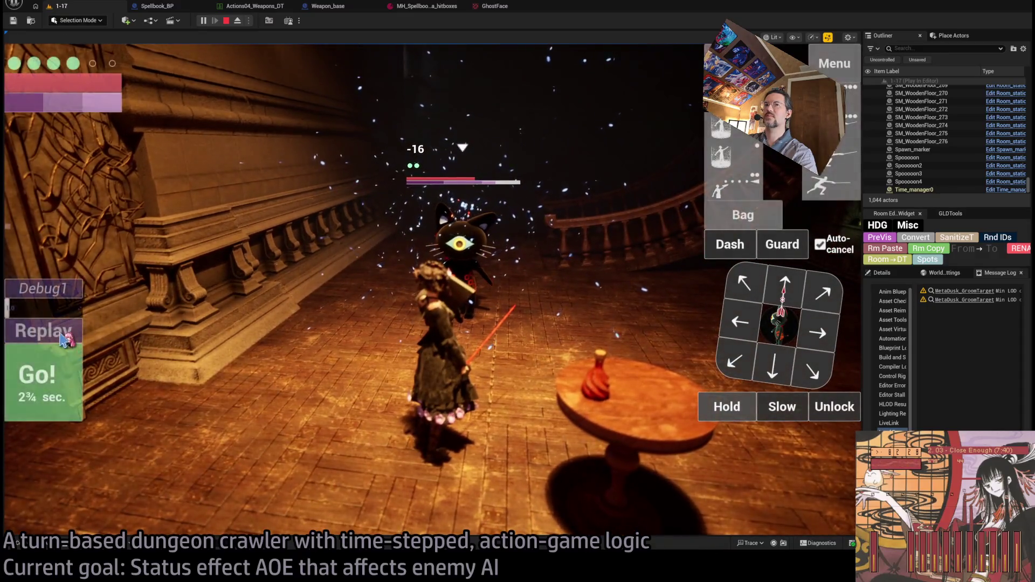
Replay the turn's attack with Go in level 1-17, then stop the play session.
{"action": "left_click", "coordinate": [66, 339]}
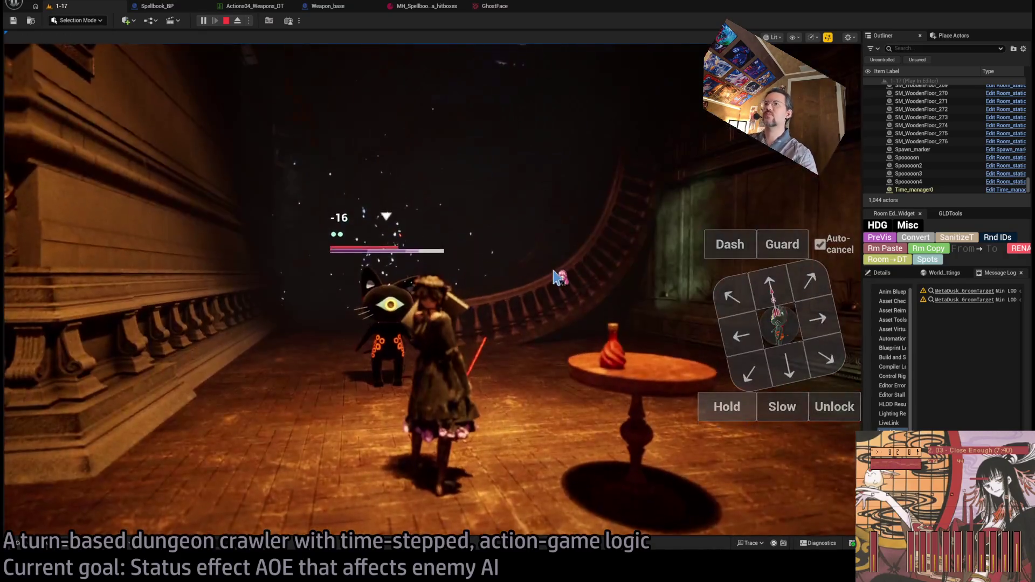
{"action": "key", "text": "Escape"}
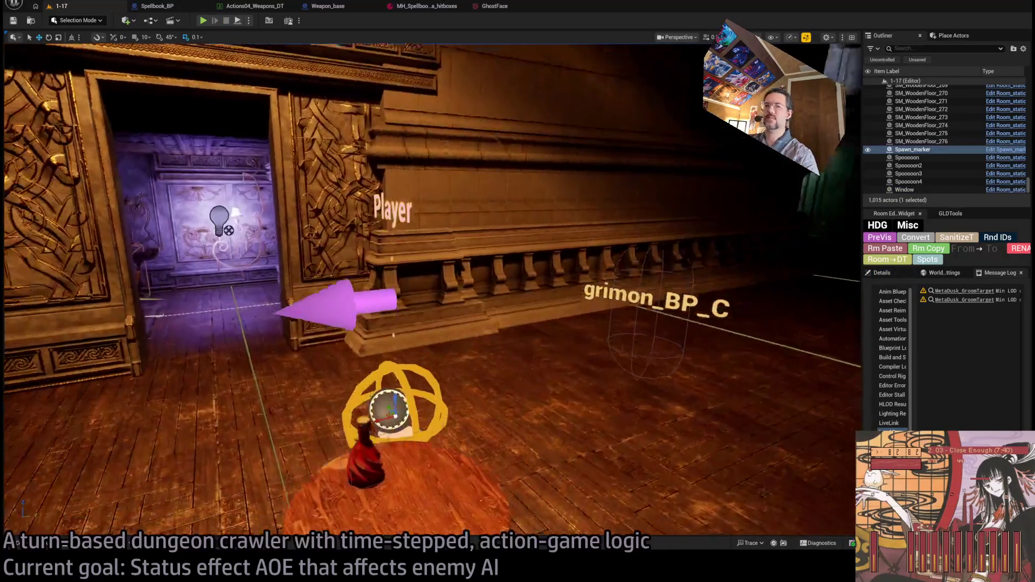
Pull the level view back toward the doorway and open the Content Browser at Projectiles/MagicMissile.
{"action": "left_click_drag", "start_coordinate": [498, 248], "coordinate": [498, 248]}
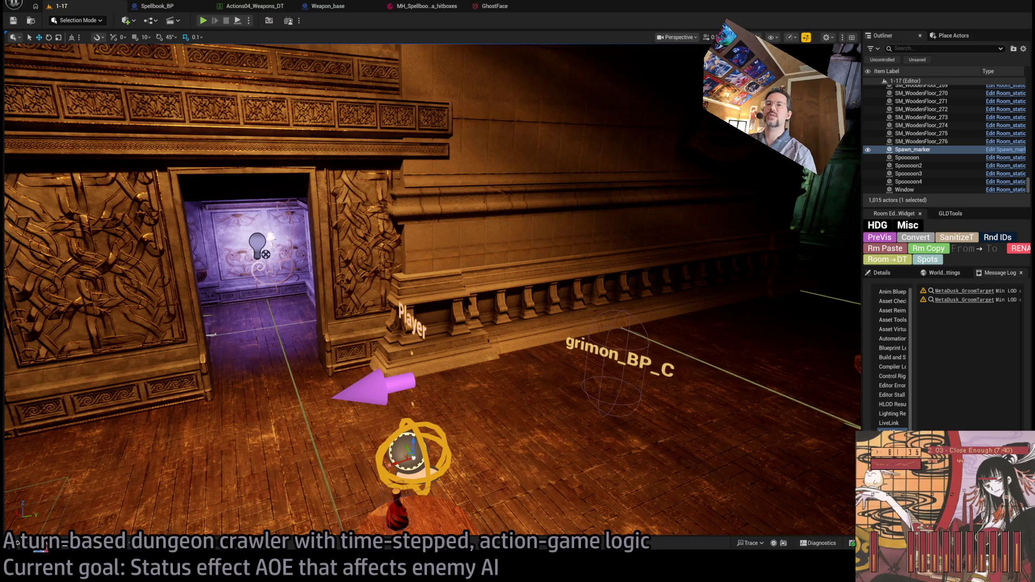
{"action": "left_click", "coordinate": [17, 543]}
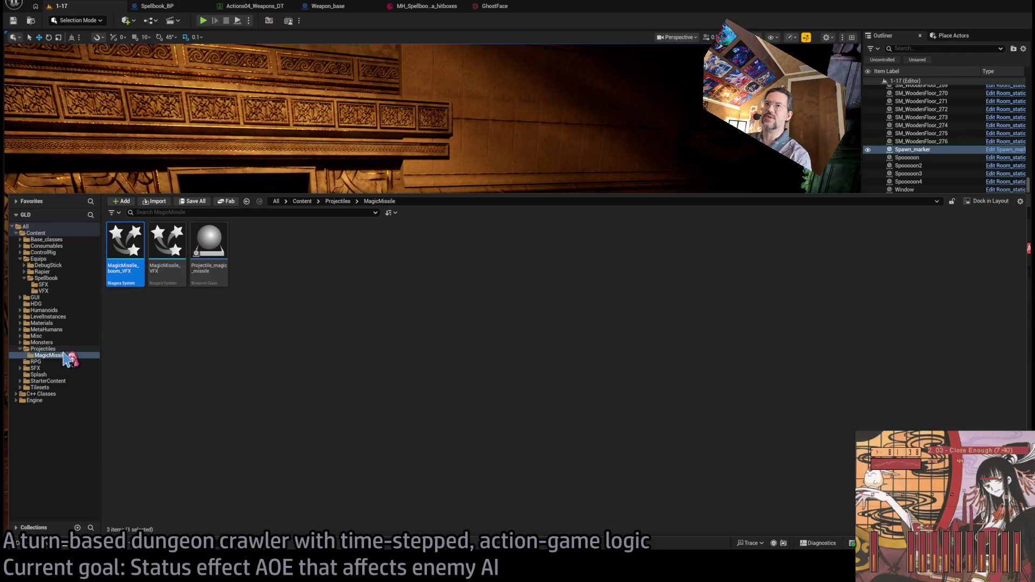
{"action": "left_click", "coordinate": [74, 291]}
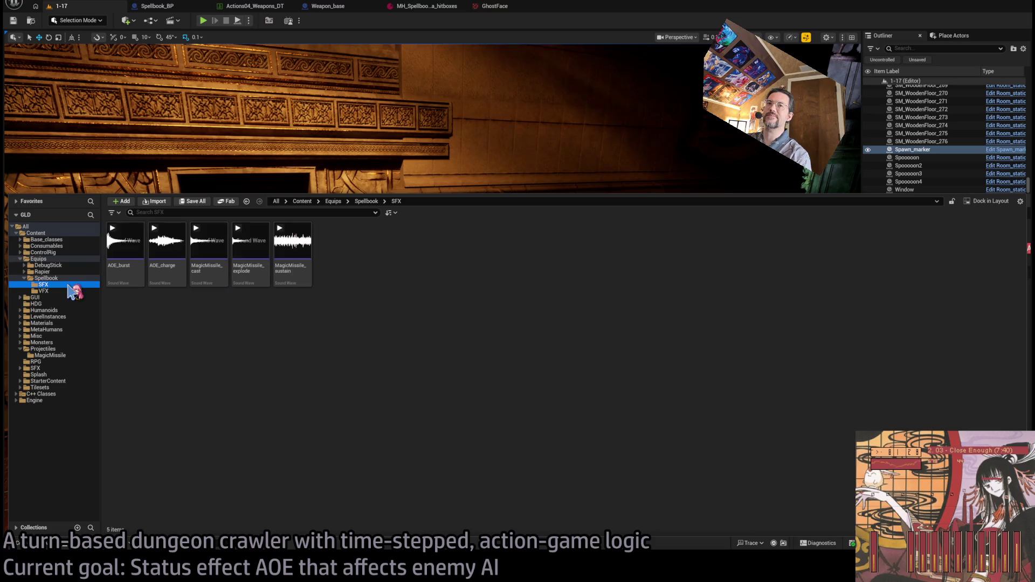
{"action": "left_click", "coordinate": [338, 286]}
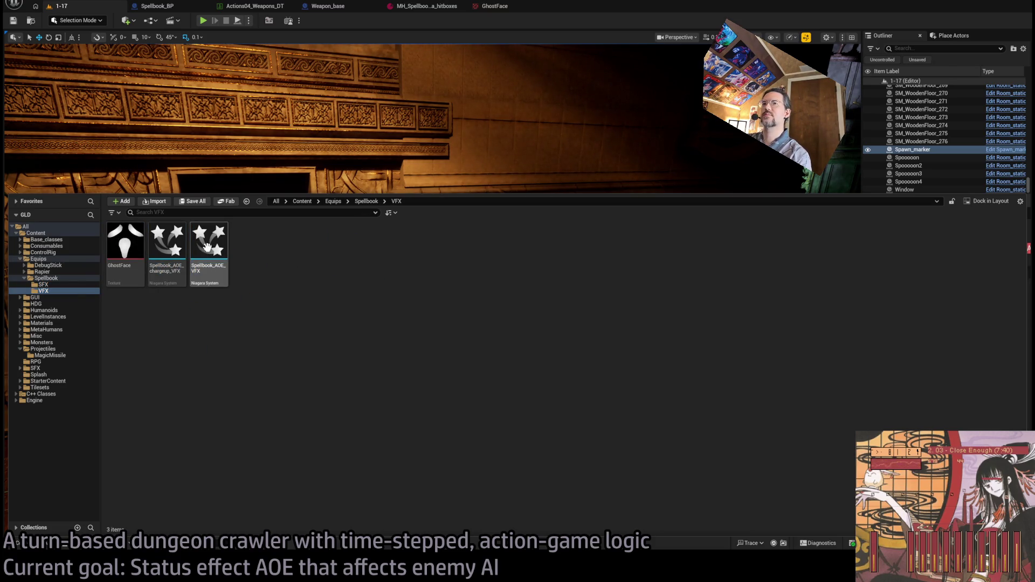
{"action": "left_click", "coordinate": [219, 242]}
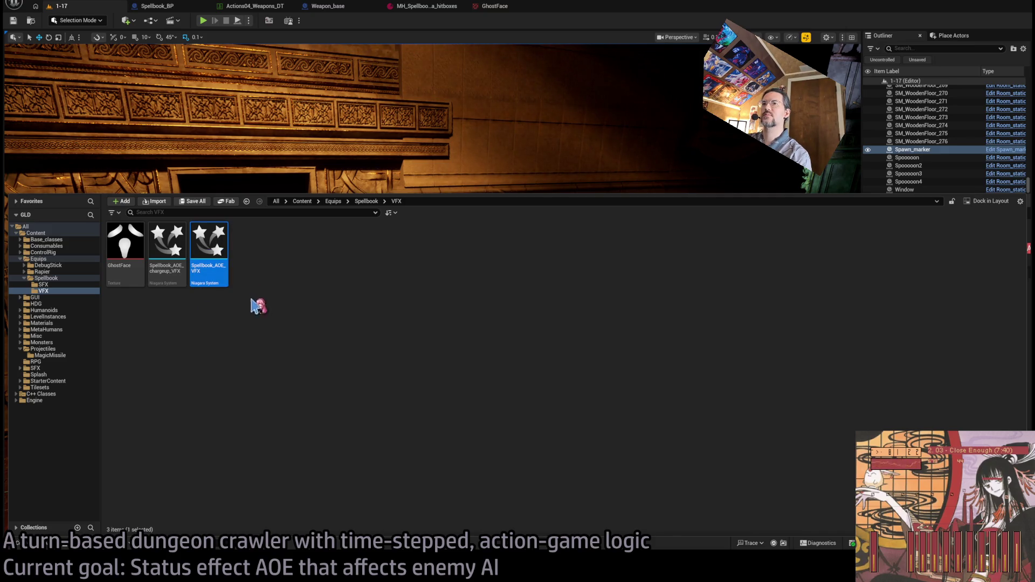
{"action": "left_click", "coordinate": [172, 319]}
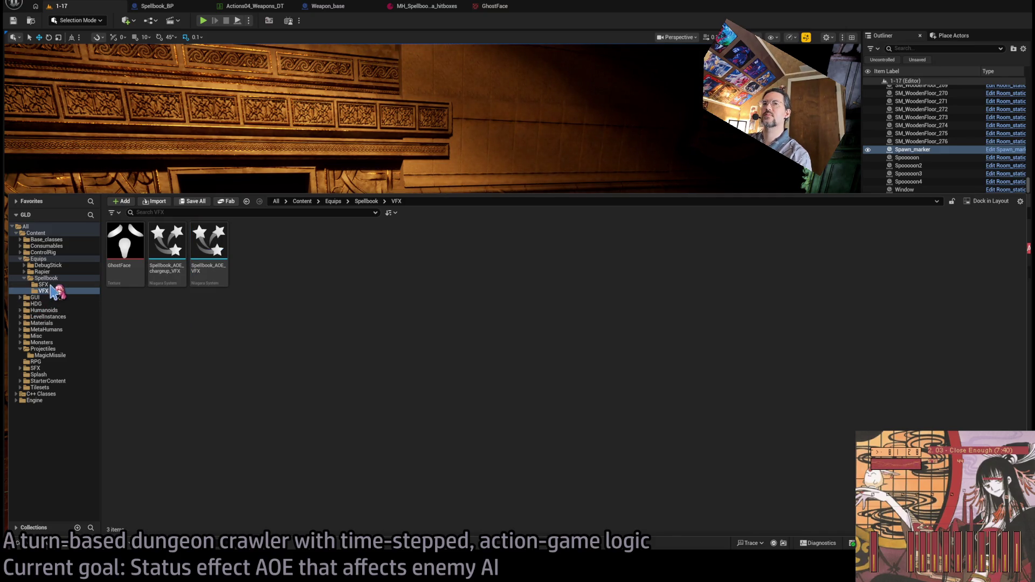
{"action": "left_click", "coordinate": [54, 355]}
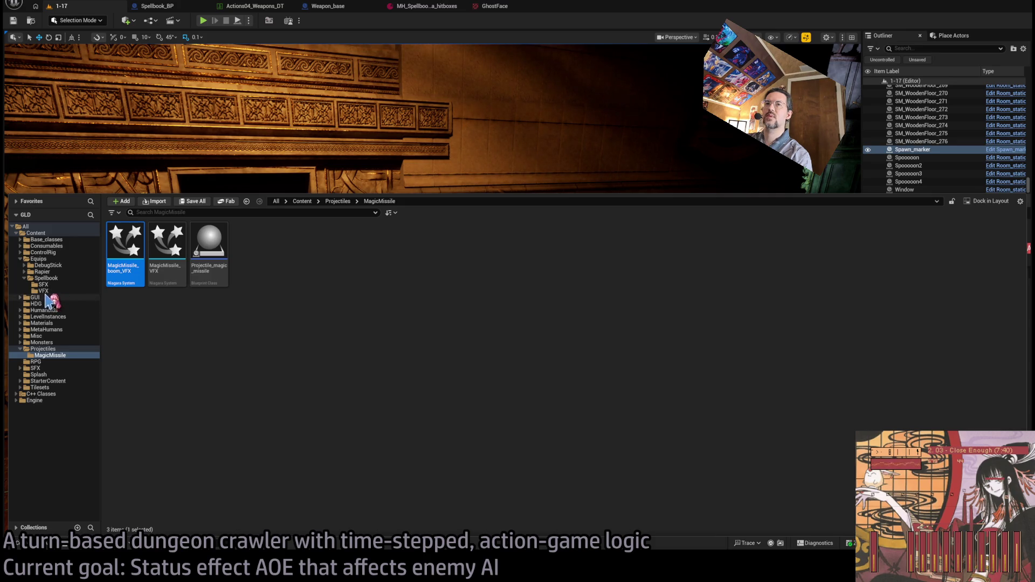
{"action": "left_click", "coordinate": [43, 291]}
Open MagicMissile_boom_VFX in Niagara and disable its Spray emitter.
{"action": "double_click", "coordinate": [164, 242]}
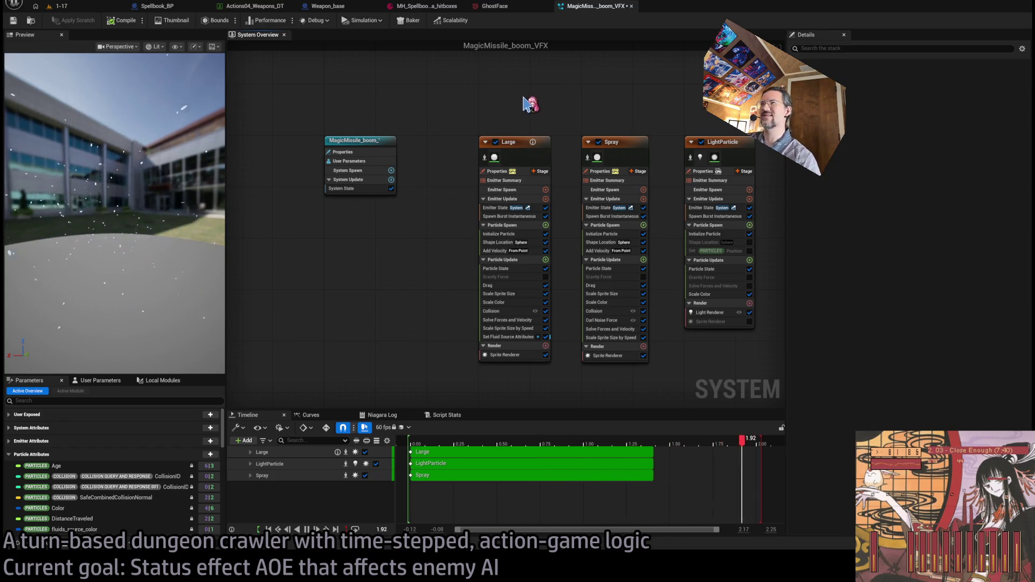
{"action": "left_click", "coordinate": [597, 142]}
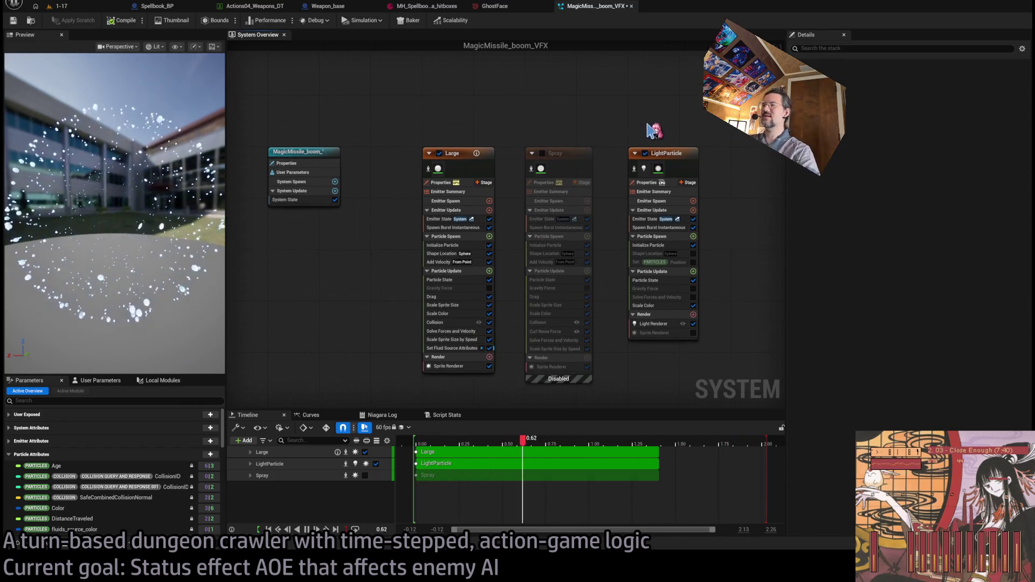
{"action": "left_click", "coordinate": [674, 155]}
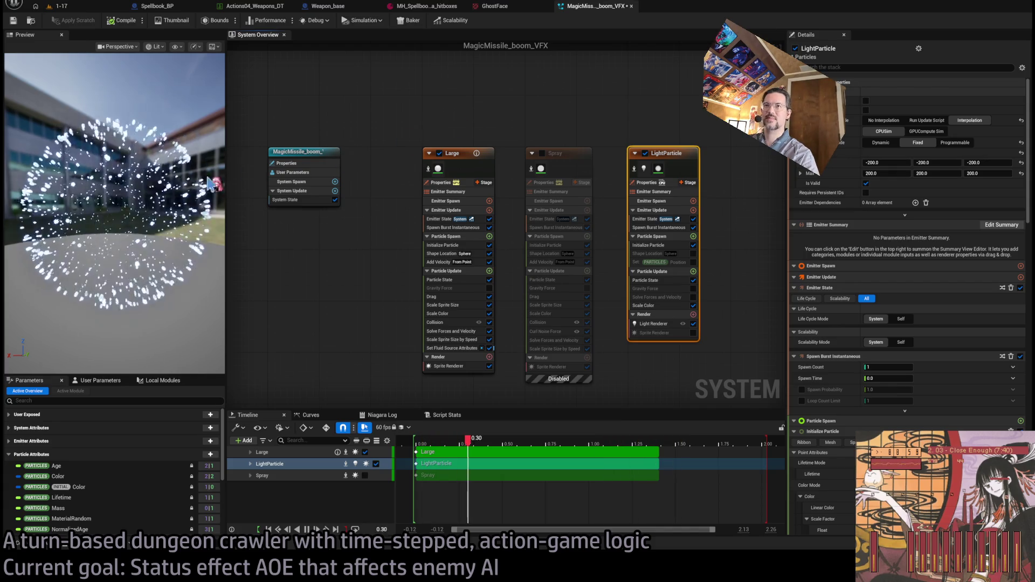
In LightParticle, enable Set Particles Position and bind it to Engine Owner Position.
{"action": "left_click", "coordinate": [660, 246]}
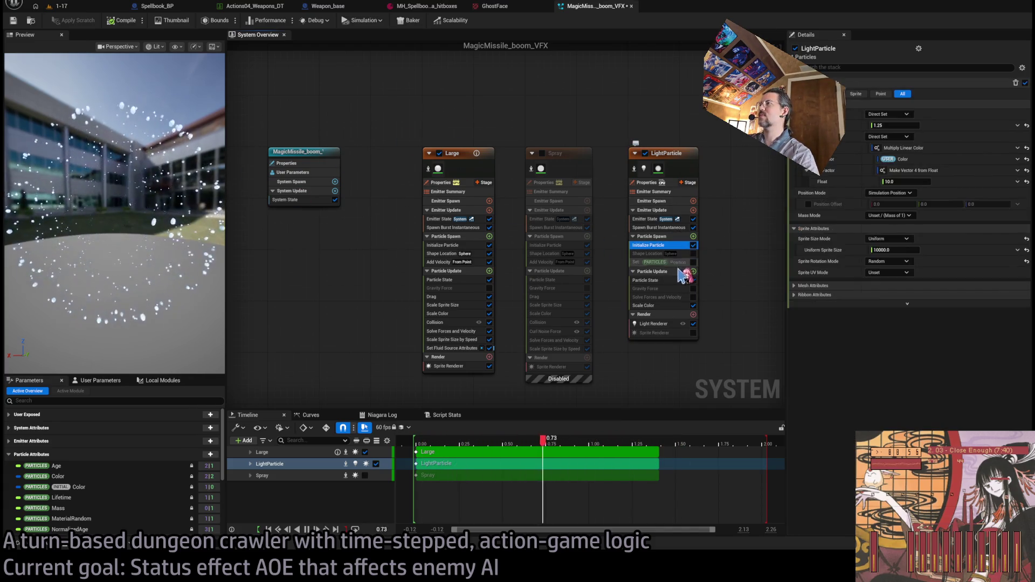
{"action": "left_click", "coordinate": [668, 262]}
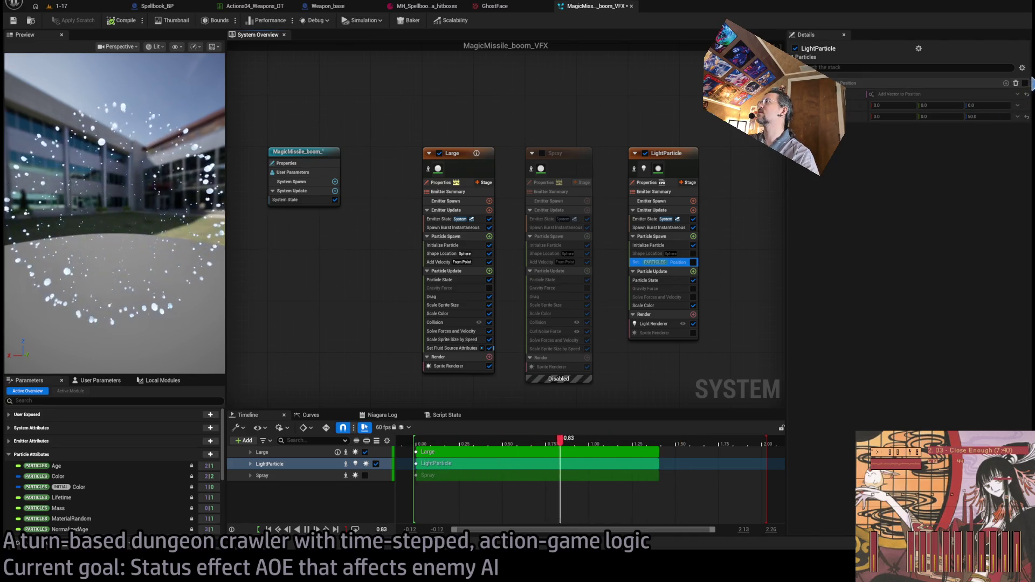
{"action": "left_click", "coordinate": [1025, 84]}
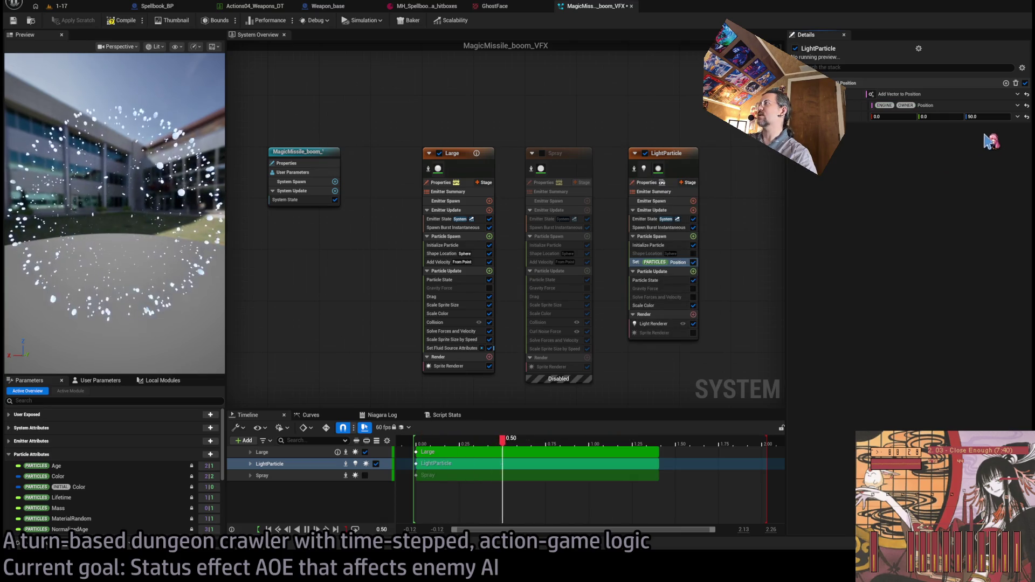
{"action": "left_click", "coordinate": [1017, 105]}
{"action": "left_click", "coordinate": [991, 119]}
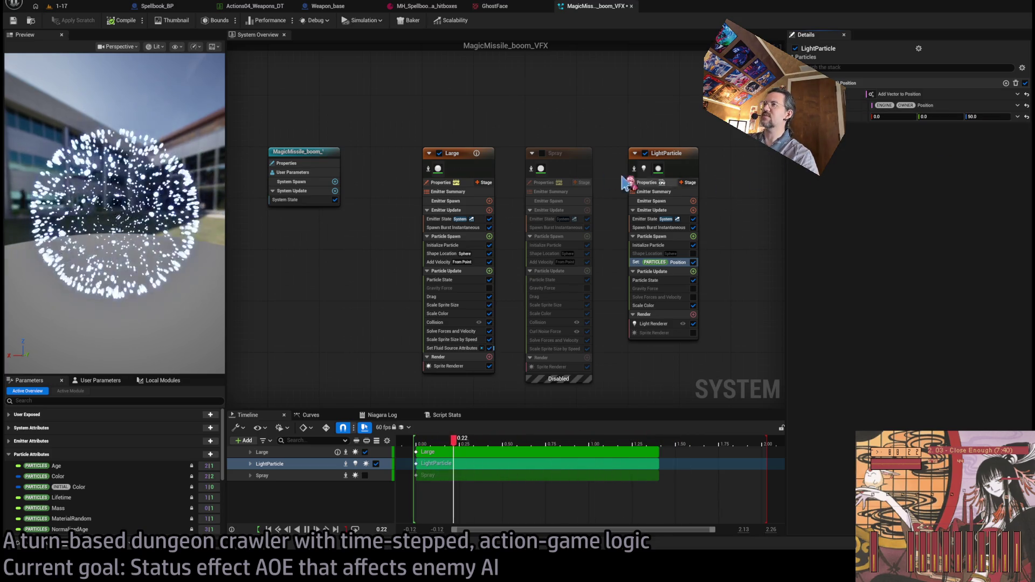
{"action": "left_click", "coordinate": [464, 152]}
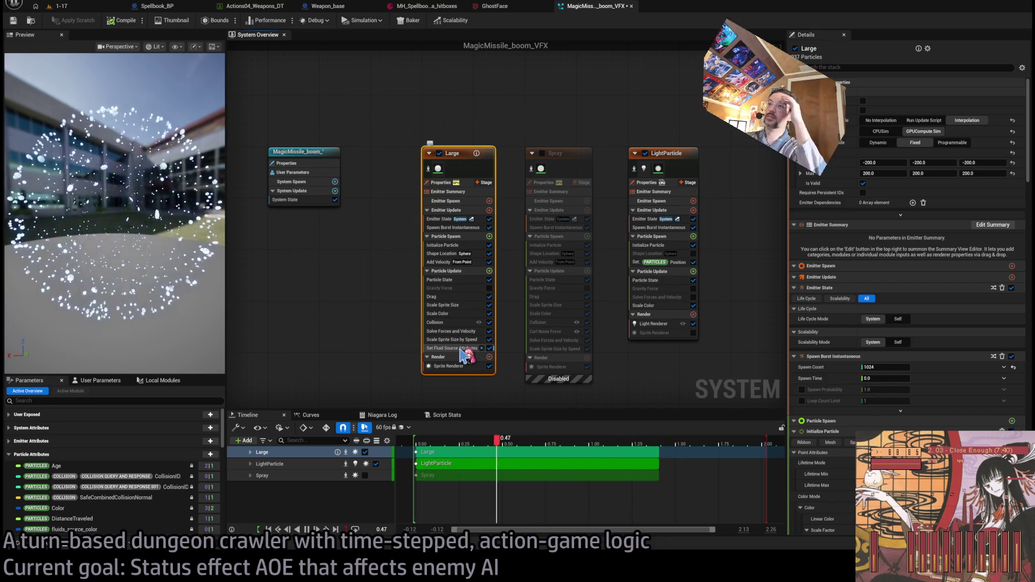
Try a Cone spawn shape on the Large emitter, then delete its Shape Location module.
{"action": "left_click", "coordinate": [441, 253]}
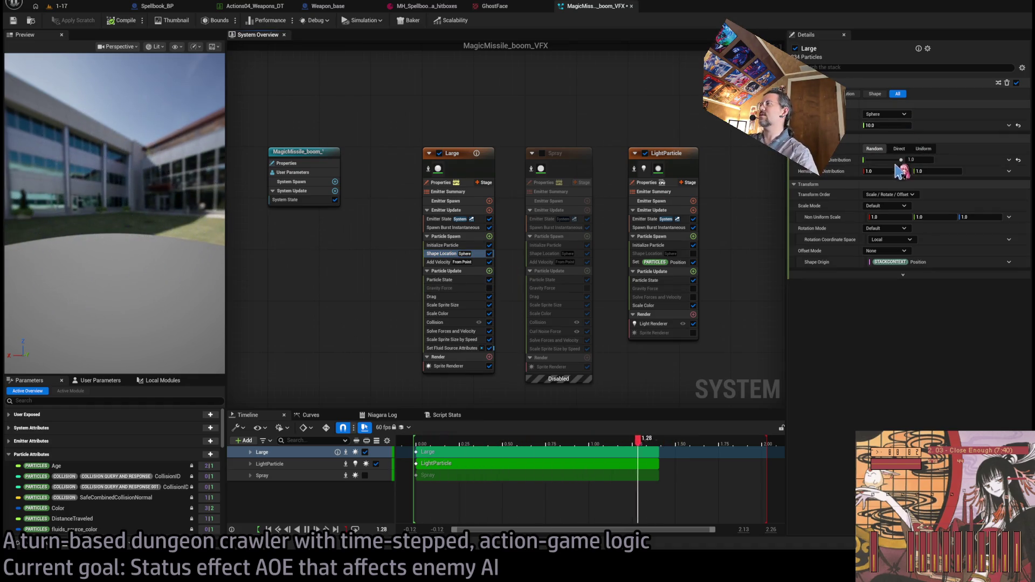
{"action": "left_click", "coordinate": [885, 114]}
{"action": "left_click", "coordinate": [880, 172]}
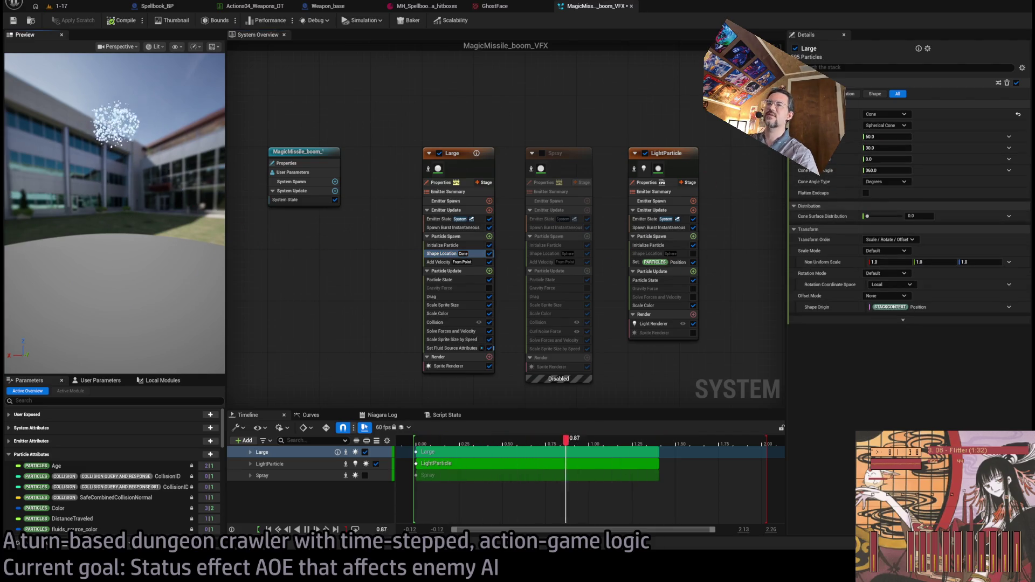
{"action": "left_click_drag", "start_coordinate": [166, 199], "coordinate": [178, 201]}
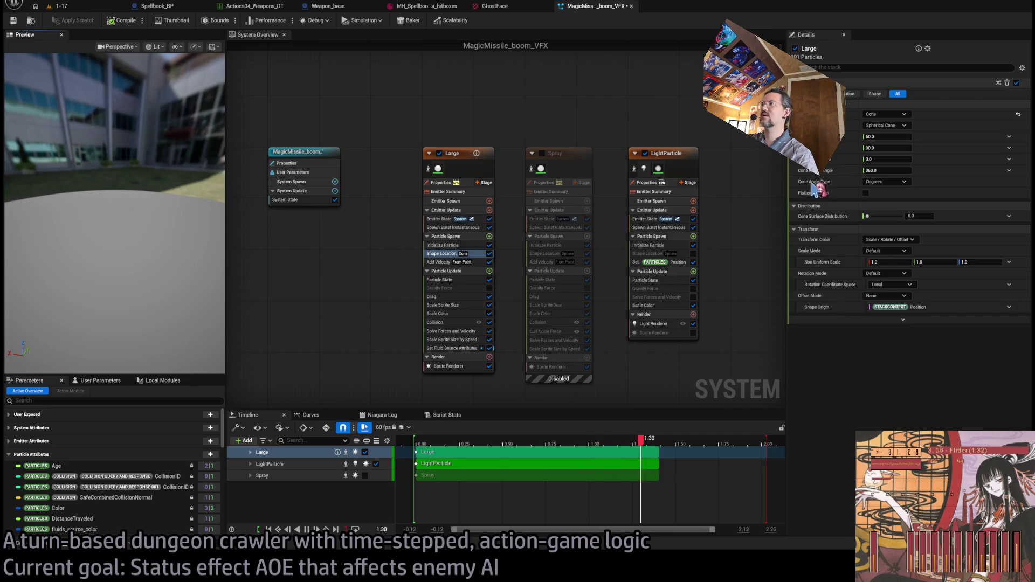
{"action": "left_click", "coordinate": [489, 263]}
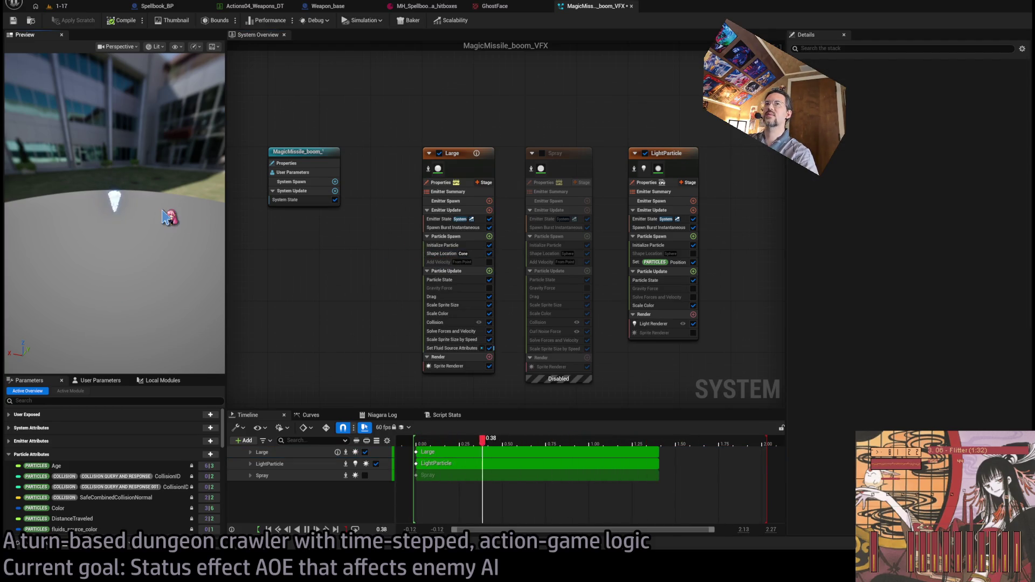
{"action": "left_click", "coordinate": [438, 256]}
{"action": "key", "text": "Delete"}
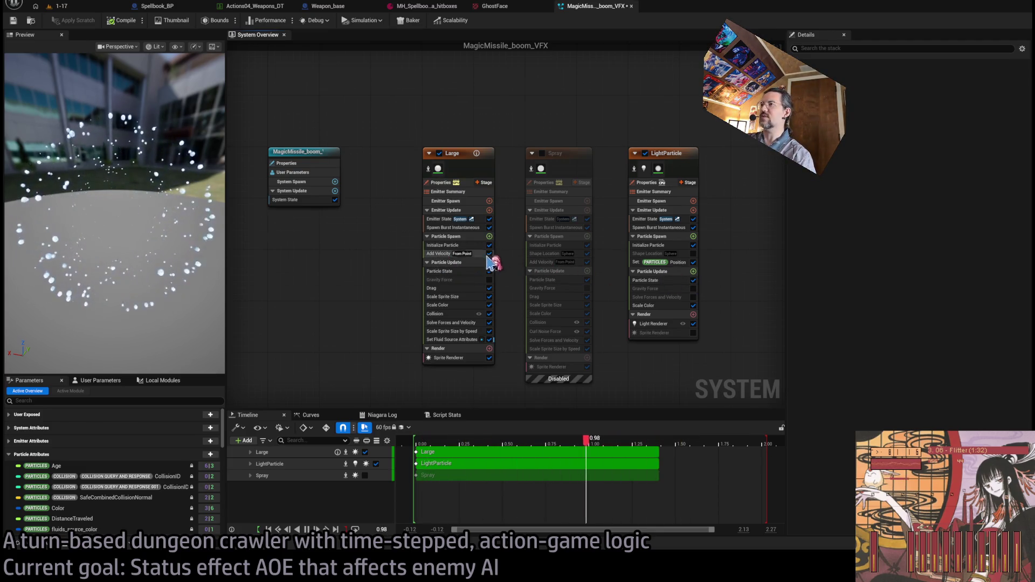
Switch Large's Add Velocity to In Cone with a 140° inner cone angle.
{"action": "left_click", "coordinate": [439, 253]}
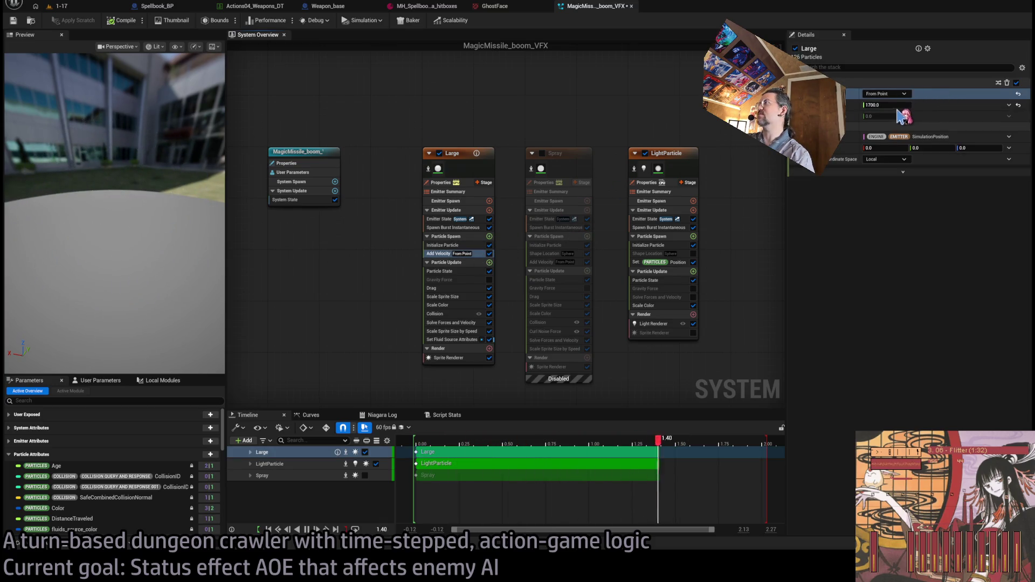
{"action": "left_click", "coordinate": [886, 93]}
{"action": "left_click", "coordinate": [884, 129]}
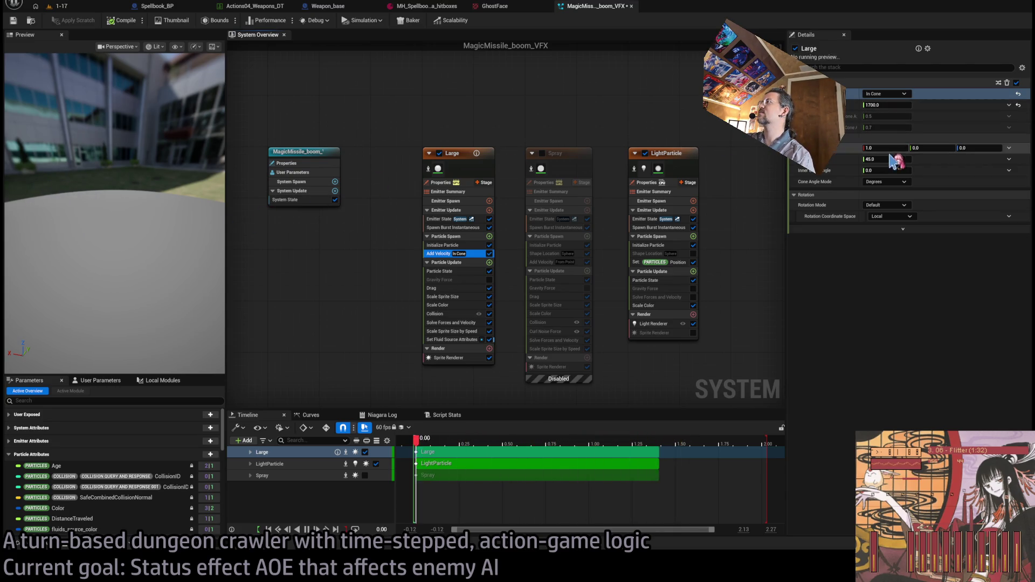
{"action": "mouse_move", "coordinate": [887, 160]}
{"action": "left_mouse_down"}
{"action": "mouse_move", "coordinate": [884, 173]}
{"action": "mouse_move", "coordinate": [911, 173]}
{"action": "left_mouse_up"}
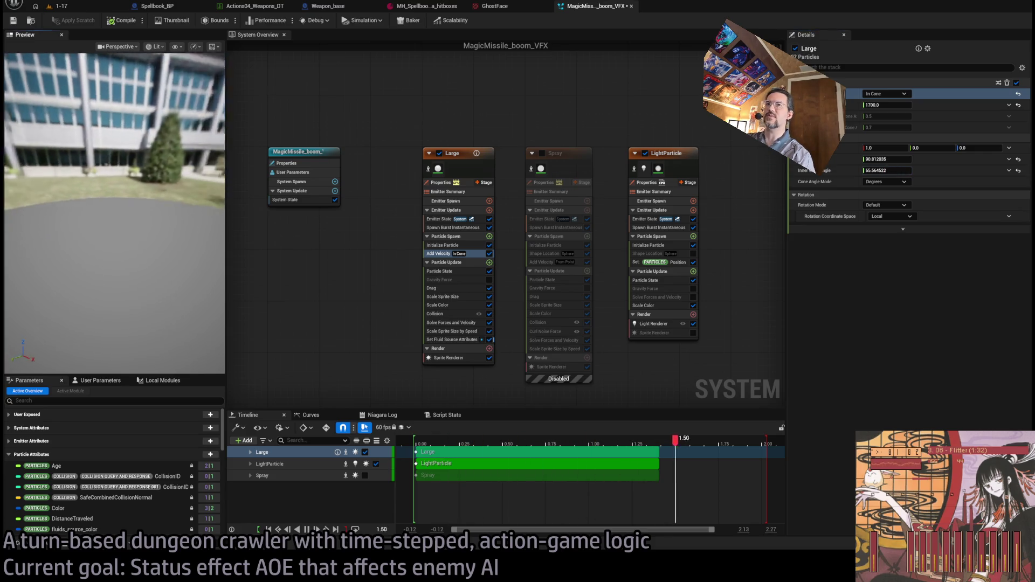
{"action": "left_click_drag", "start_coordinate": [119, 229], "coordinate": [162, 226]}
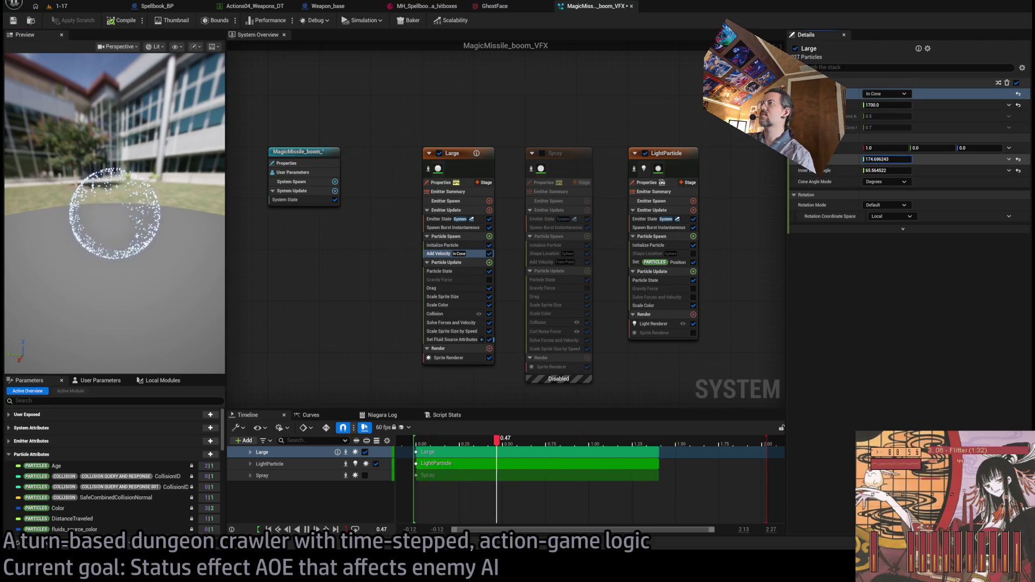
{"action": "left_click_drag", "start_coordinate": [887, 159], "coordinate": [901, 157]}
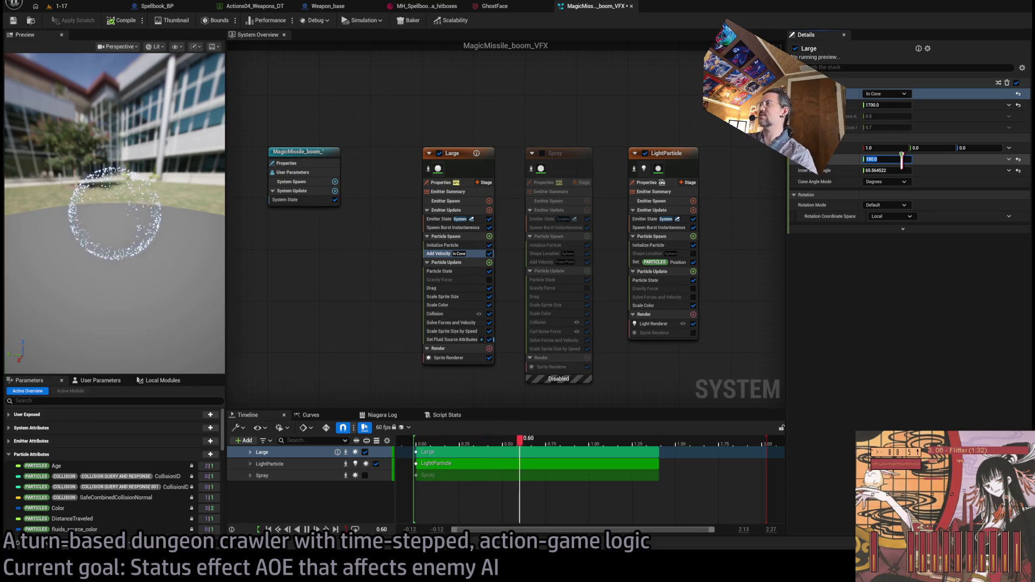
{"action": "left_click", "coordinate": [909, 171]}
{"action": "type", "text": "160"}
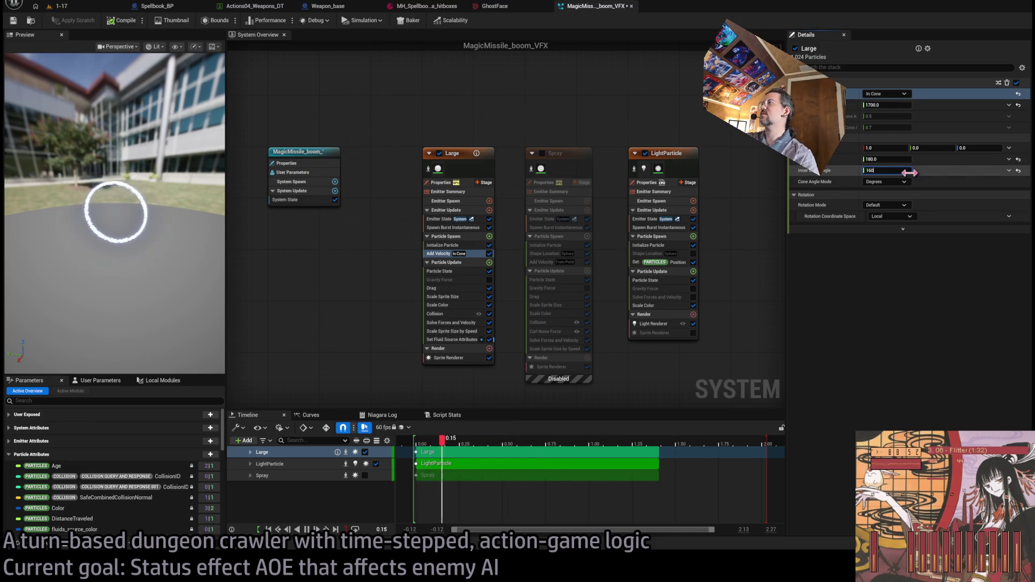
{"action": "key", "text": "Return"}
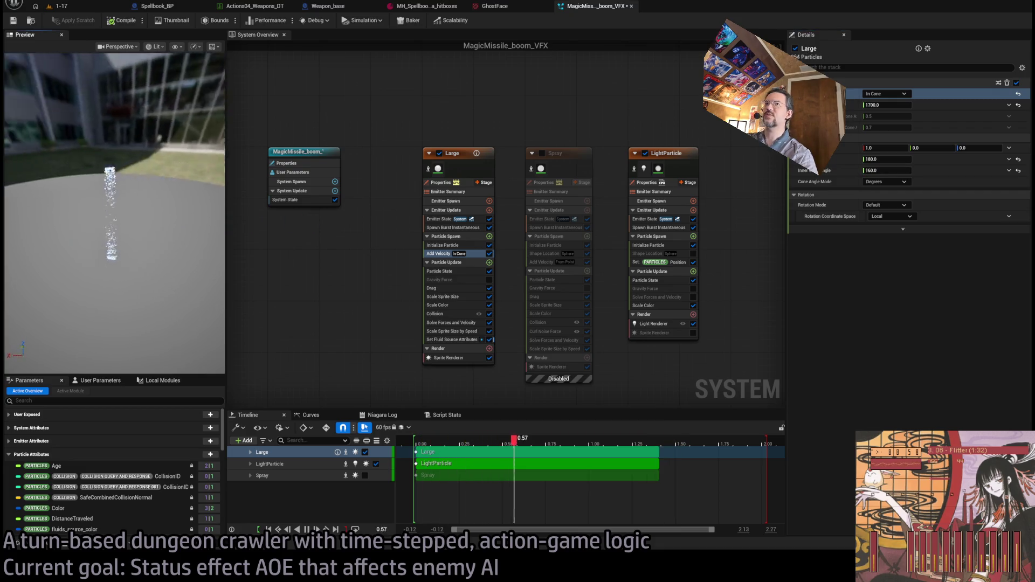
{"action": "left_click", "coordinate": [895, 171]}
{"action": "type", "text": "14"}
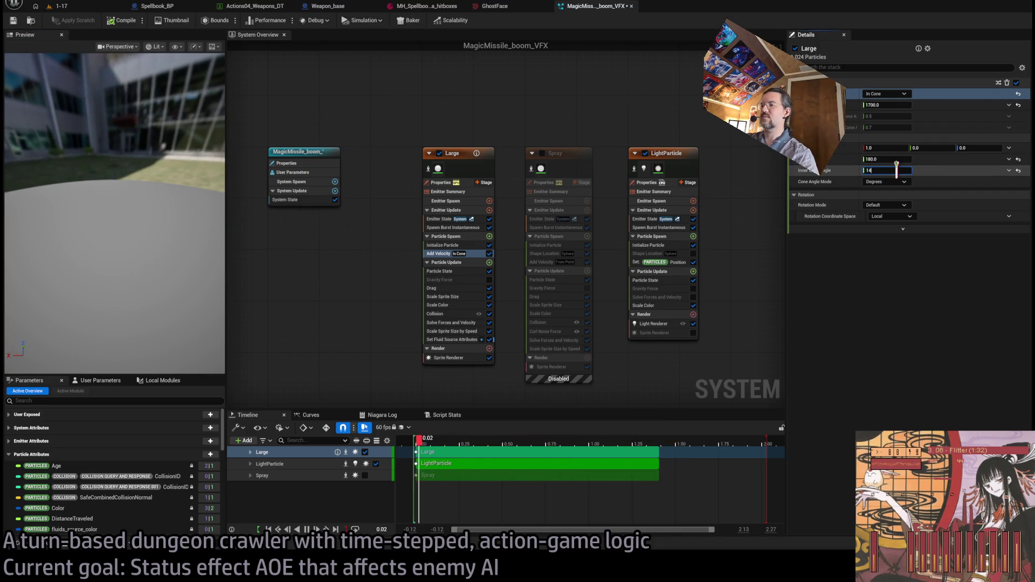
{"action": "left_click_drag", "start_coordinate": [130, 253], "coordinate": [167, 279]}
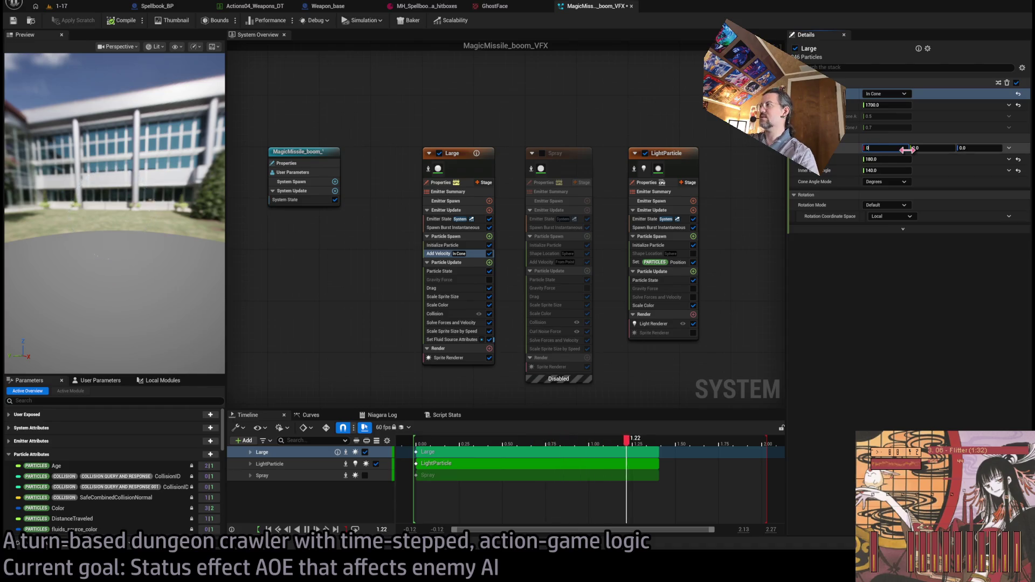
Set the velocity cone axis to 0, 0, 1.
{"action": "key", "text": "Tab"}
{"action": "key", "text": "Tab"}
{"action": "type", "text": "1"}
{"action": "key", "text": "Return"}
{"action": "mouse_move", "coordinate": [124, 162]}
{"action": "left_mouse_down"}
{"action": "mouse_move", "coordinate": [153, 242]}
{"action": "mouse_move", "coordinate": [200, 210]}
{"action": "left_mouse_up"}
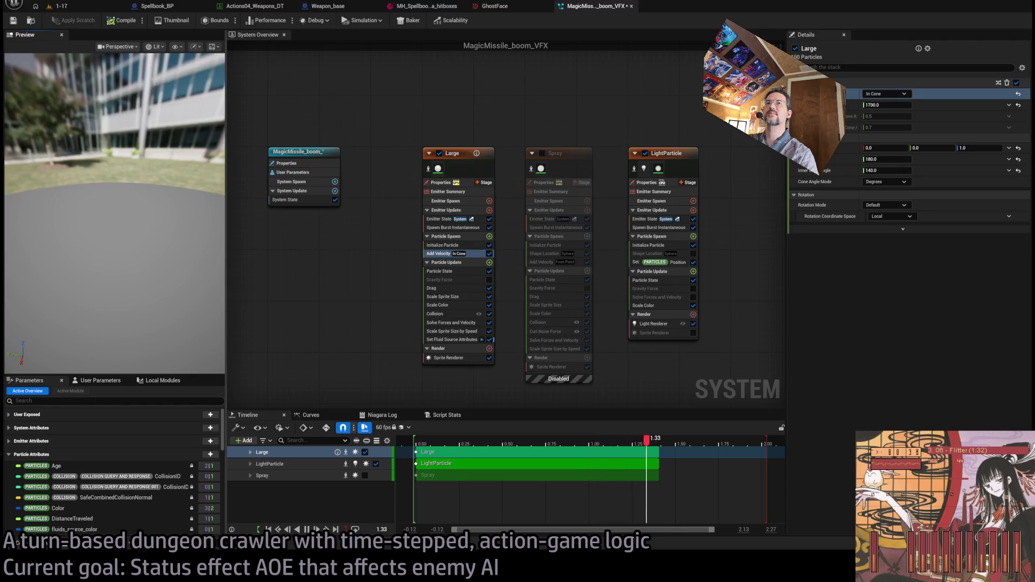
Make Velocity Speed a Random Range Float of 1300–1700 and paste a Set Parameters module.
{"action": "left_click", "coordinate": [886, 105]}
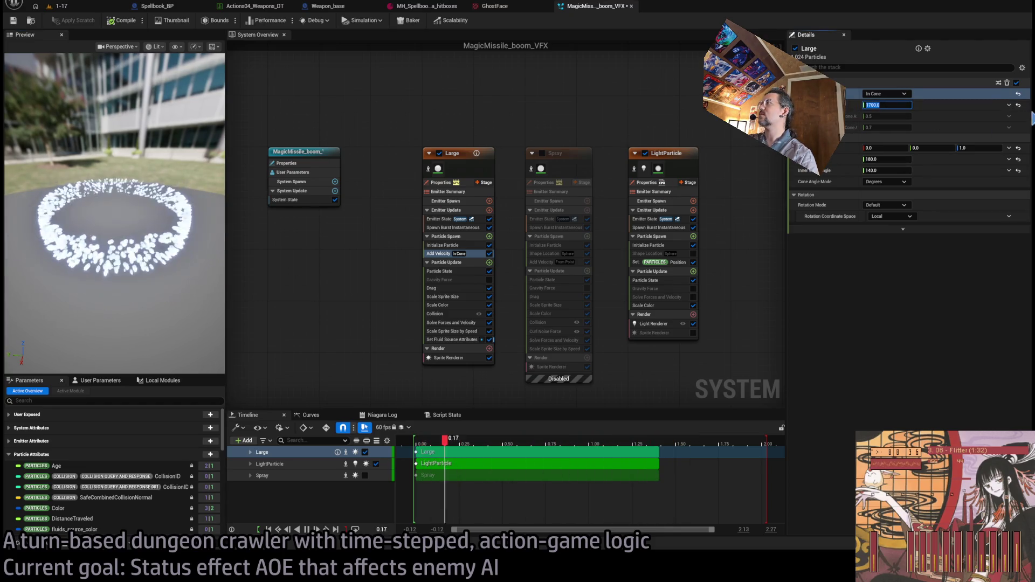
{"action": "key", "text": "Return"}
{"action": "left_click", "coordinate": [1009, 105]}
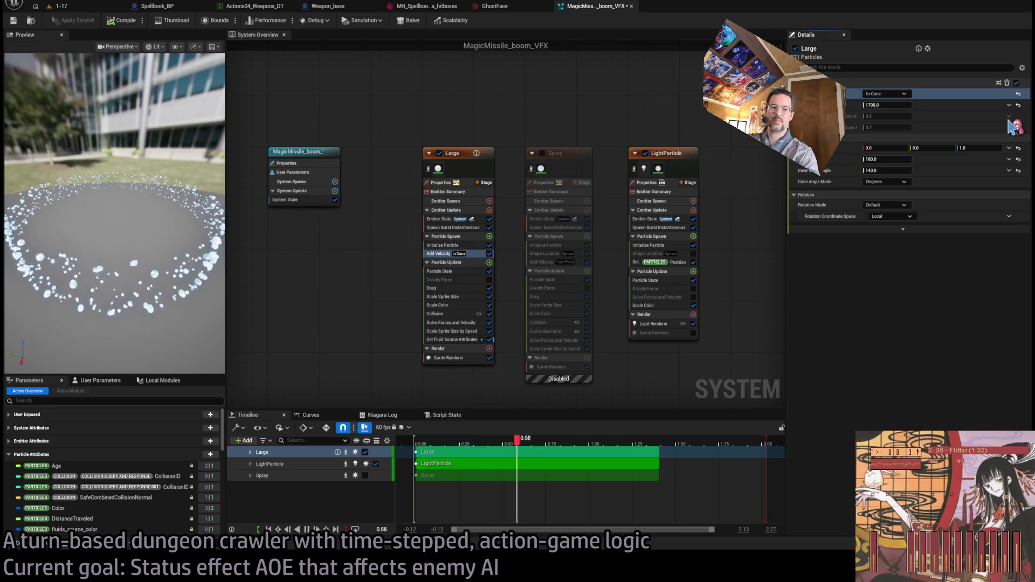
{"action": "left_click", "coordinate": [895, 118]}
{"action": "left_click", "coordinate": [894, 116]}
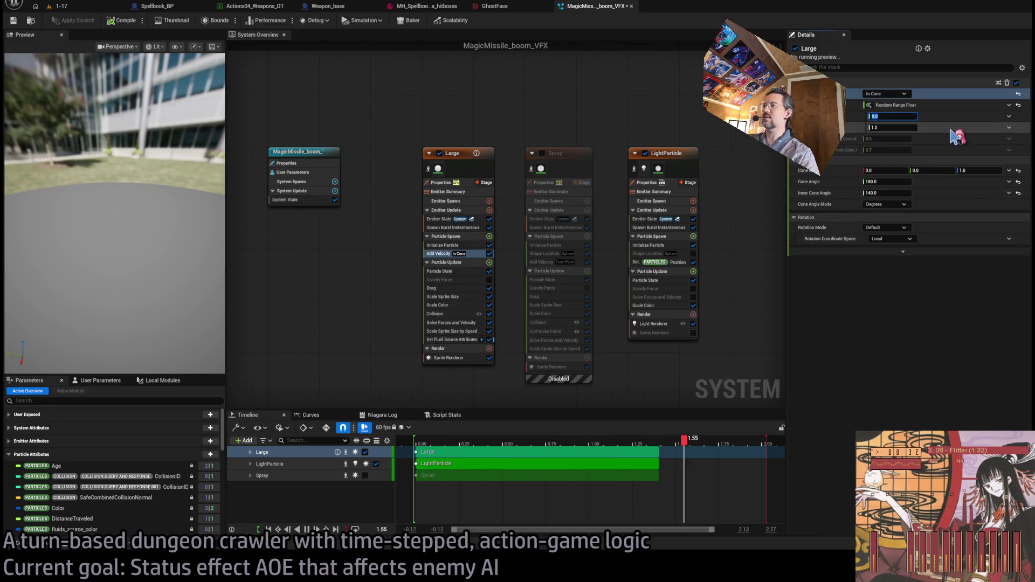
{"action": "key", "text": "Tab"}
{"action": "type", "text": "1"}
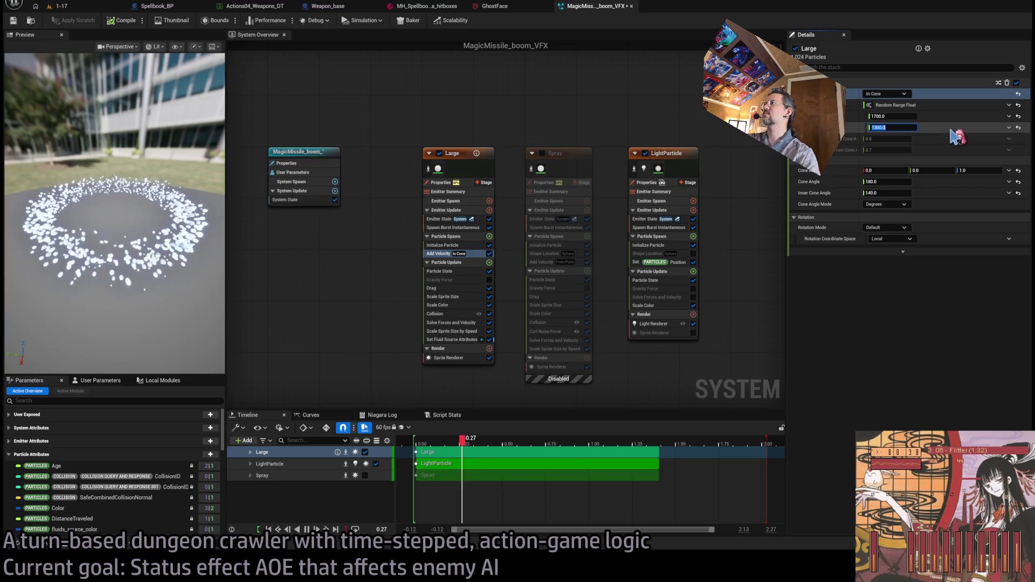
{"action": "key", "text": "Return"}
{"action": "mouse_move", "coordinate": [119, 215]}
{"action": "left_mouse_down"}
{"action": "mouse_move", "coordinate": [70, 210]}
{"action": "mouse_move", "coordinate": [178, 271]}
{"action": "left_mouse_up"}
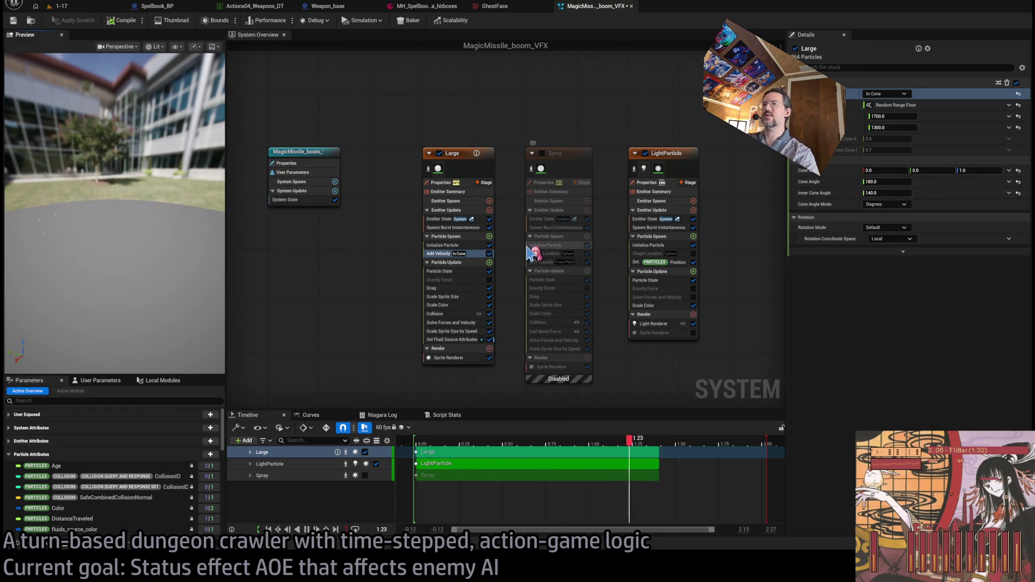
{"action": "key", "text": "ctrl+v"}
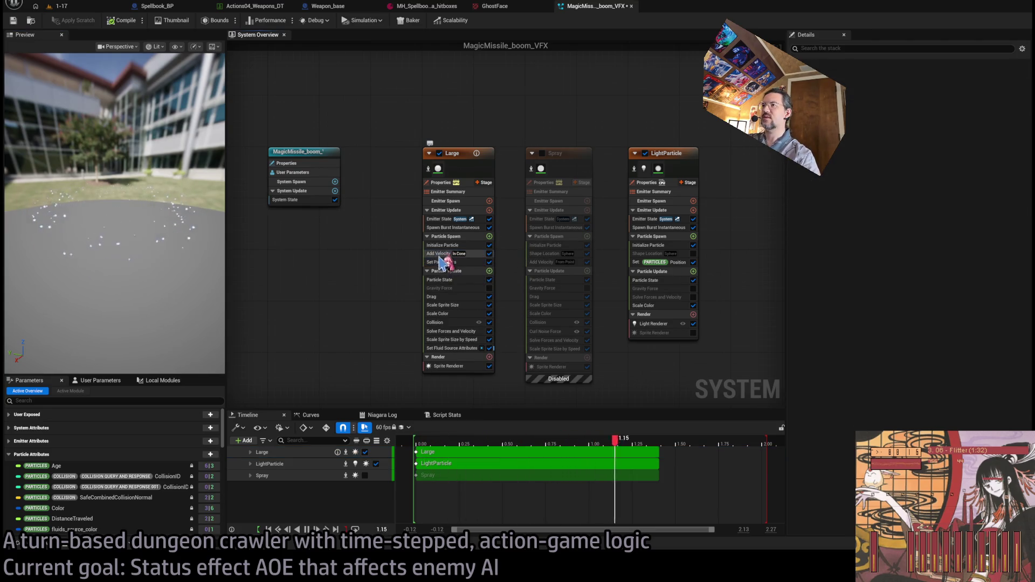
Move the Set Parameters module above Add Velocity and name its float parameter ConeEffect.
{"action": "left_click_drag", "start_coordinate": [458, 266], "coordinate": [439, 255]}
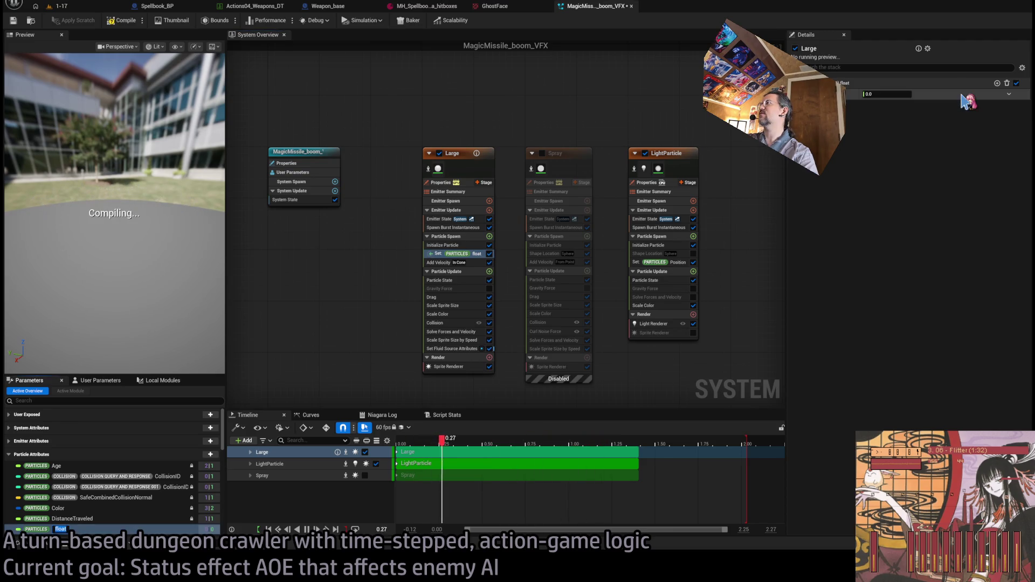
{"action": "left_click", "coordinate": [887, 94]}
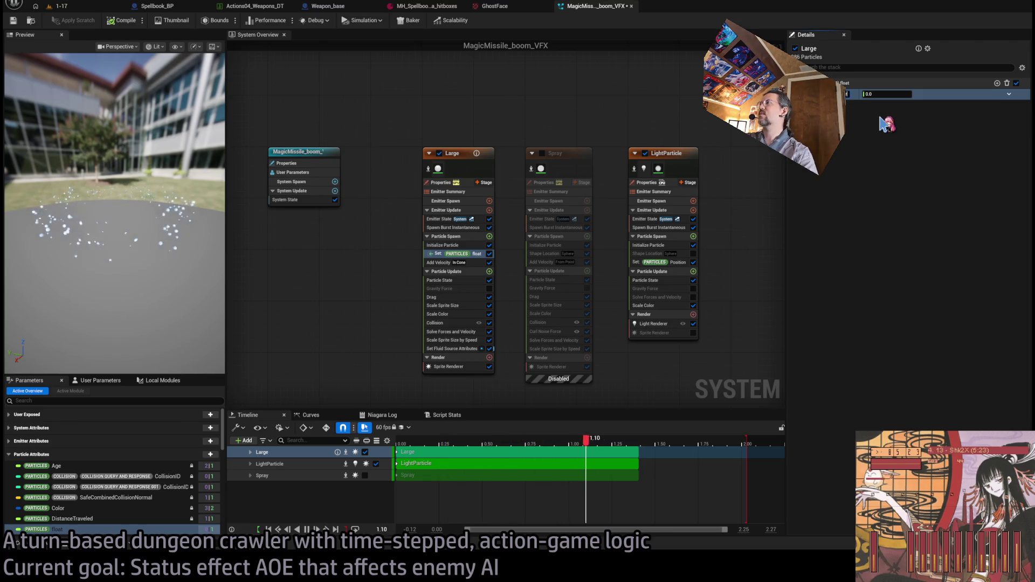
{"action": "type", "text": "ConeEffect"}
{"action": "key", "text": "Return"}
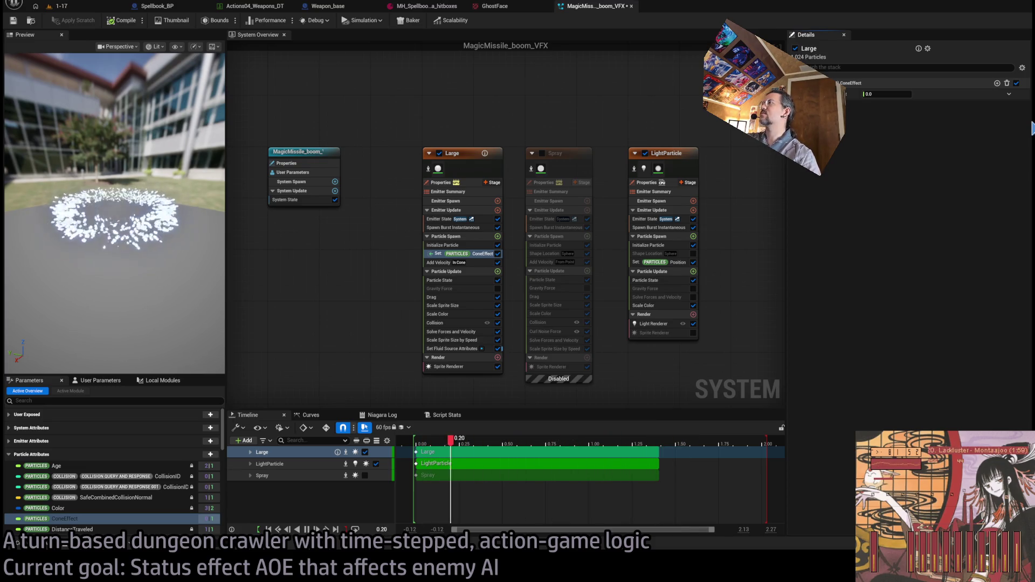
Make ConeEffect a random value and switch Add Velocity to Linear.
{"action": "left_click", "coordinate": [1032, 128]}
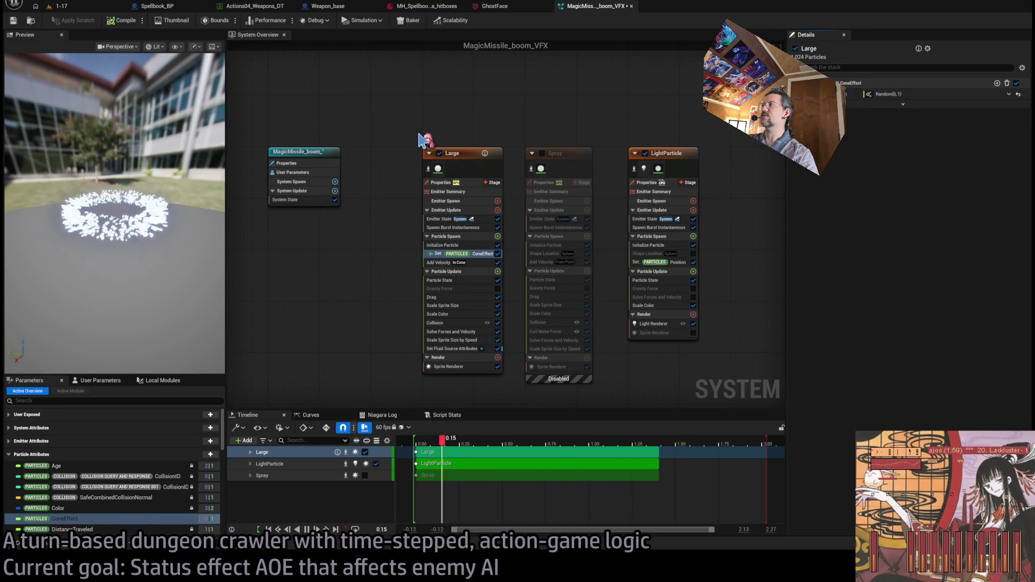
{"action": "left_click", "coordinate": [469, 264]}
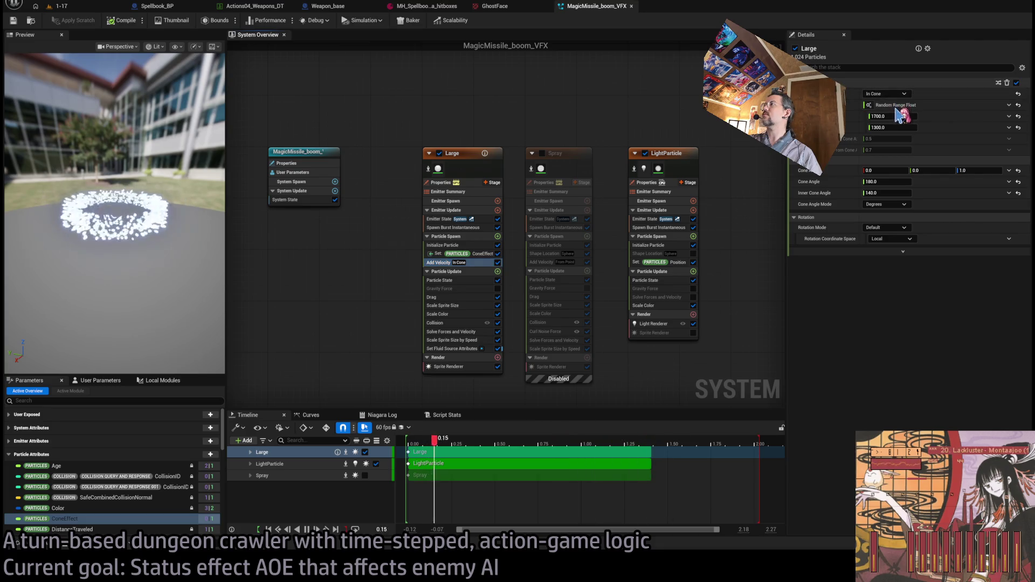
{"action": "left_click", "coordinate": [1017, 94]}
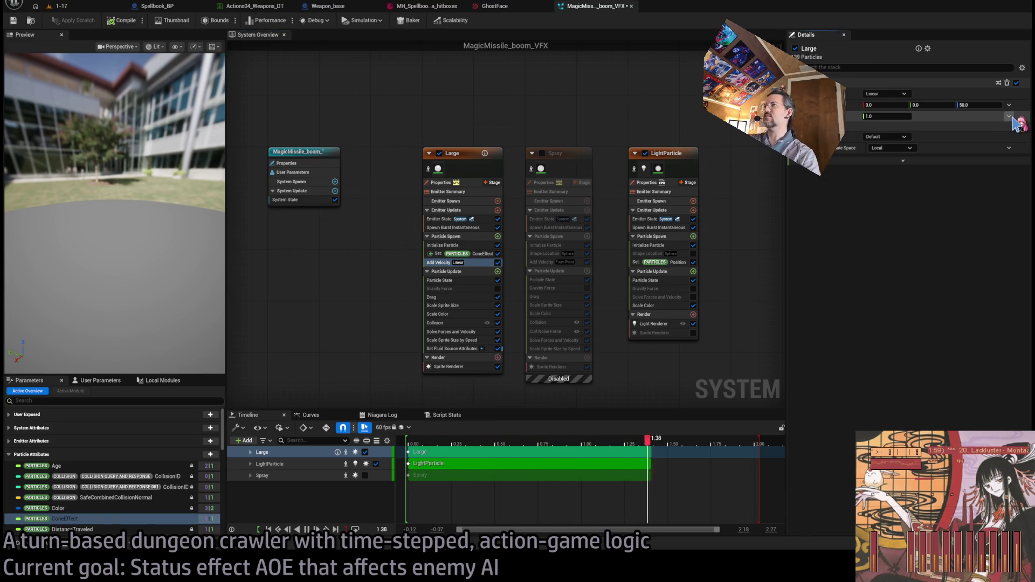
Make the speed scale a Lerp Float from 1200 to 1700 with ConeEffect as alpha.
{"action": "left_click", "coordinate": [1012, 116]}
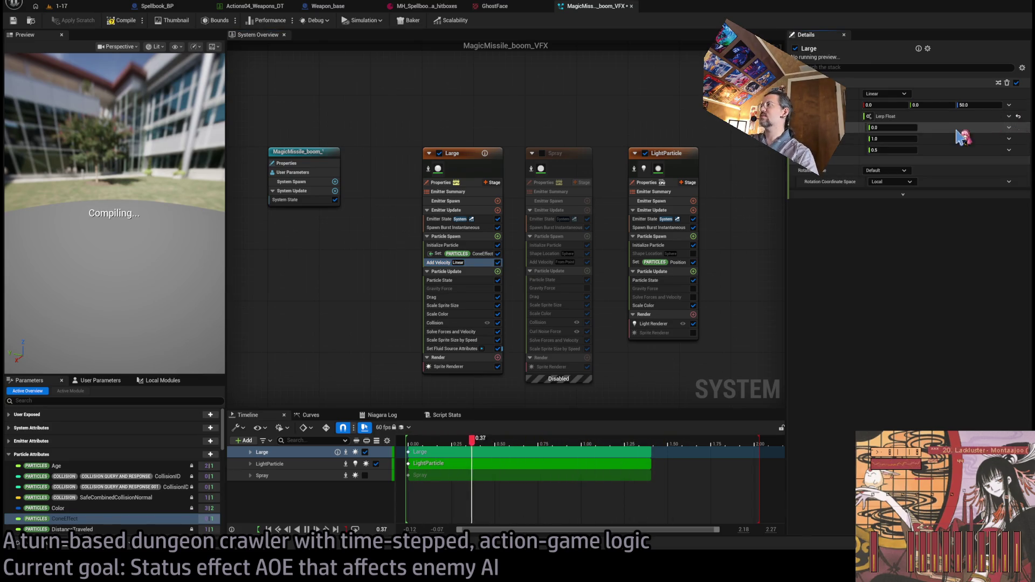
{"action": "left_click", "coordinate": [1008, 150]}
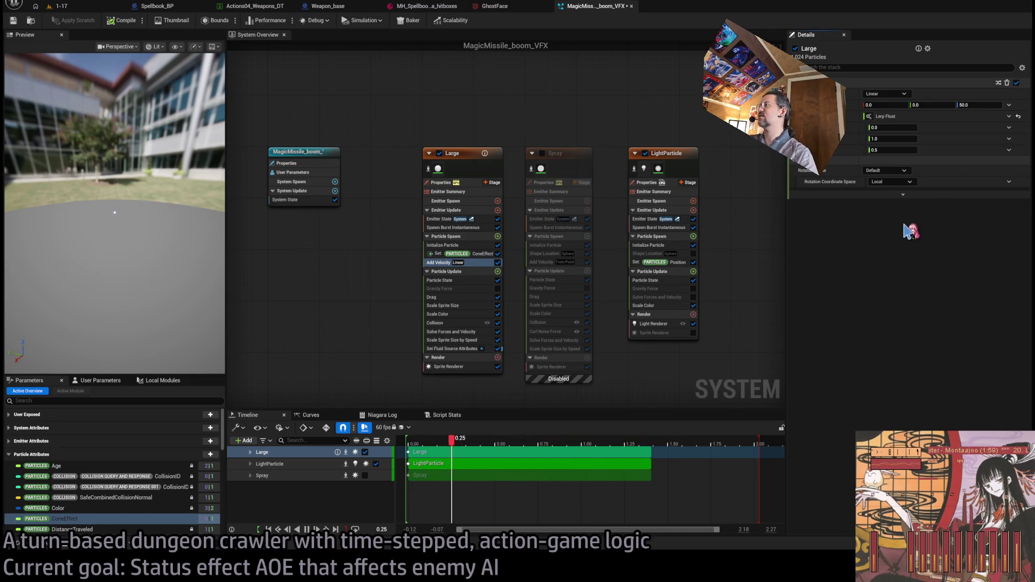
{"action": "left_click", "coordinate": [900, 221]}
{"action": "left_click", "coordinate": [889, 127]}
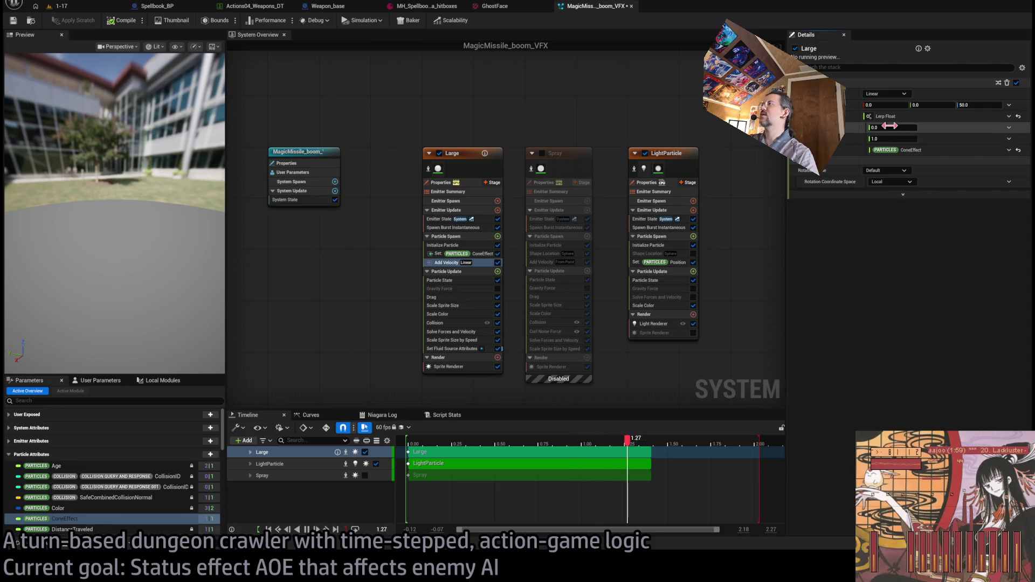
{"action": "type", "text": "1200"}
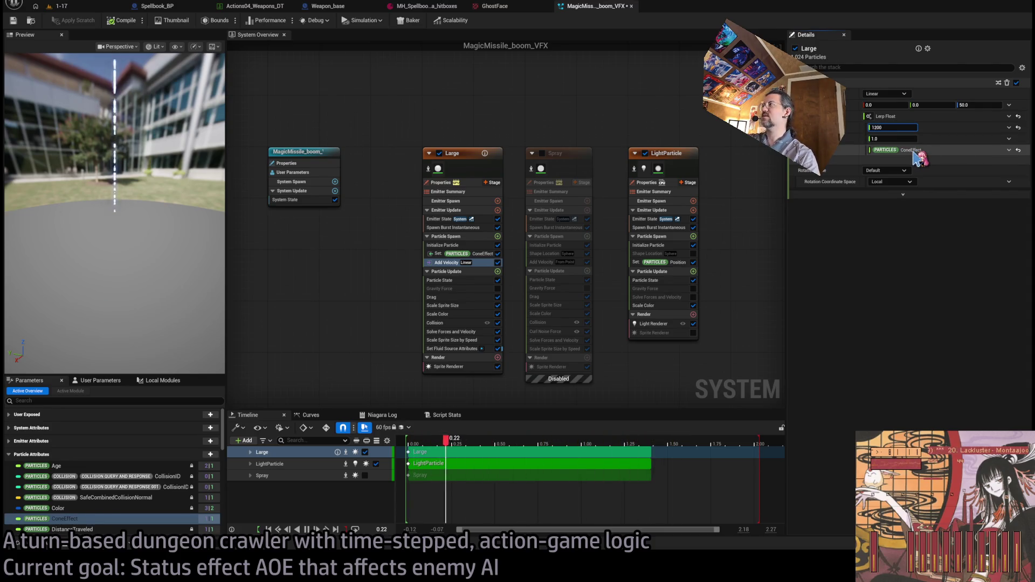
{"action": "key", "text": "Tab"}
{"action": "type", "text": "1700"}
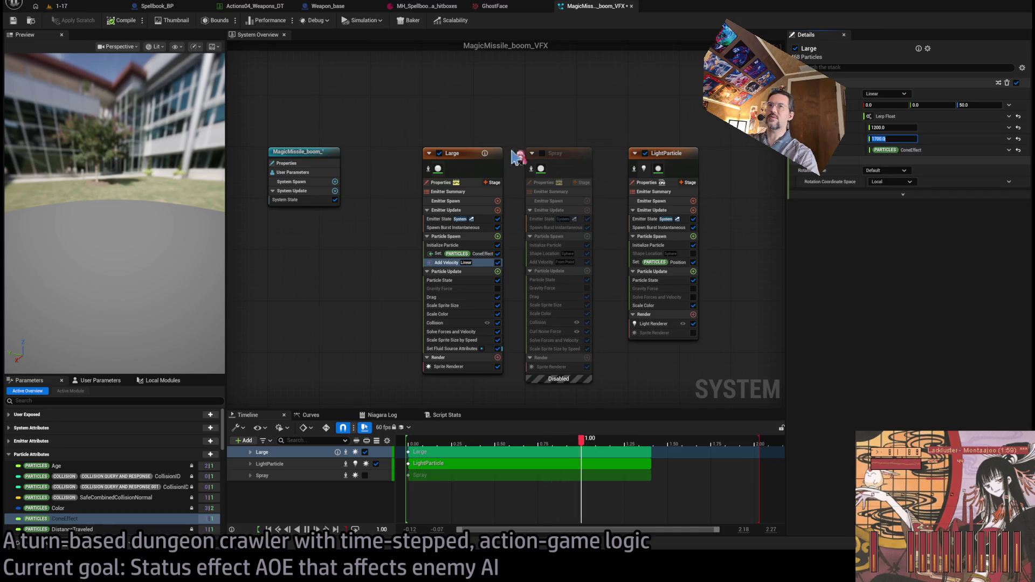
{"action": "left_click_drag", "start_coordinate": [113, 135], "coordinate": [140, 135]}
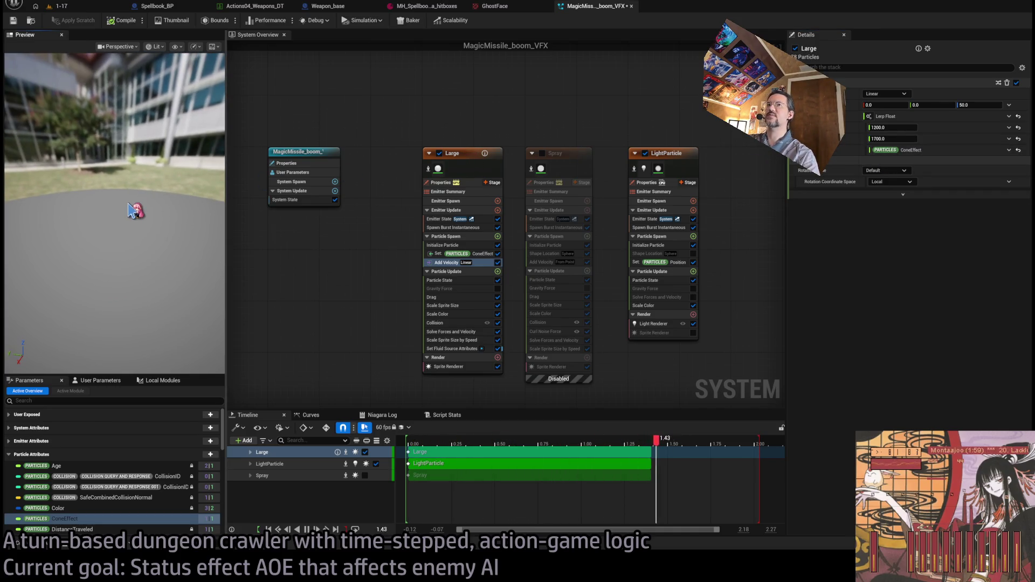
{"action": "left_click_drag", "start_coordinate": [132, 215], "coordinate": [134, 248]}
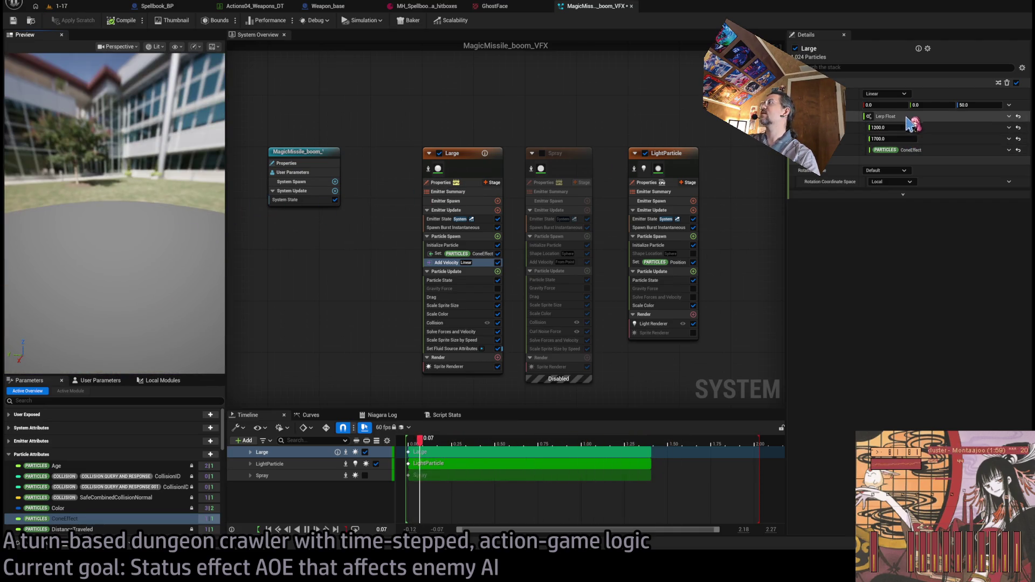
Set the velocity direction's Z to 1 and turn it into a Rotate Vector.
{"action": "left_click", "coordinate": [978, 105]}
{"action": "type", "text": "1"}
{"action": "key", "text": "Return"}
{"action": "left_click_drag", "start_coordinate": [123, 182], "coordinate": [123, 182]}
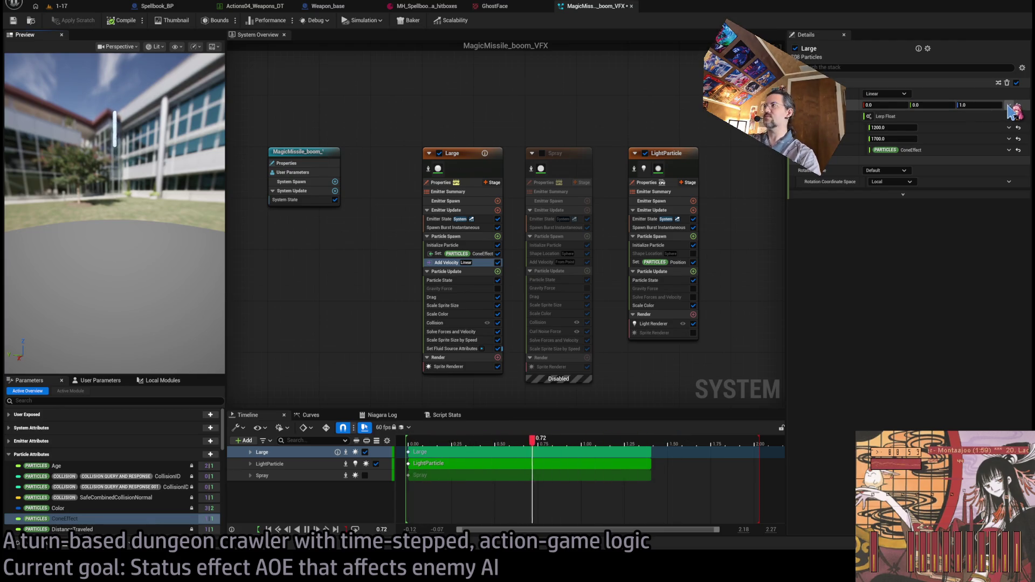
{"action": "left_click", "coordinate": [1012, 106]}
{"action": "left_click", "coordinate": [911, 134]}
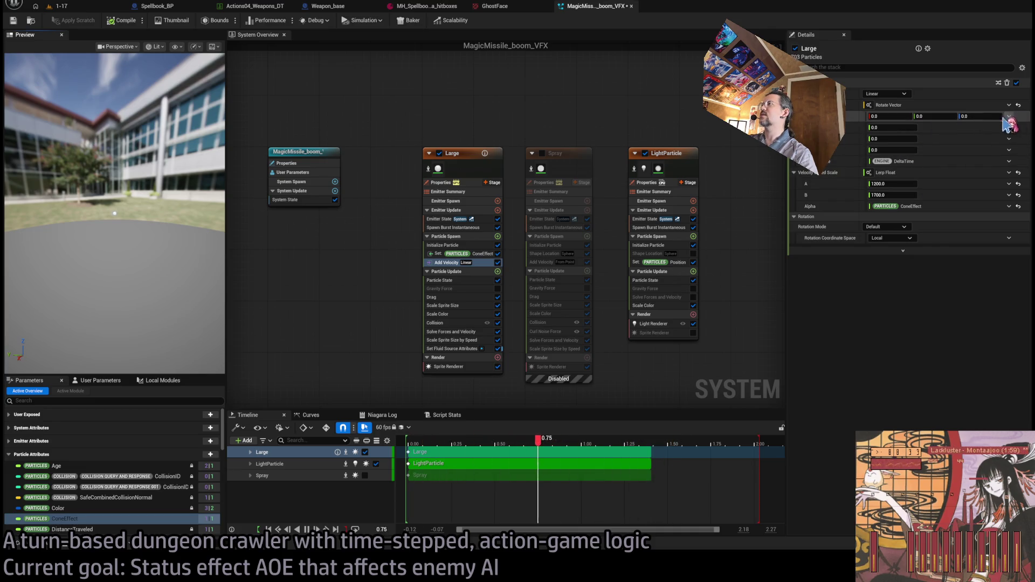
Set the rotated velocity vector to 1, 0, 1 and raise the rotation amount to about 0.725.
{"action": "left_click", "coordinate": [981, 117]}
{"action": "type", "text": "1"}
{"action": "key", "text": "Return"}
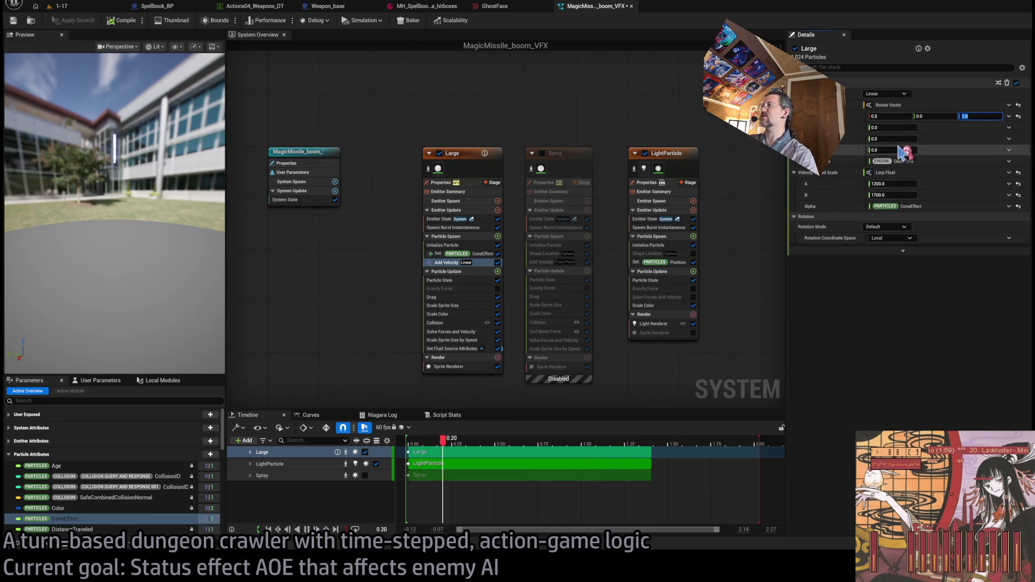
{"action": "left_click", "coordinate": [935, 117]}
{"action": "type", "text": "1"}
{"action": "key", "text": "Return"}
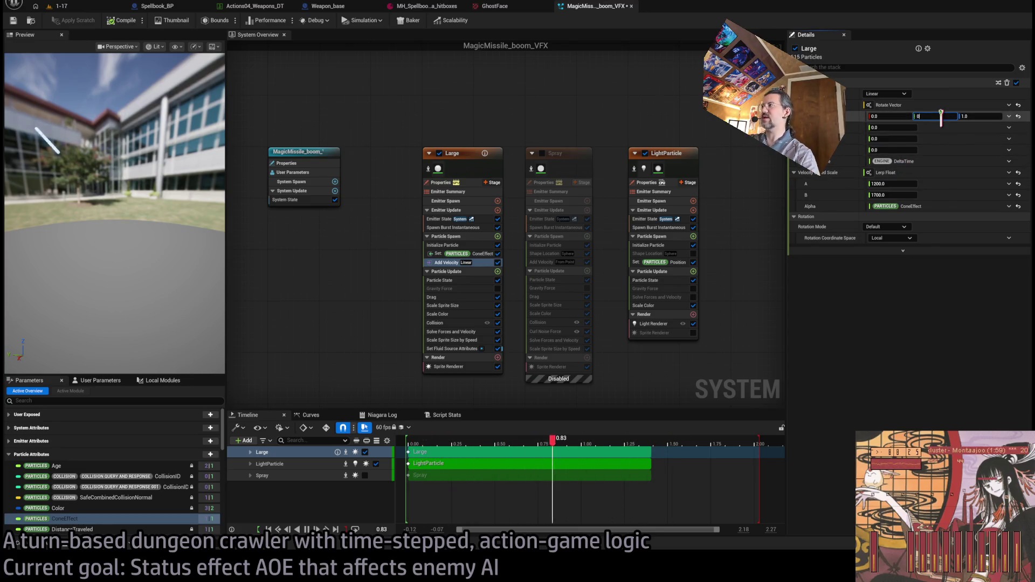
{"action": "key", "text": "shift+Tab"}
{"action": "type", "text": "1"}
{"action": "left_click", "coordinate": [976, 116]}
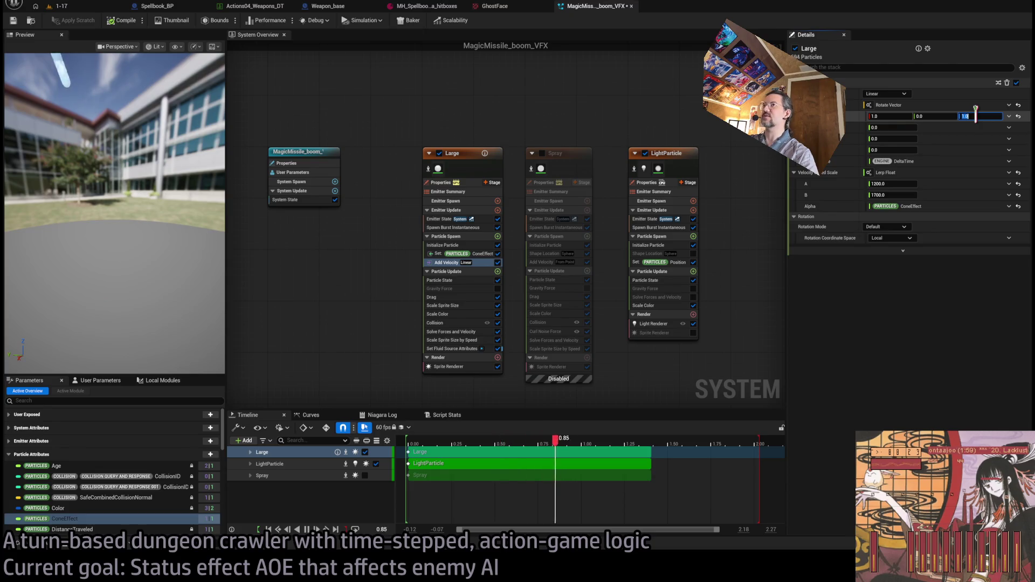
{"action": "type", "text": "0"}
{"action": "key", "text": "Return"}
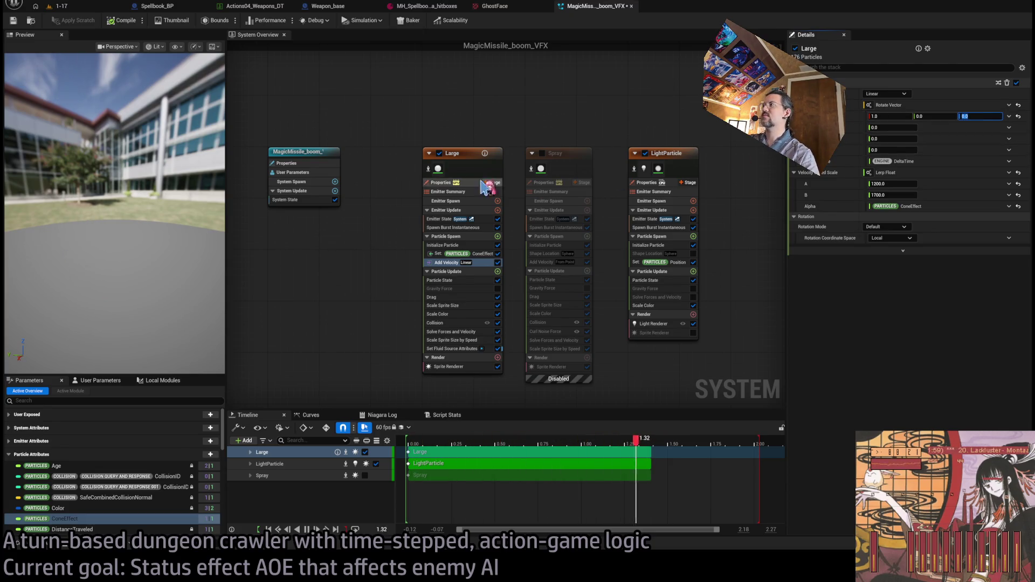
{"action": "left_click_drag", "start_coordinate": [113, 226], "coordinate": [116, 172]}
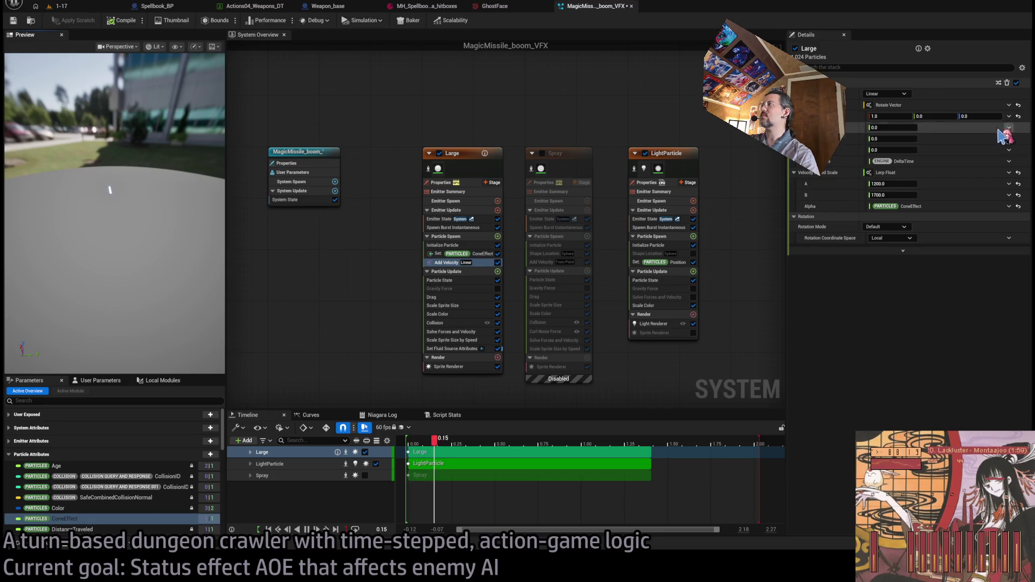
{"action": "key", "text": "ctrl+z"}
{"action": "left_click_drag", "start_coordinate": [219, 173], "coordinate": [156, 189]}
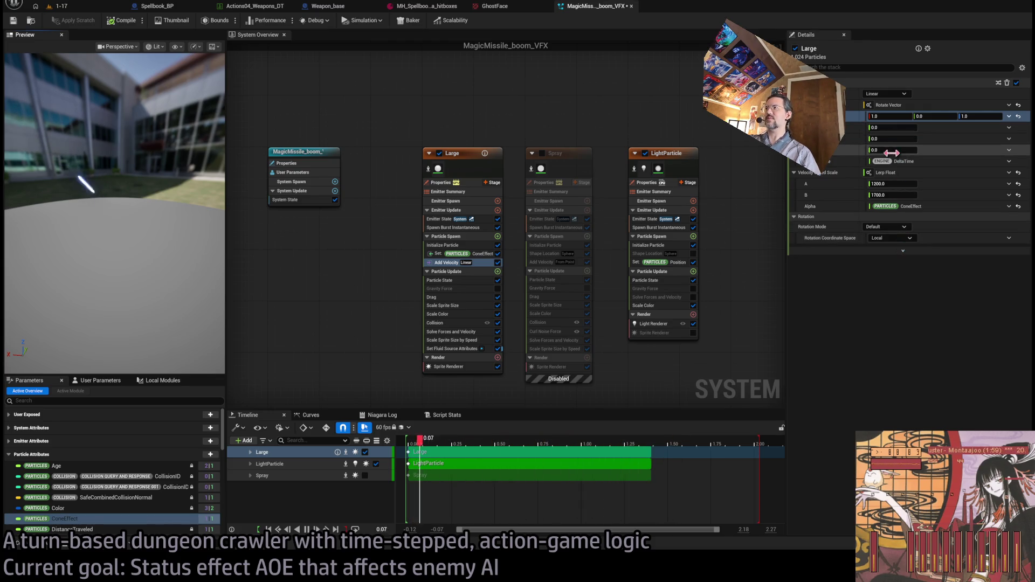
{"action": "left_click_drag", "start_coordinate": [876, 127], "coordinate": [1020, 139]}
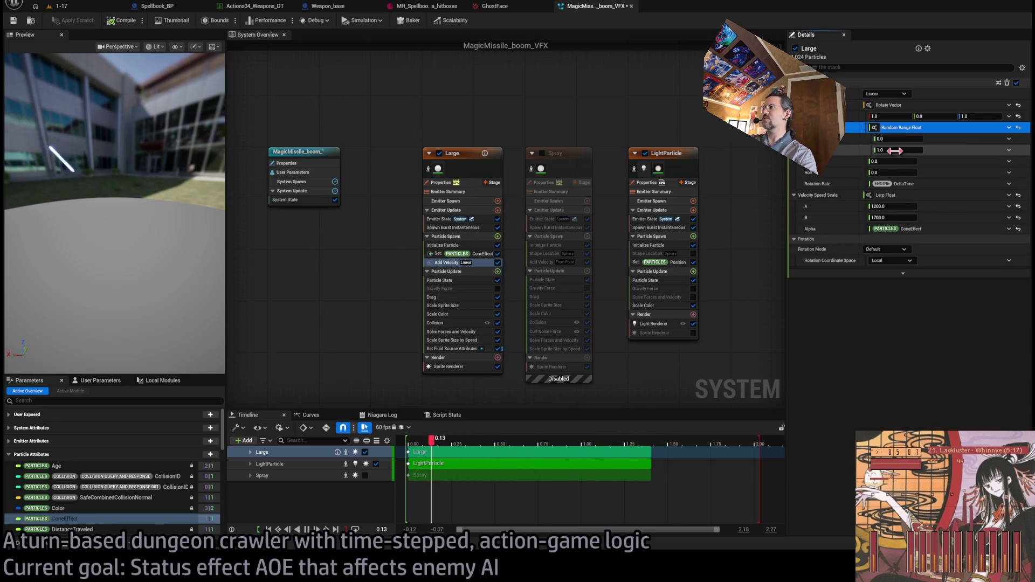
Set the random rotation range maximum to 22000.0 and zero the vector's Z component.
{"action": "left_click", "coordinate": [895, 151]}
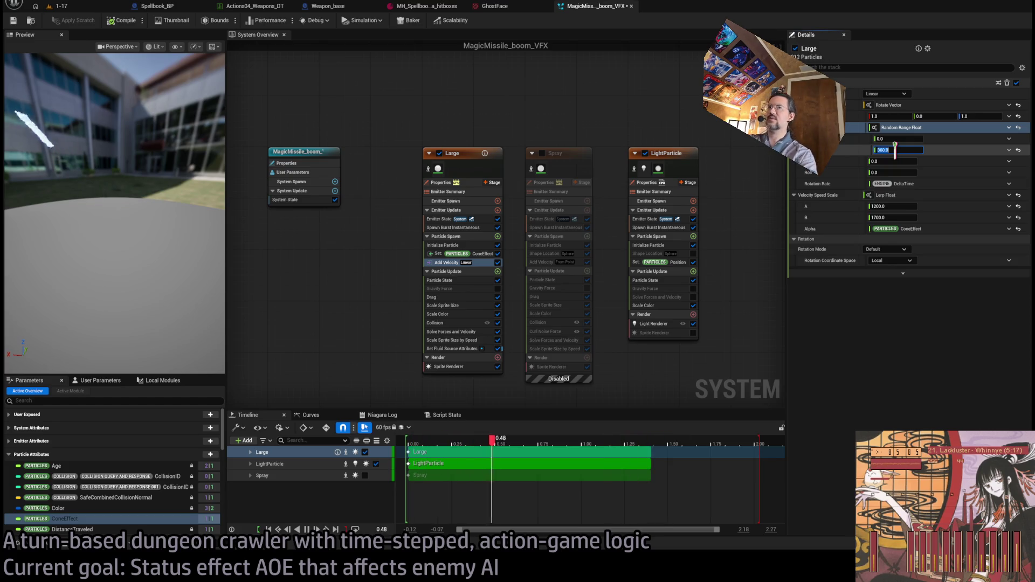
{"action": "type", "text": "0"}
{"action": "key", "text": "Return"}
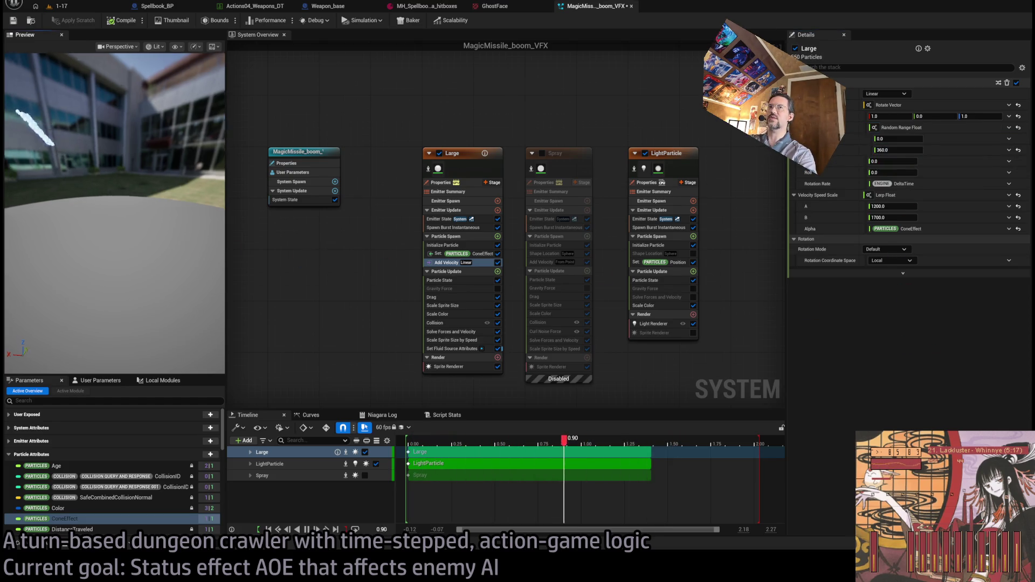
{"action": "left_click_drag", "start_coordinate": [135, 216], "coordinate": [173, 248]}
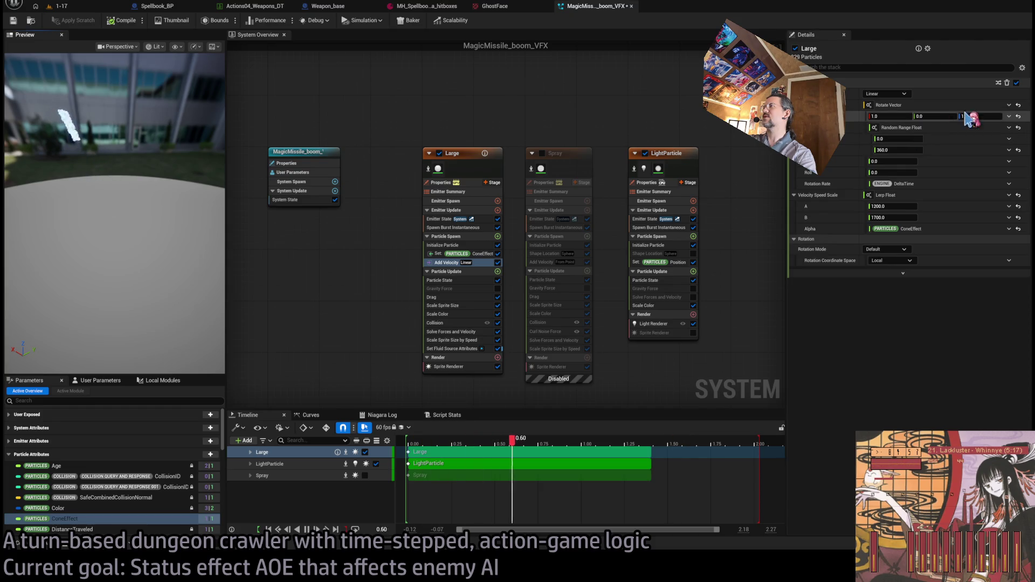
{"action": "left_click", "coordinate": [980, 116]}
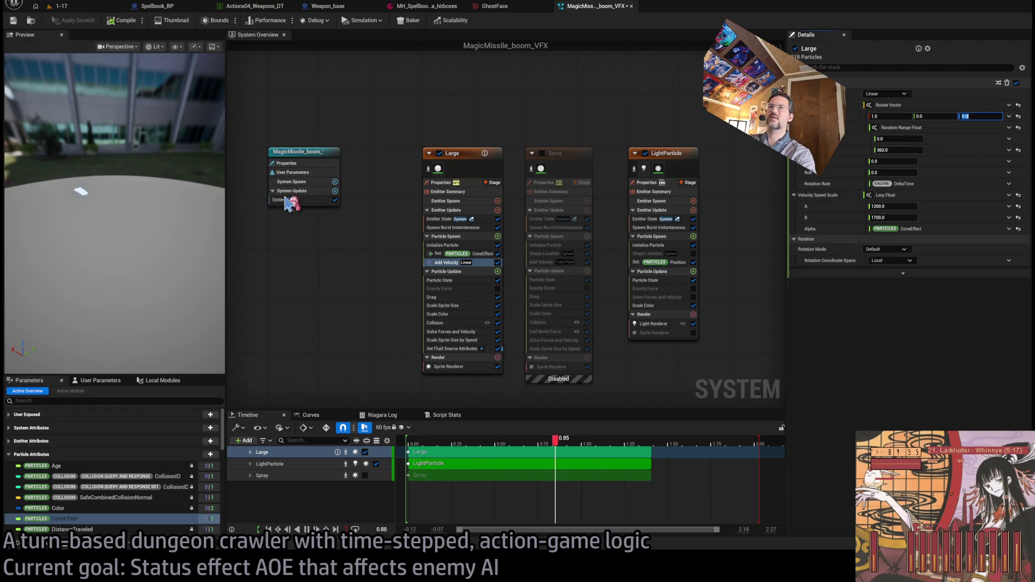
{"action": "left_click_drag", "start_coordinate": [135, 178], "coordinate": [160, 225]}
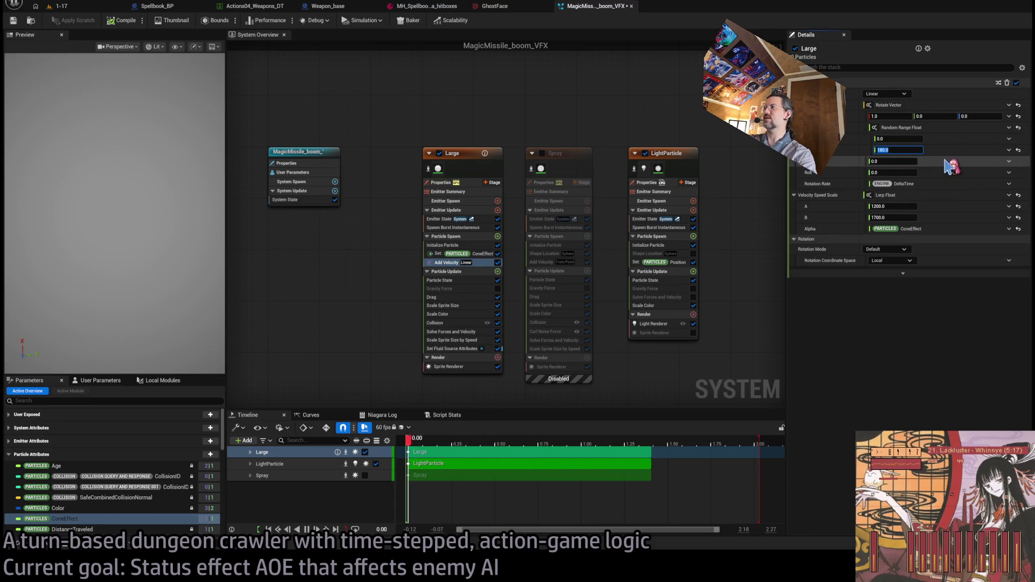
{"action": "left_click_drag", "start_coordinate": [911, 150], "coordinate": [997, 150]}
{"action": "type", "text": "2000"}
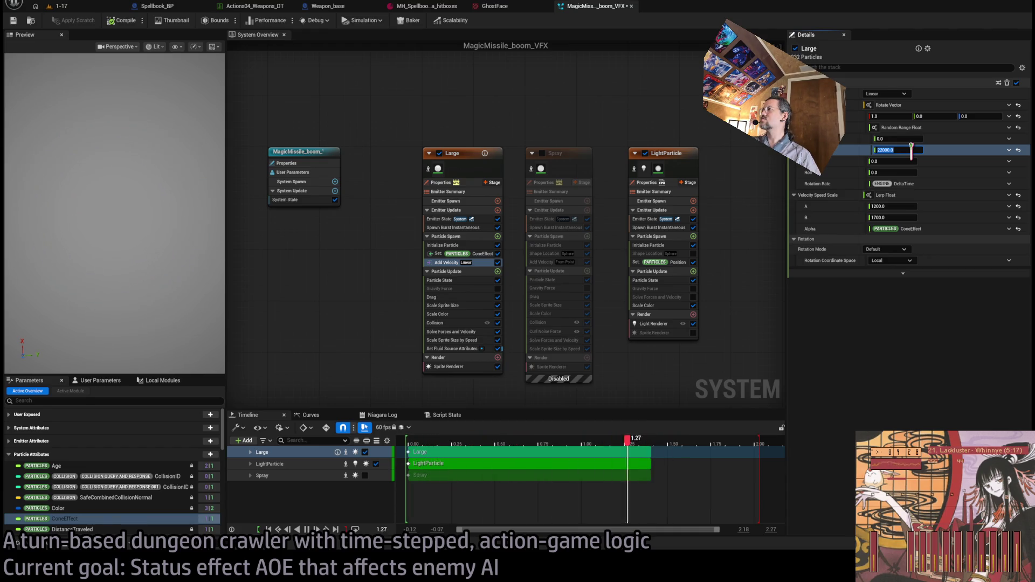
{"action": "key", "text": "Return"}
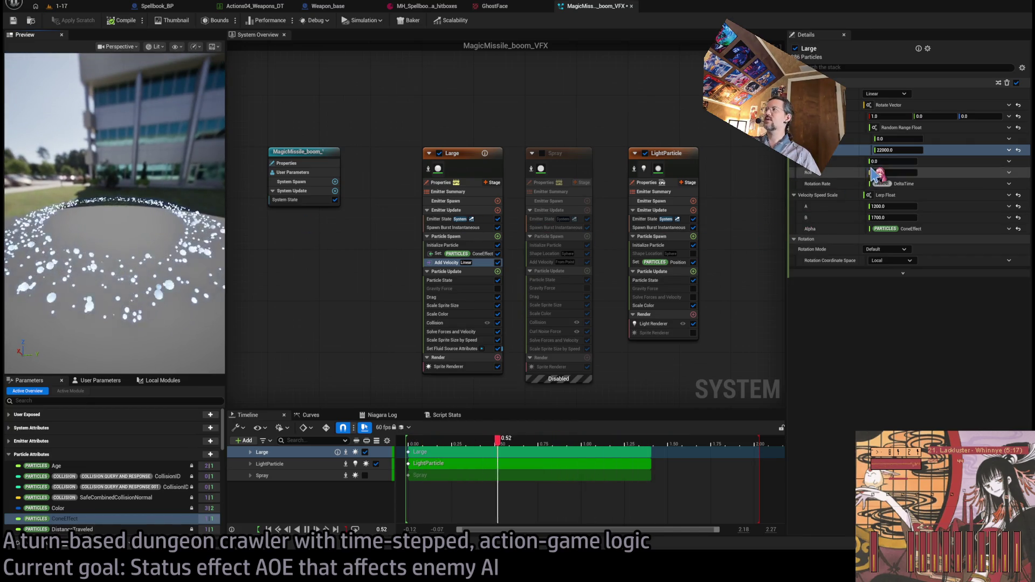
Raise the rotation value to about 2886.44 and widen the effect preview panel.
{"action": "mouse_move", "coordinate": [892, 161]}
{"action": "left_mouse_down"}
{"action": "mouse_move", "coordinate": [936, 161]}
{"action": "mouse_move", "coordinate": [928, 162]}
{"action": "left_mouse_up"}
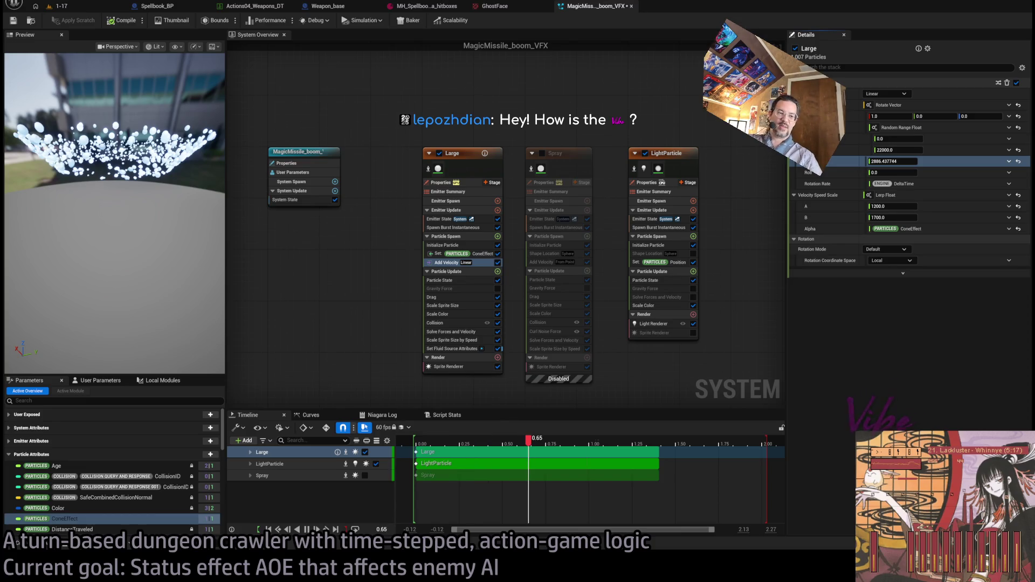
{"action": "mouse_move", "coordinate": [227, 261]}
{"action": "left_mouse_down"}
{"action": "mouse_move", "coordinate": [354, 296]}
{"action": "mouse_move", "coordinate": [332, 302]}
{"action": "left_mouse_up"}
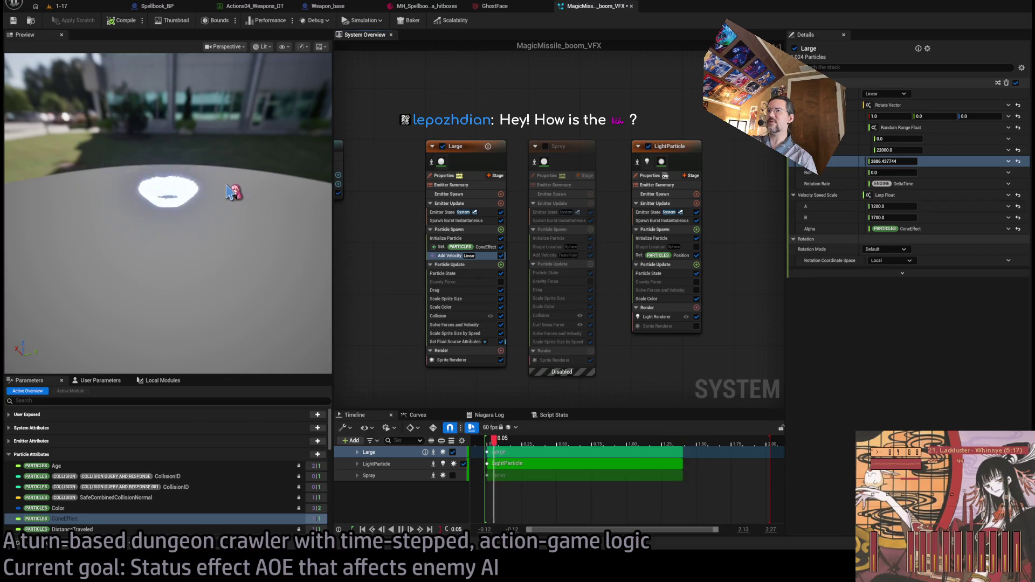
{"action": "mouse_move", "coordinate": [167, 226]}
{"action": "left_mouse_down"}
{"action": "mouse_move", "coordinate": [167, 140]}
{"action": "mouse_move", "coordinate": [167, 200]}
{"action": "left_mouse_up"}
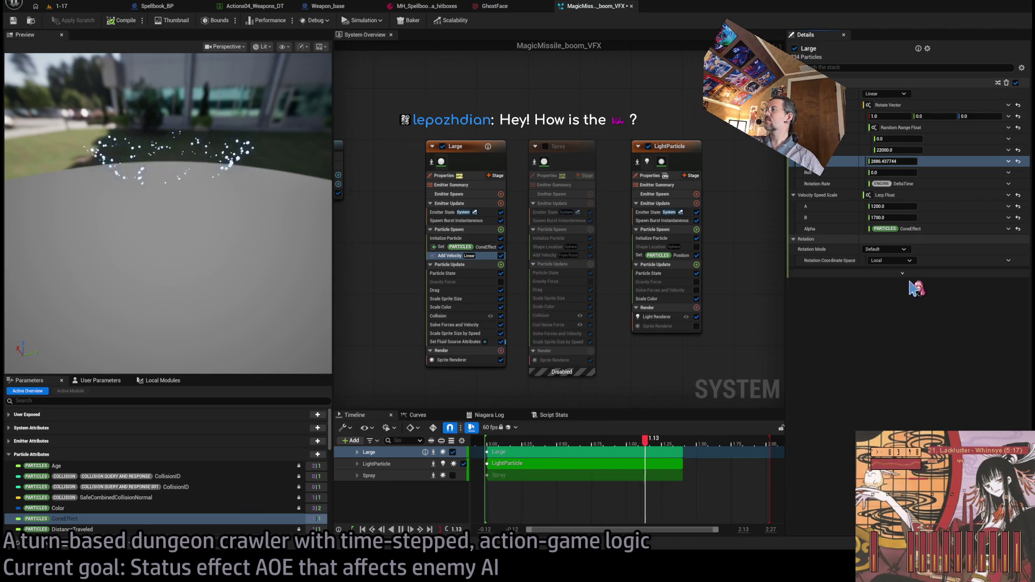
Switch Rotation Mode to Axis Angle and then back to Default.
{"action": "left_click", "coordinate": [890, 249]}
{"action": "left_click", "coordinate": [908, 272]}
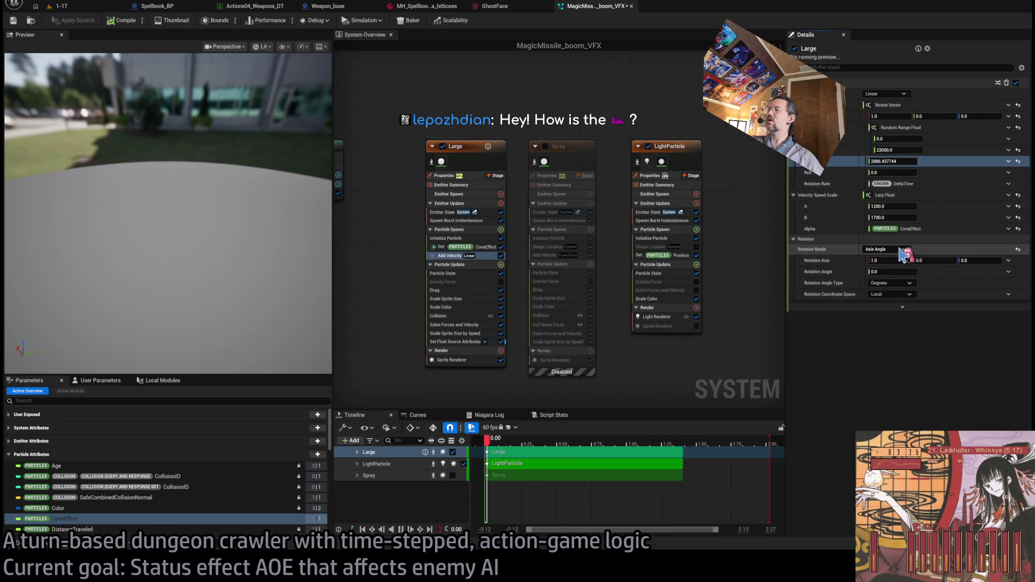
{"action": "left_click", "coordinate": [897, 249]}
{"action": "left_click", "coordinate": [889, 260]}
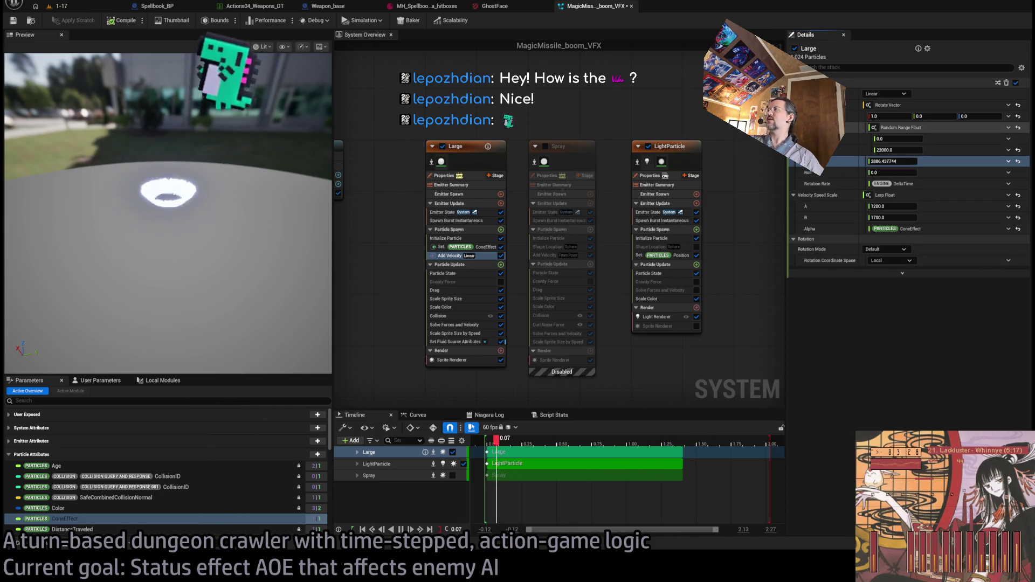
{"action": "left_click", "coordinate": [904, 108]}
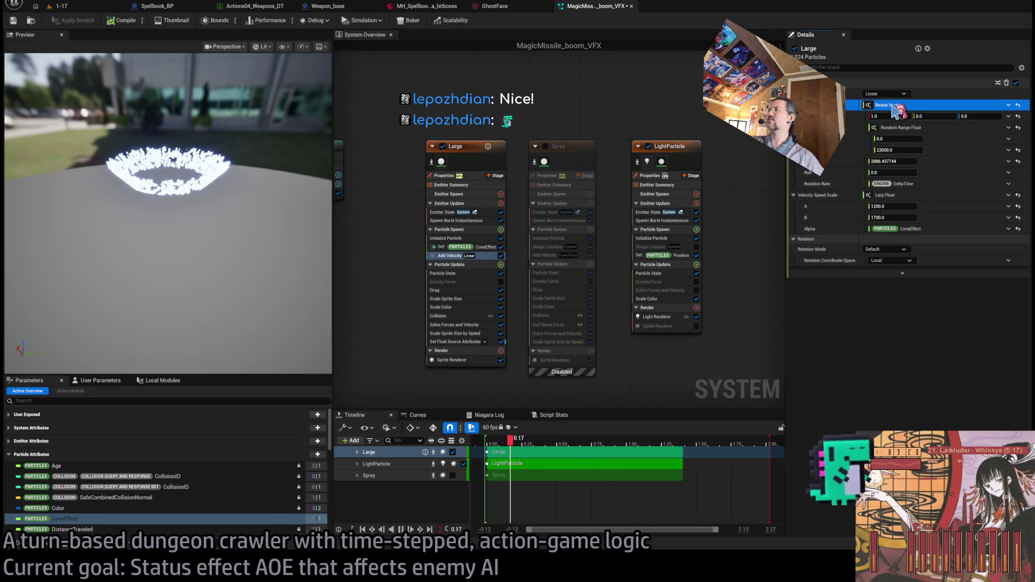
{"action": "double_click", "coordinate": [887, 105]}
{"action": "scroll", "coordinate": [315, 211], "scroll_direction": "up", "scroll_amount": 3}
{"action": "key", "text": "Home"}
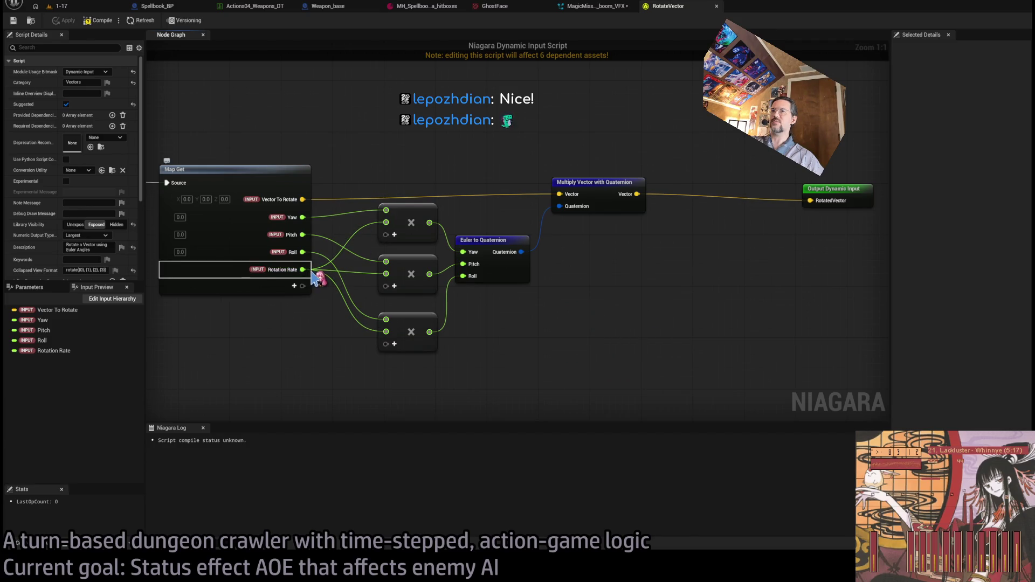
{"action": "middle_click", "coordinate": [681, 8]}
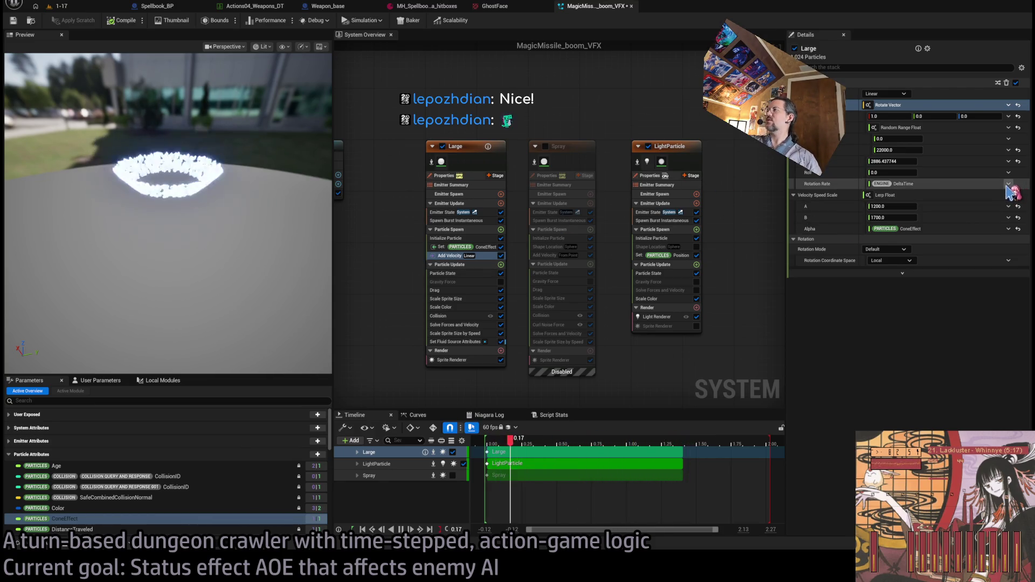
Drive the Large emitter's Rotation Rate with Make Float from Int, using Int 1.
{"action": "left_click", "coordinate": [916, 184]}
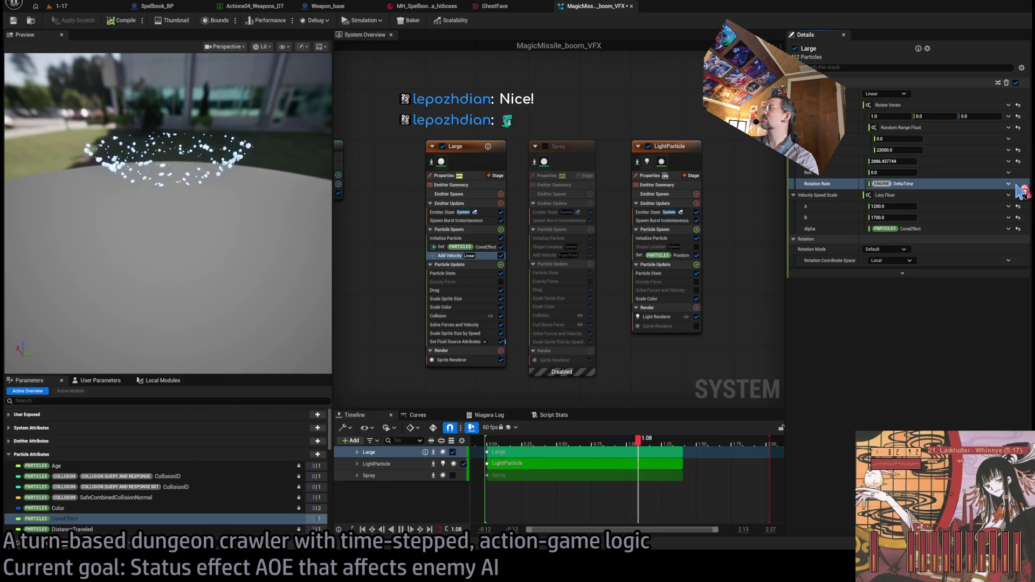
{"action": "key", "text": "ctrl+z"}
{"action": "left_click", "coordinate": [898, 194]}
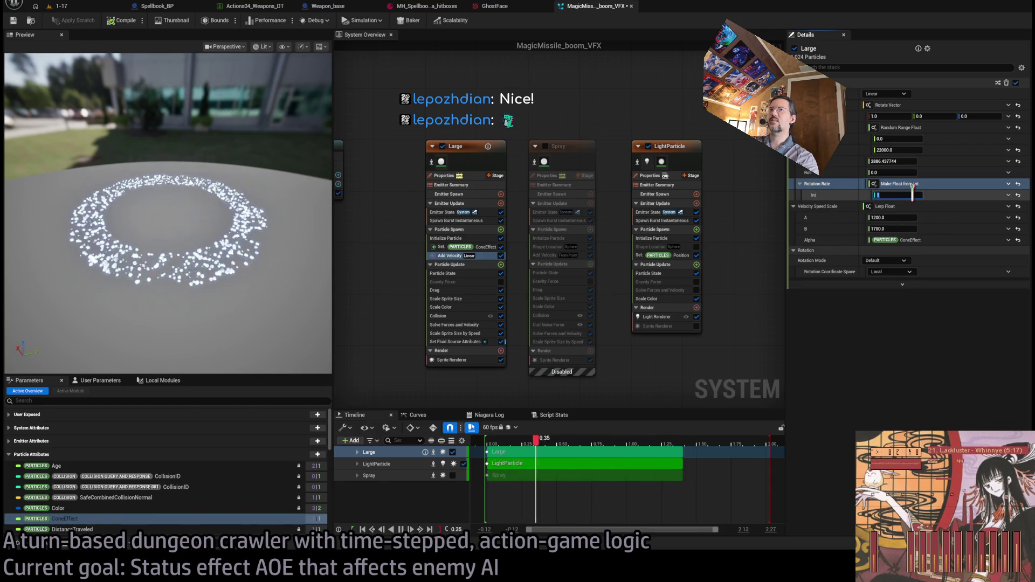
{"action": "key", "text": "Return"}
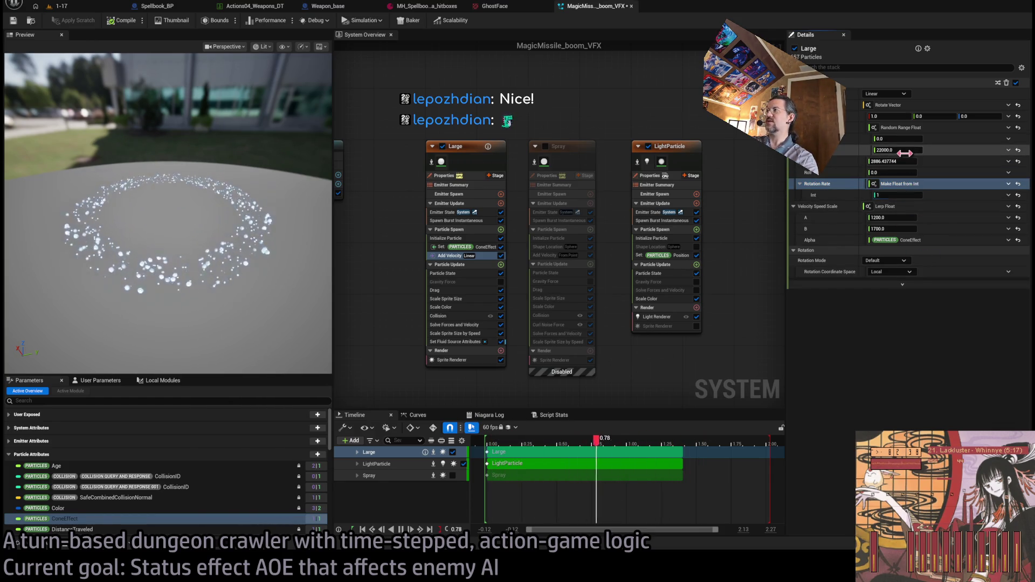
Set the random rotation maximum to 360.0 and reset the rotation value to 0.
{"action": "left_click", "coordinate": [904, 153]}
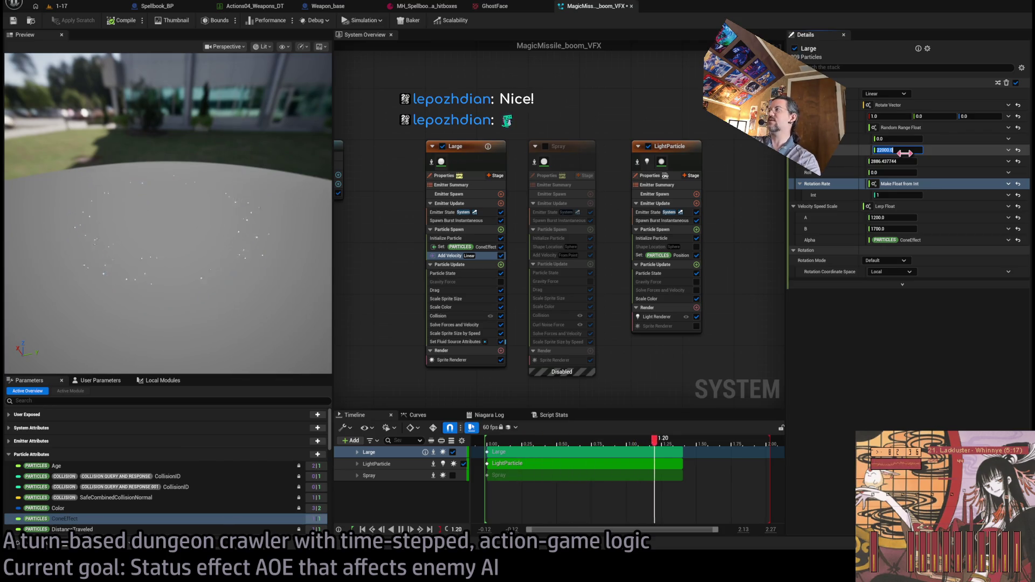
{"action": "type", "text": "360.0"}
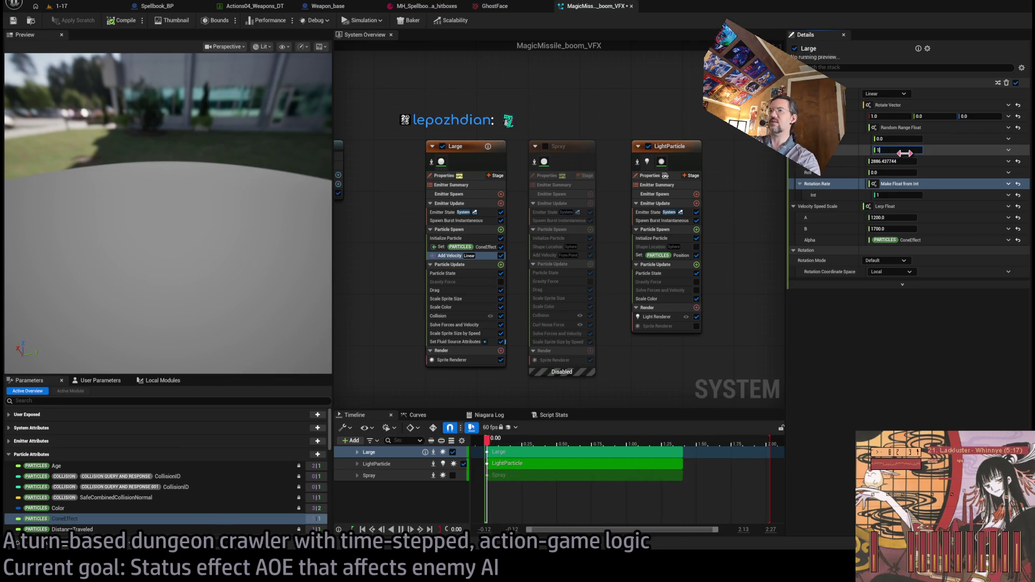
{"action": "key", "text": "Return"}
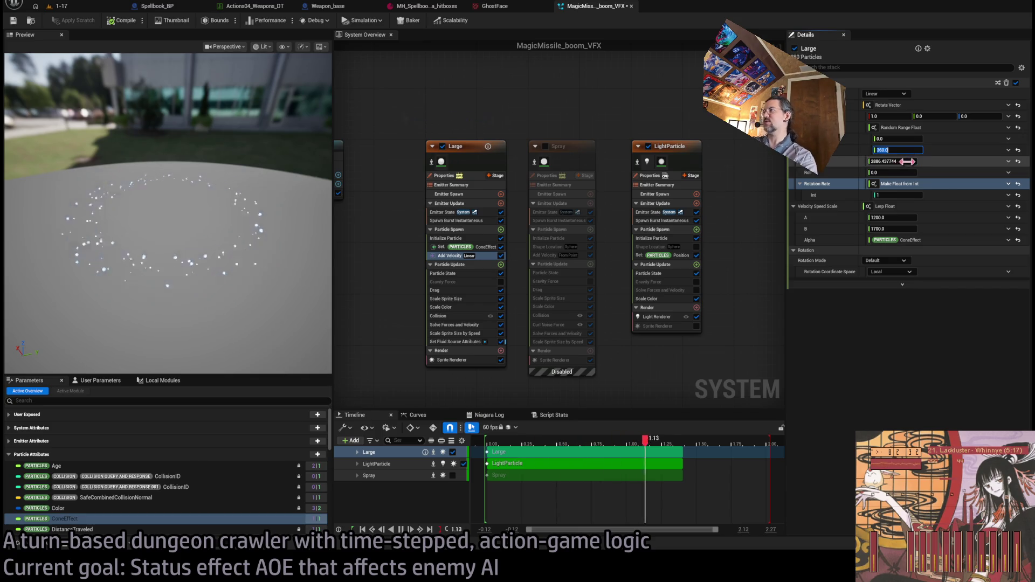
{"action": "left_click", "coordinate": [908, 162]}
{"action": "type", "text": "0"}
{"action": "key", "text": "Return"}
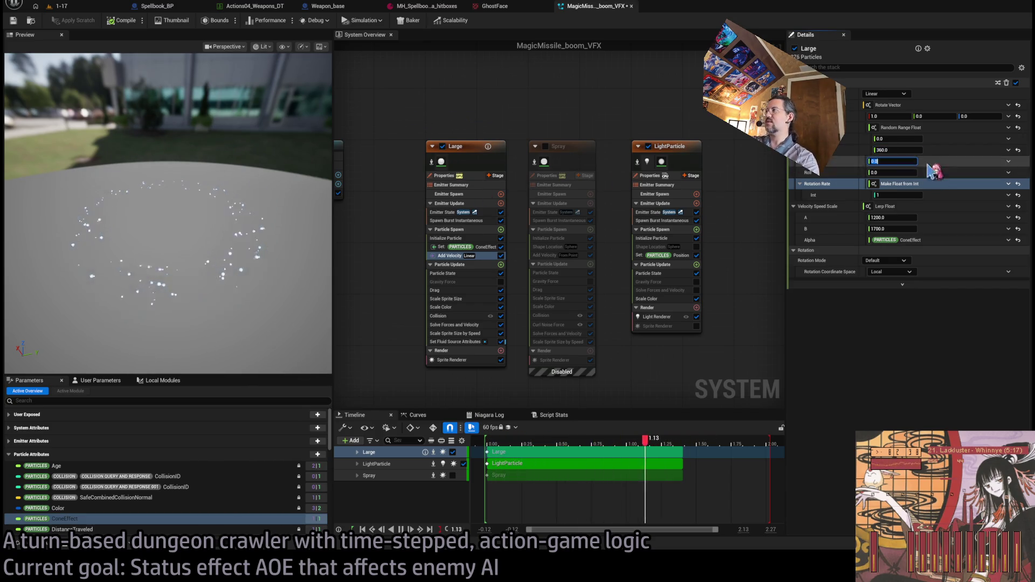
{"action": "key", "text": "Return"}
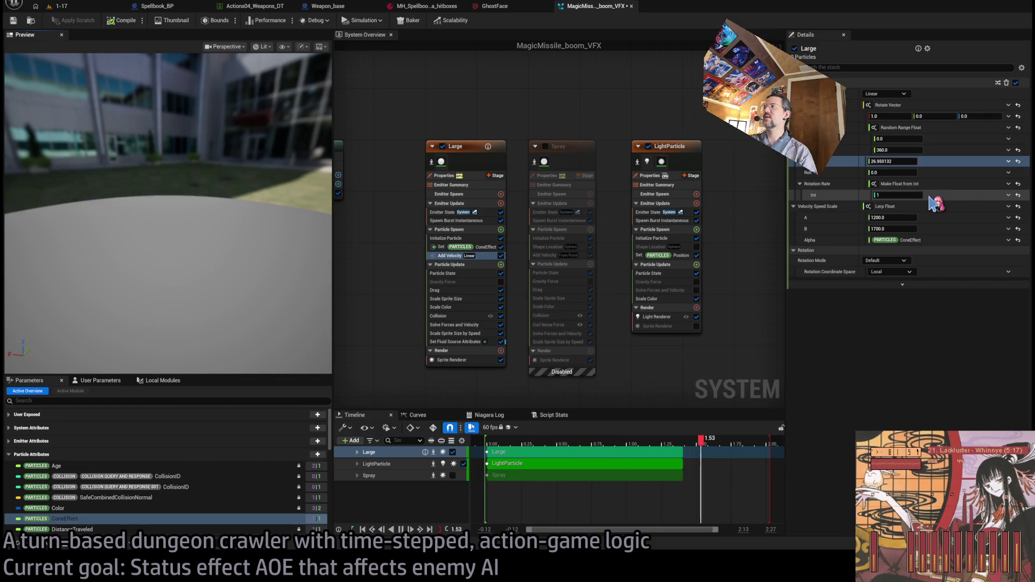
{"action": "mouse_move", "coordinate": [237, 124]}
{"action": "left_mouse_down"}
{"action": "mouse_move", "coordinate": [236, 184]}
{"action": "mouse_move", "coordinate": [279, 157]}
{"action": "mouse_move", "coordinate": [280, 118]}
{"action": "mouse_move", "coordinate": [280, 210]}
{"action": "mouse_move", "coordinate": [267, 213]}
{"action": "left_mouse_up"}
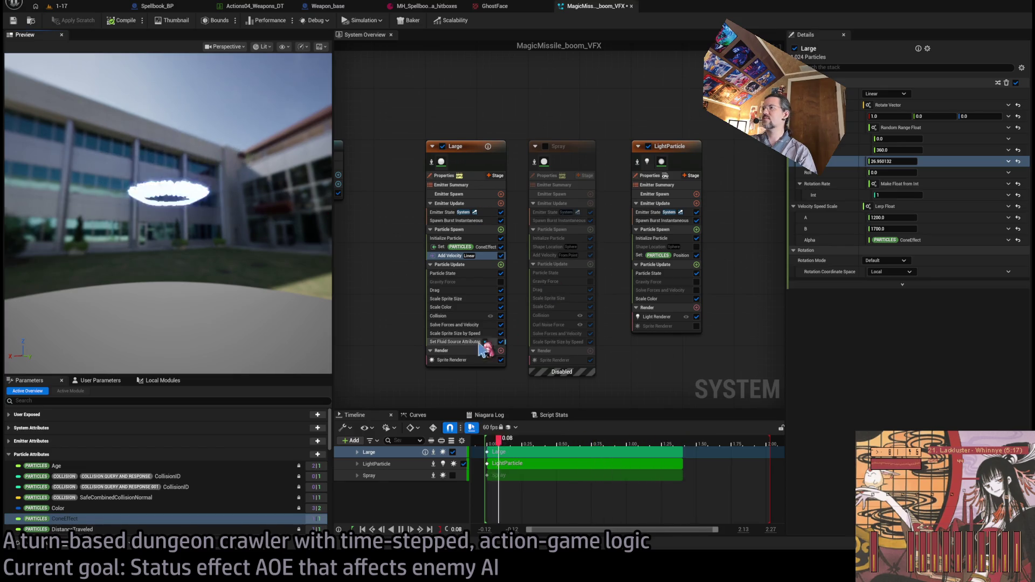
Change the Large emitter's Drag from 10.0 to 5.0, replay the burst, and return to the level.
{"action": "left_click", "coordinate": [468, 360]}
{"action": "left_click", "coordinate": [465, 333]}
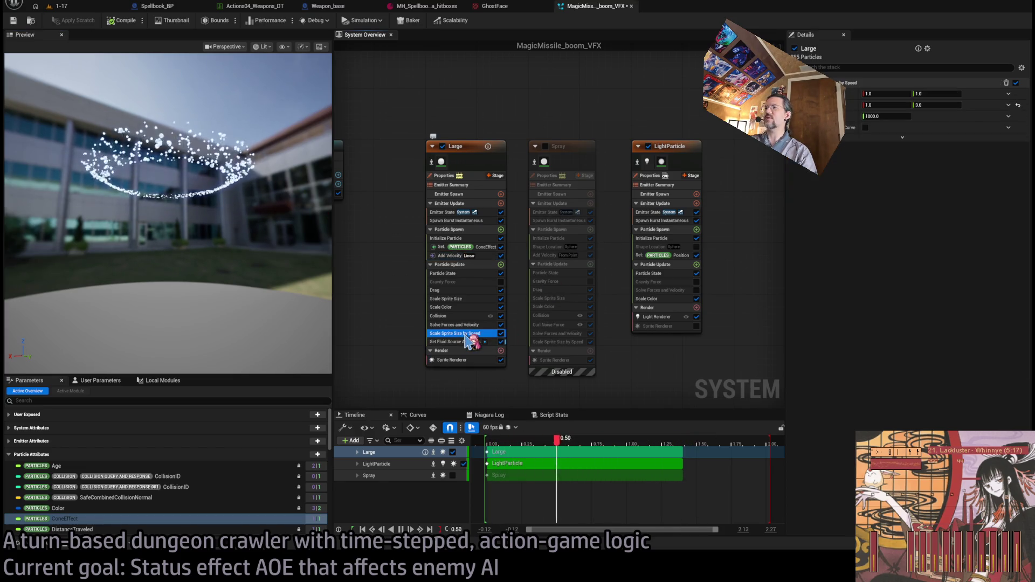
{"action": "left_click_drag", "start_coordinate": [270, 215], "coordinate": [248, 212]}
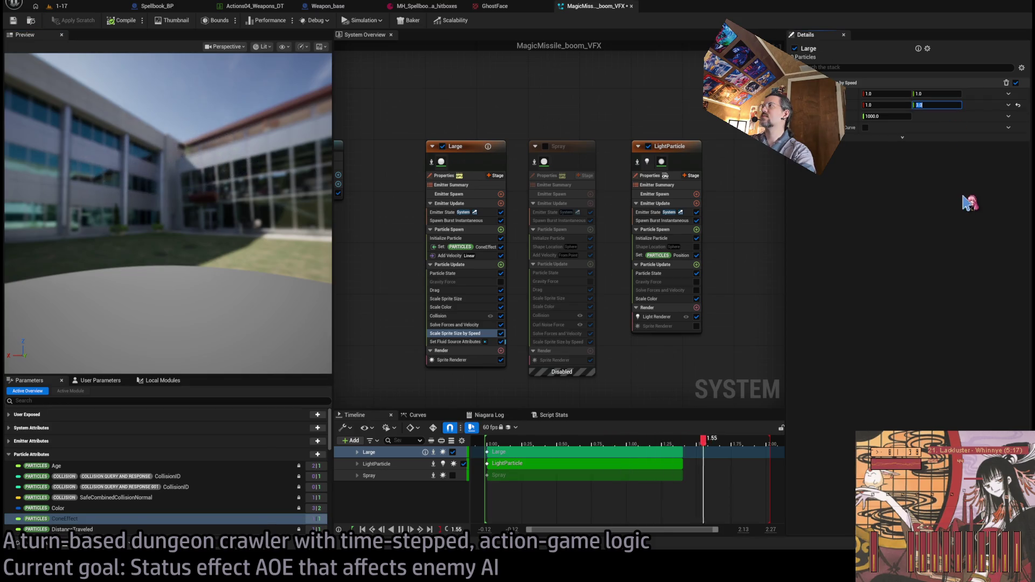
{"action": "left_click", "coordinate": [477, 290]}
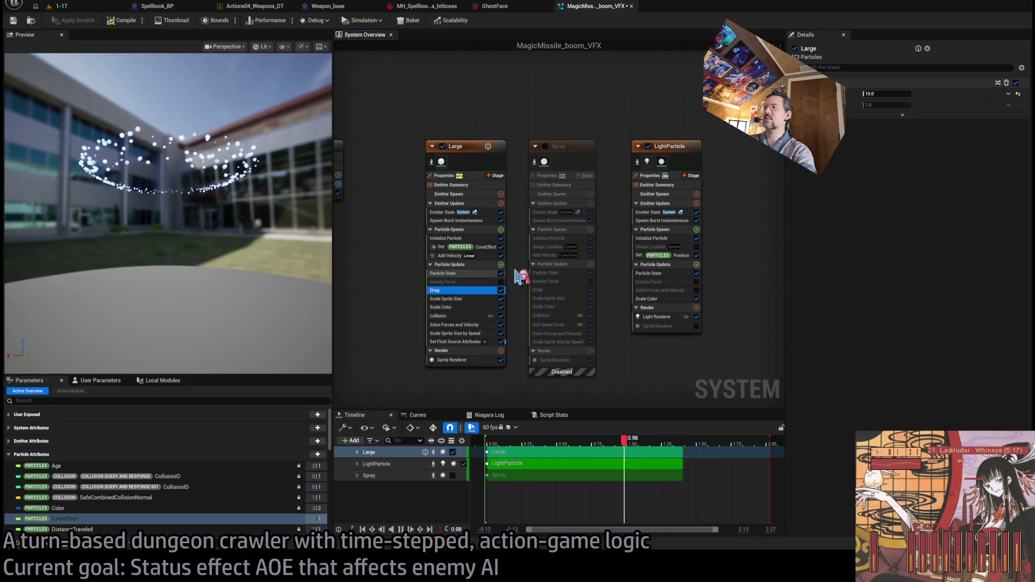
{"action": "left_click", "coordinate": [894, 93]}
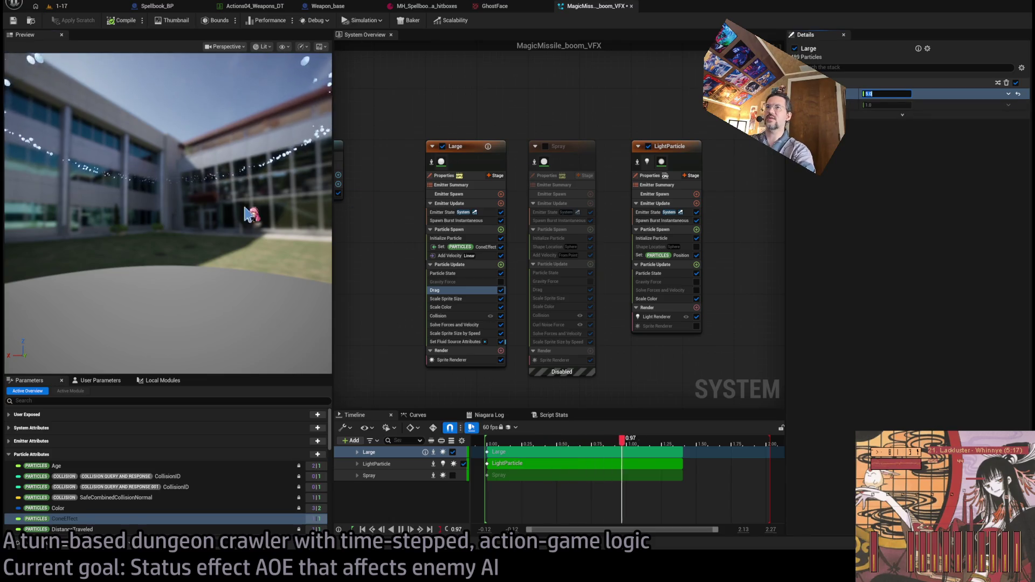
{"action": "left_click", "coordinate": [100, 53]}
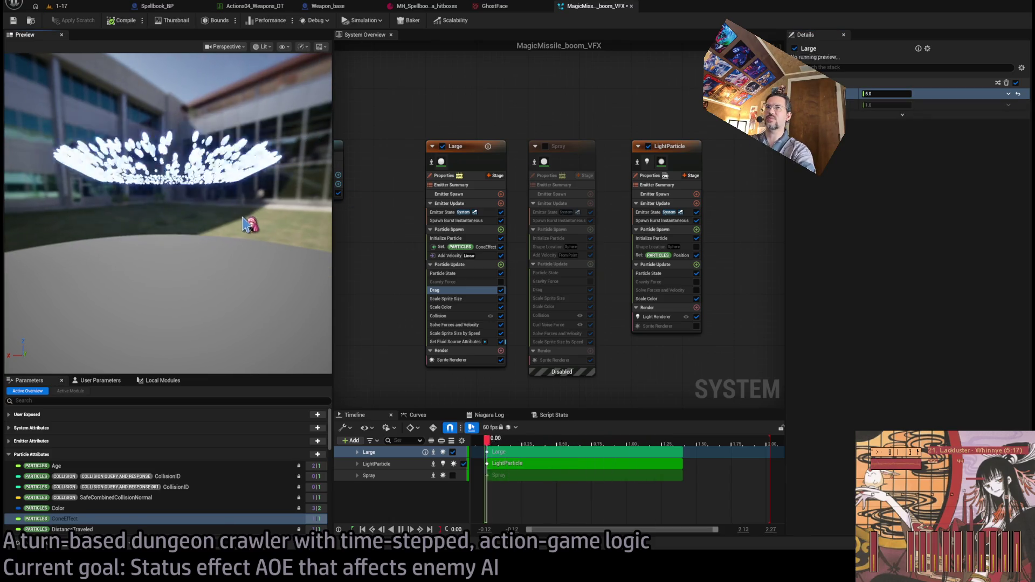
{"action": "left_click", "coordinate": [61, 6]}
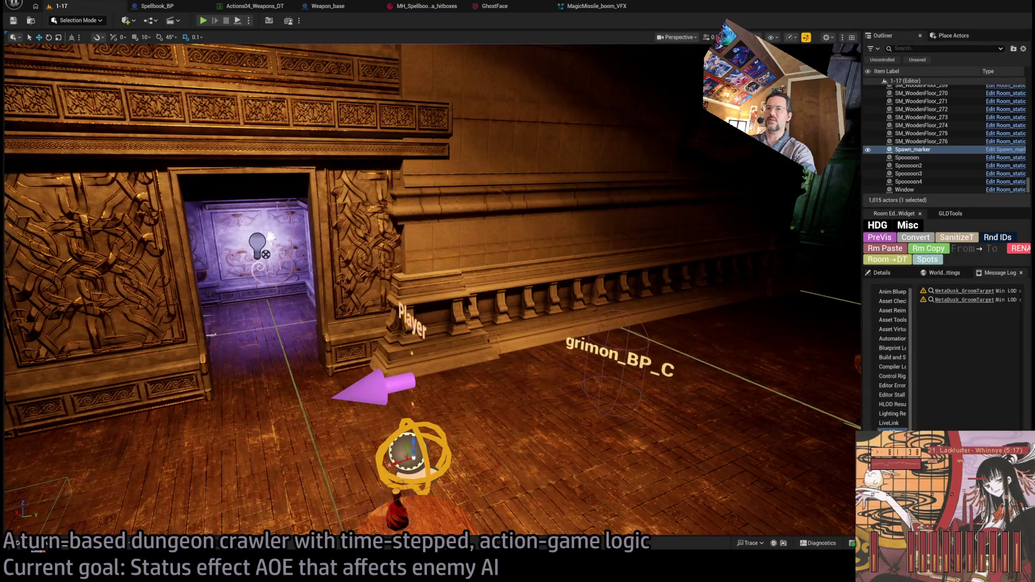
Rename MagicMissile_boom_VFX to Spellbook_Phanta_VFX in the Content Drawer.
{"action": "key", "text": "ctrl+space"}
{"action": "left_click", "coordinate": [164, 268]}
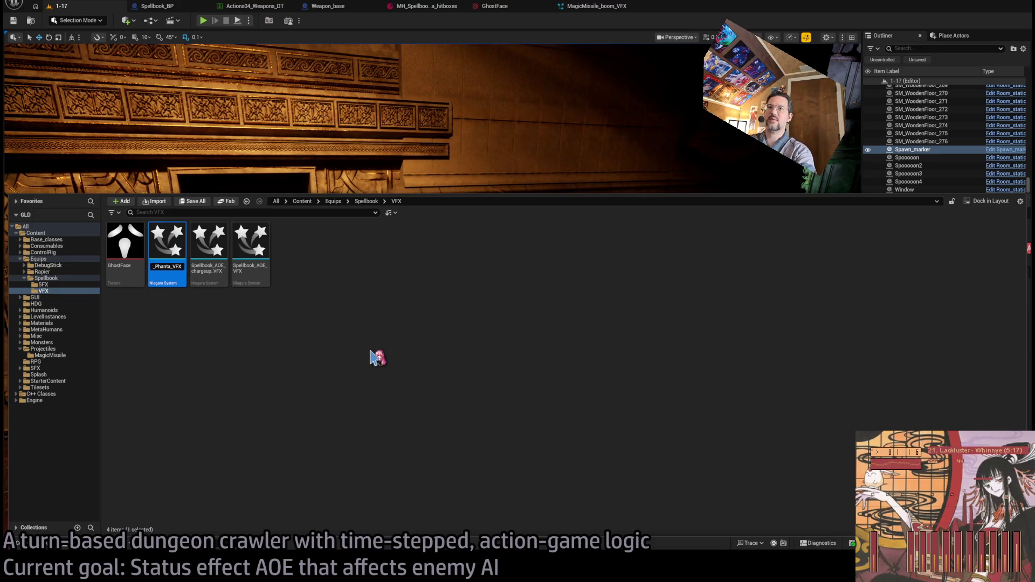
{"action": "key", "text": "Return"}
Place Spellbook_Phanta_VFX near the player, then reopen its Niagara editor on the Large emitter.
{"action": "left_click_drag", "start_coordinate": [264, 292], "coordinate": [550, 454]}
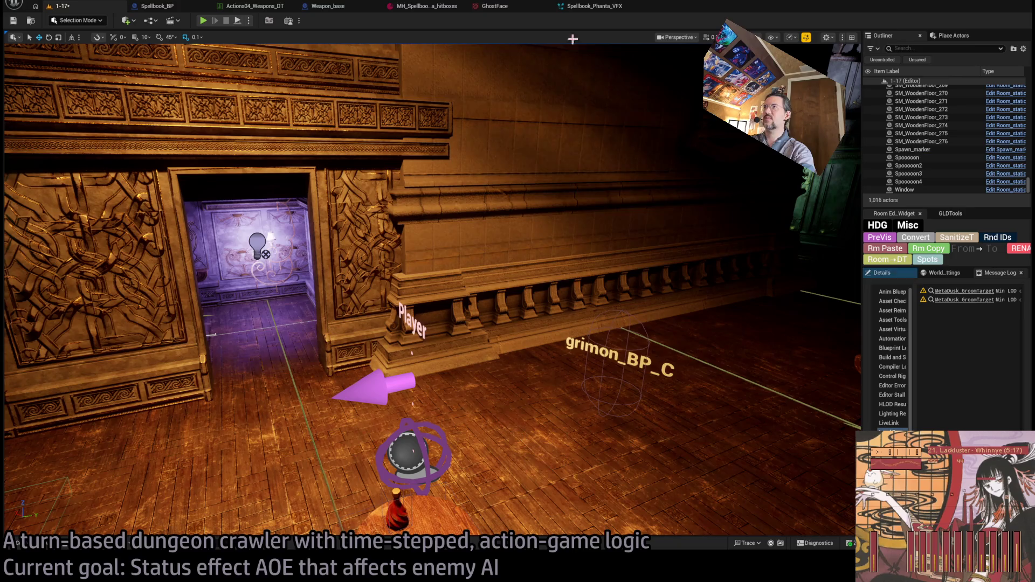
{"action": "left_click", "coordinate": [591, 6]}
{"action": "left_click", "coordinate": [466, 259]}
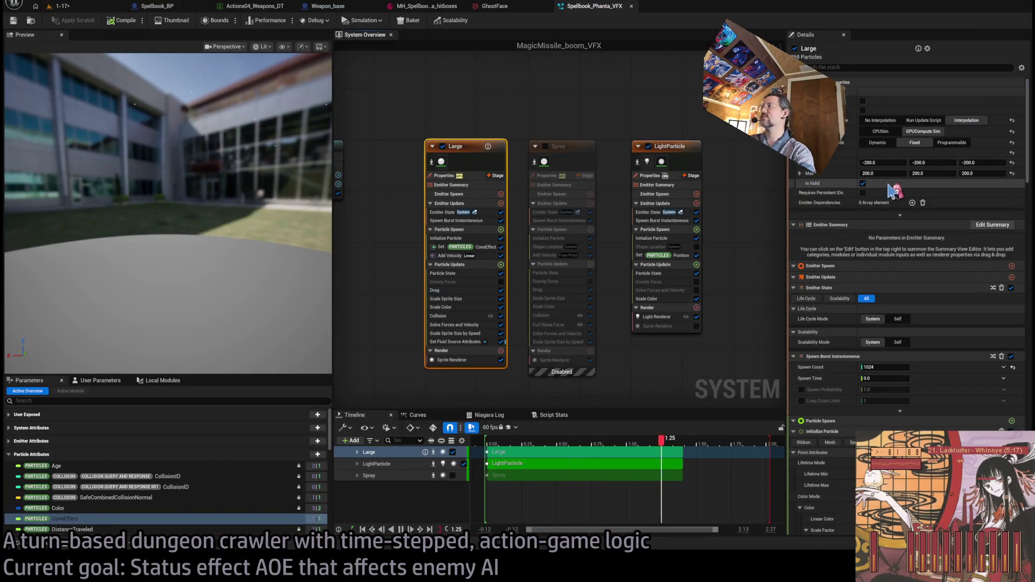
Set Add Velocity speed scale A to 600 and B to 900, recompile, and return to level 1-17.
{"action": "left_click", "coordinate": [466, 256]}
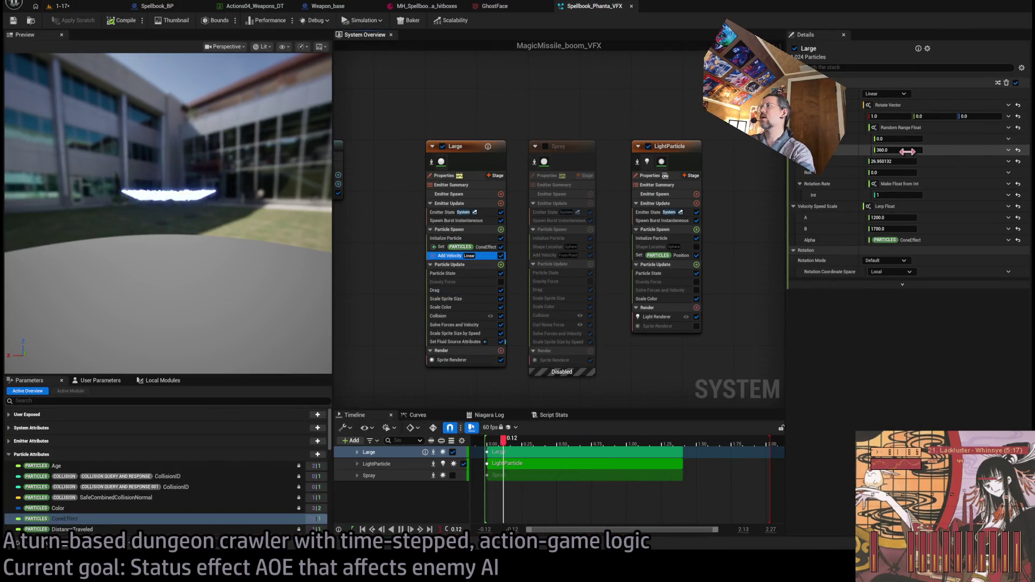
{"action": "left_click", "coordinate": [903, 218]}
{"action": "type", "text": "600"}
{"action": "key", "text": "Tab"}
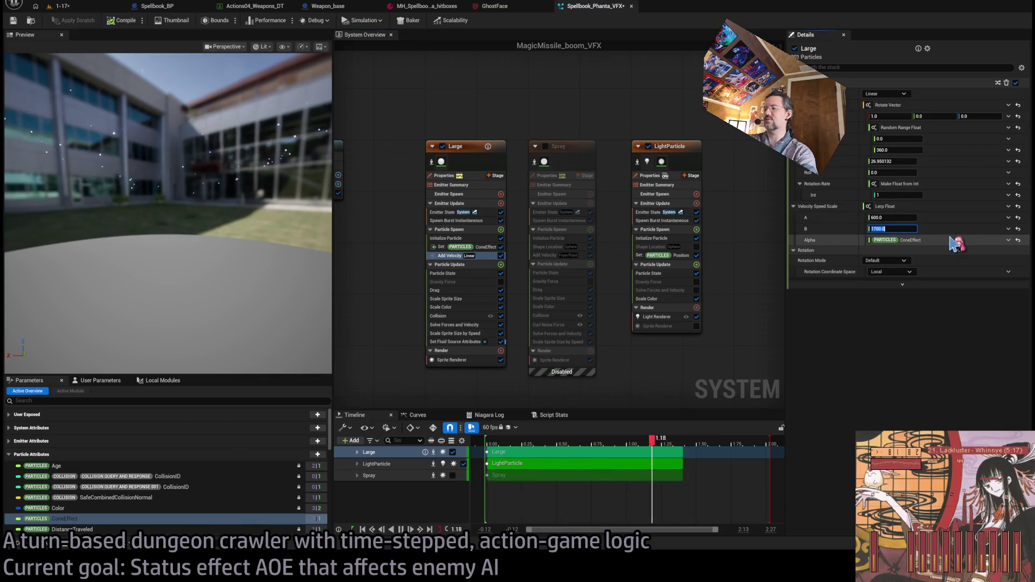
{"action": "type", "text": "800"}
{"action": "key", "text": "Return"}
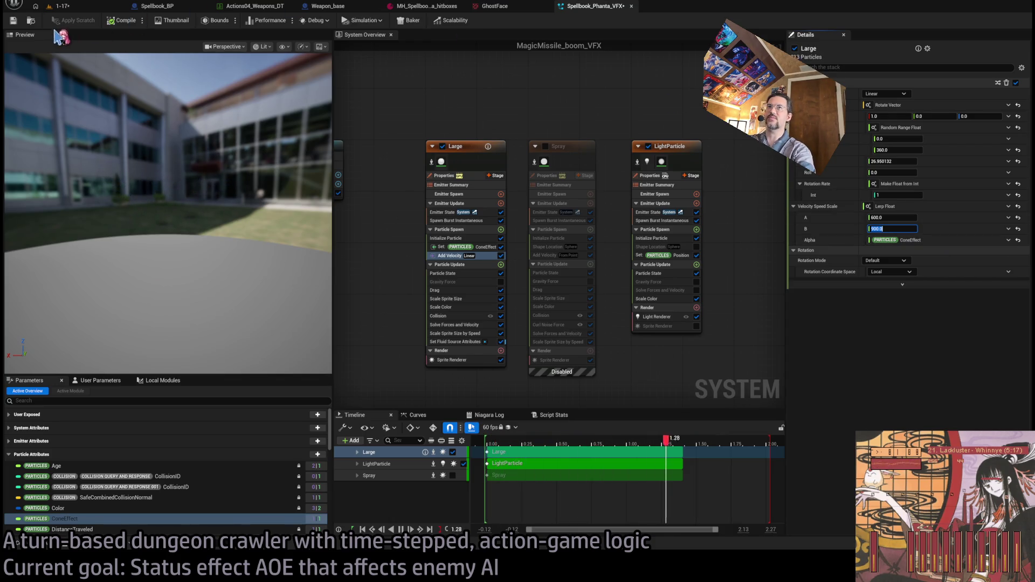
{"action": "left_click", "coordinate": [113, 22]}
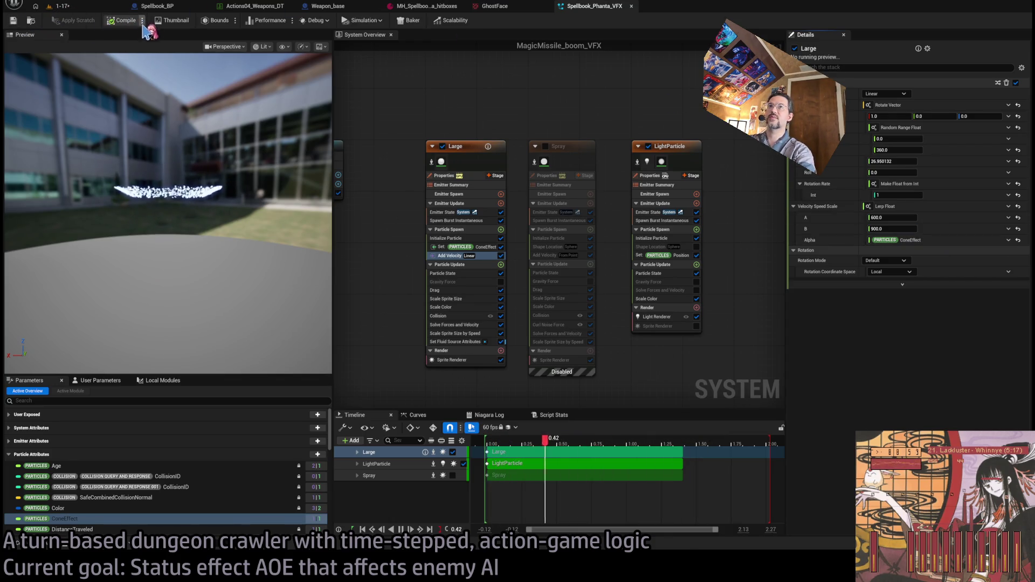
{"action": "left_click", "coordinate": [62, 6]}
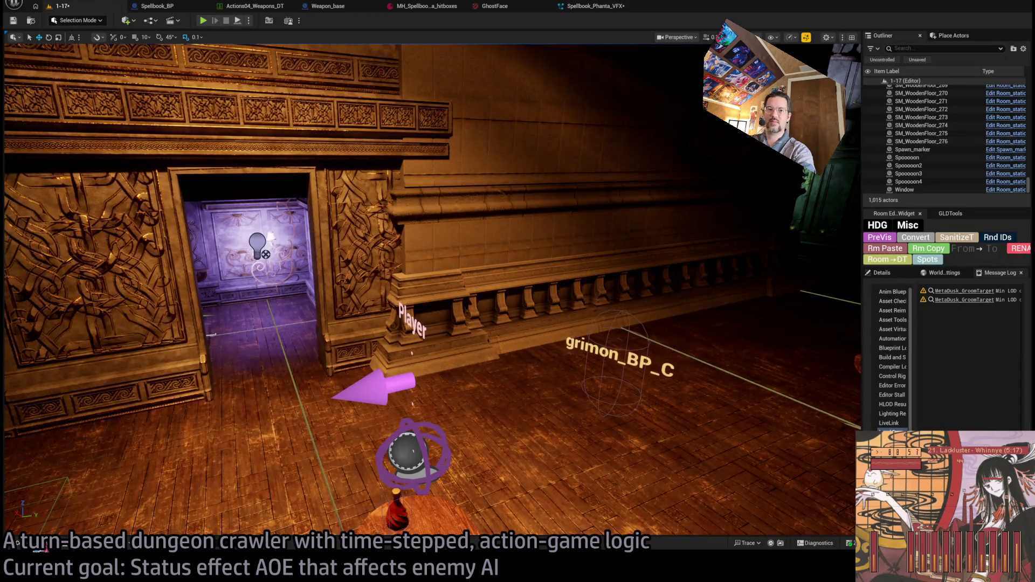
Drop Spellbook_Phanta_VFX from the Content Drawer beside the player, then return to its Niagara editor.
{"action": "left_click", "coordinate": [41, 547]}
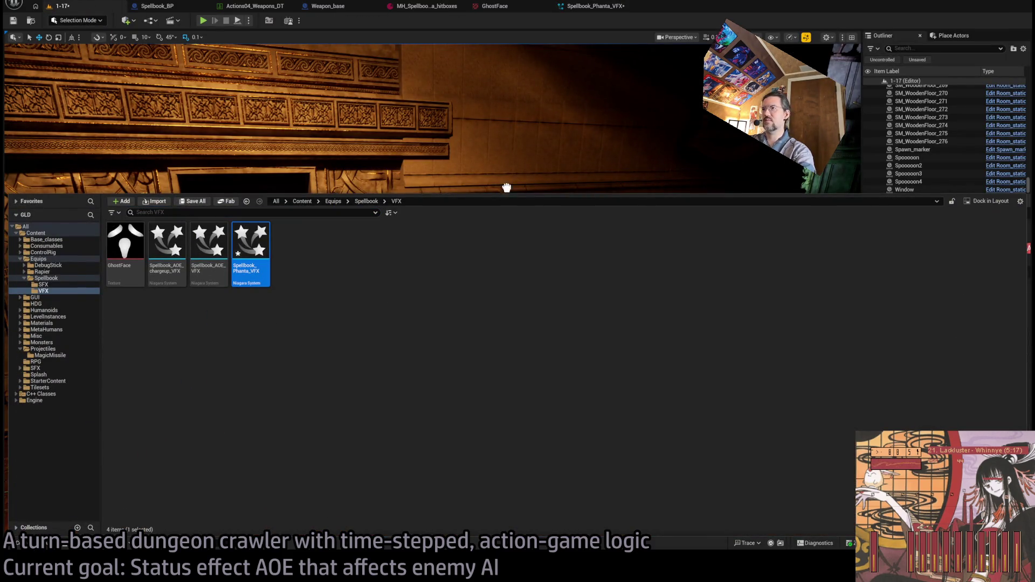
{"action": "mouse_move", "coordinate": [507, 187]}
{"action": "left_mouse_down"}
{"action": "mouse_move", "coordinate": [496, 439]}
{"action": "mouse_move", "coordinate": [516, 442]}
{"action": "left_mouse_up"}
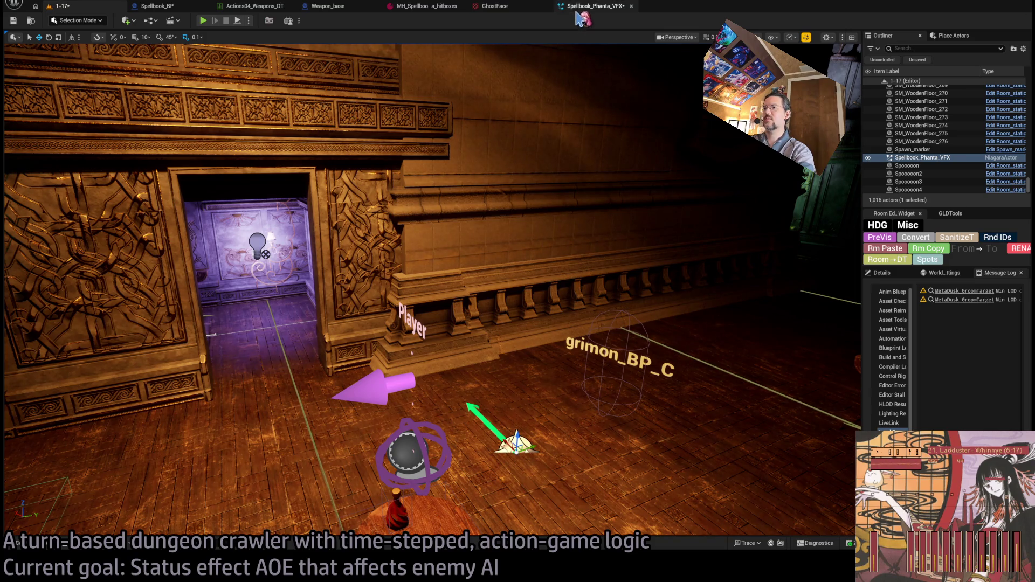
{"action": "left_click", "coordinate": [590, 6]}
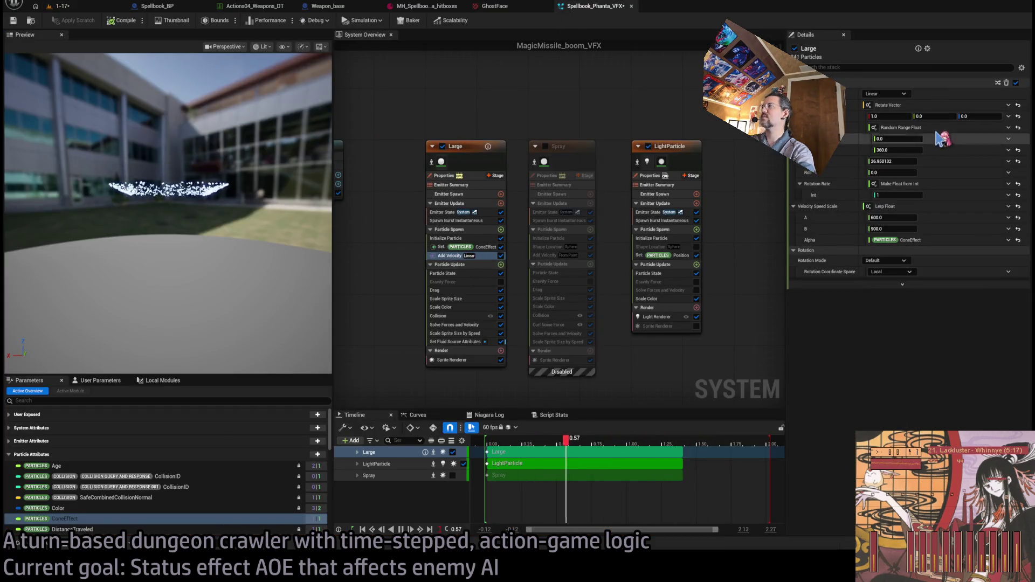
Set Add Velocity speed scale A to 300 and B to 600, check the level, and return.
{"action": "left_click", "coordinate": [455, 257]}
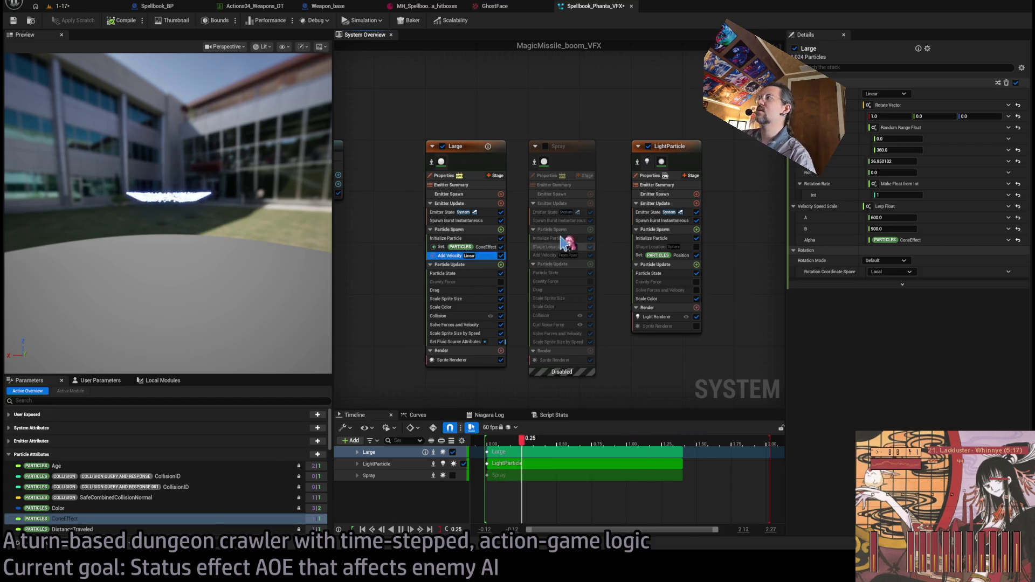
{"action": "left_click", "coordinate": [892, 217]}
{"action": "type", "text": "30"}
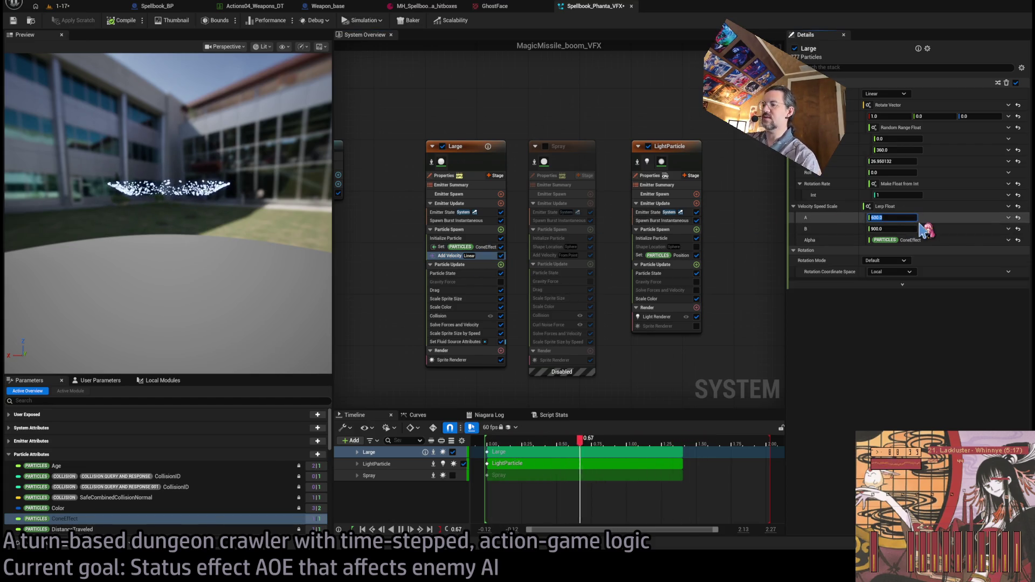
{"action": "type", "text": "0"}
{"action": "key", "text": "Tab"}
{"action": "type", "text": "6"}
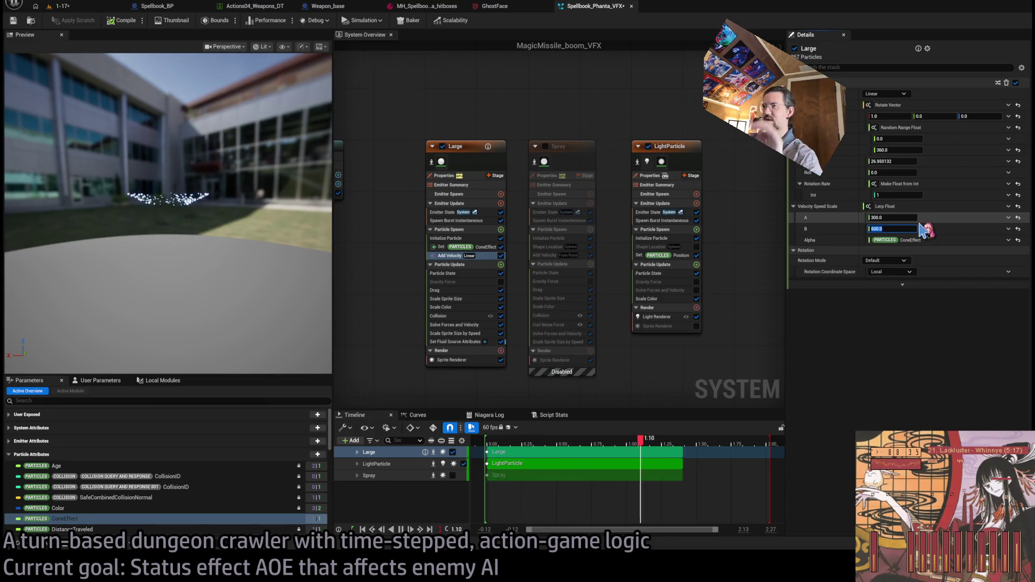
{"action": "key", "text": "Return"}
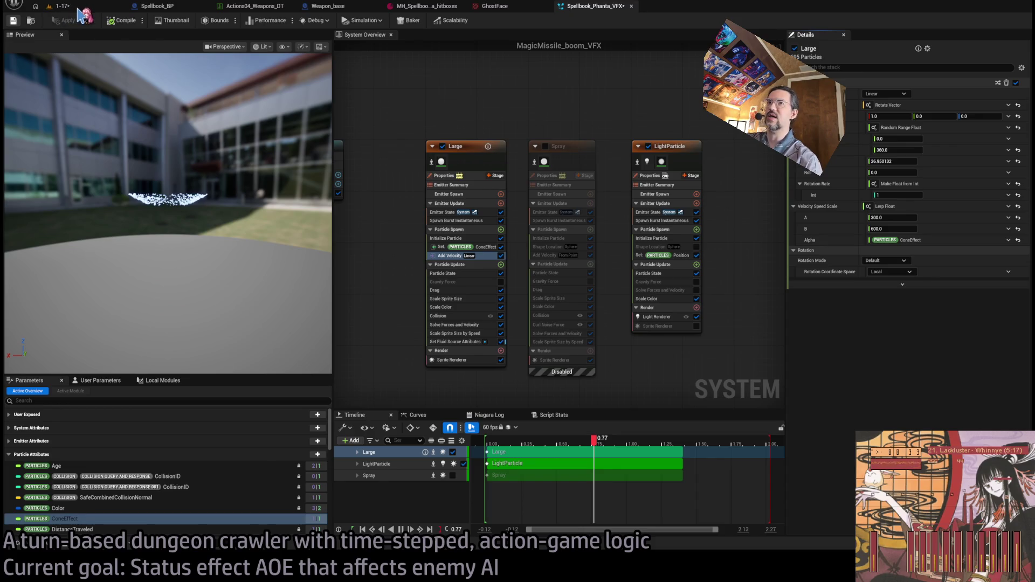
{"action": "left_click", "coordinate": [78, 8]}
{"action": "key", "text": "ctrl+space"}
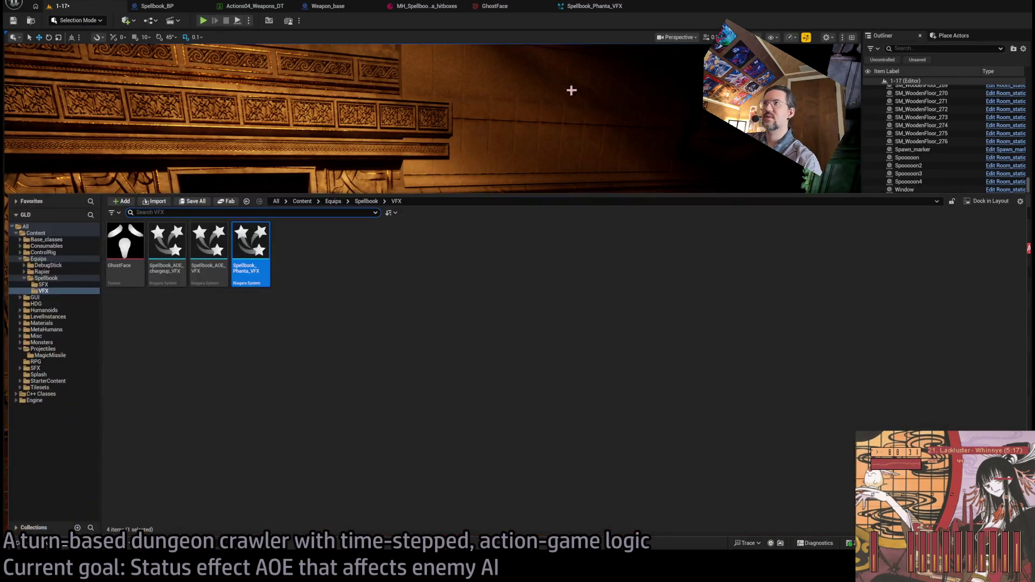
{"action": "left_click", "coordinate": [614, 8]}
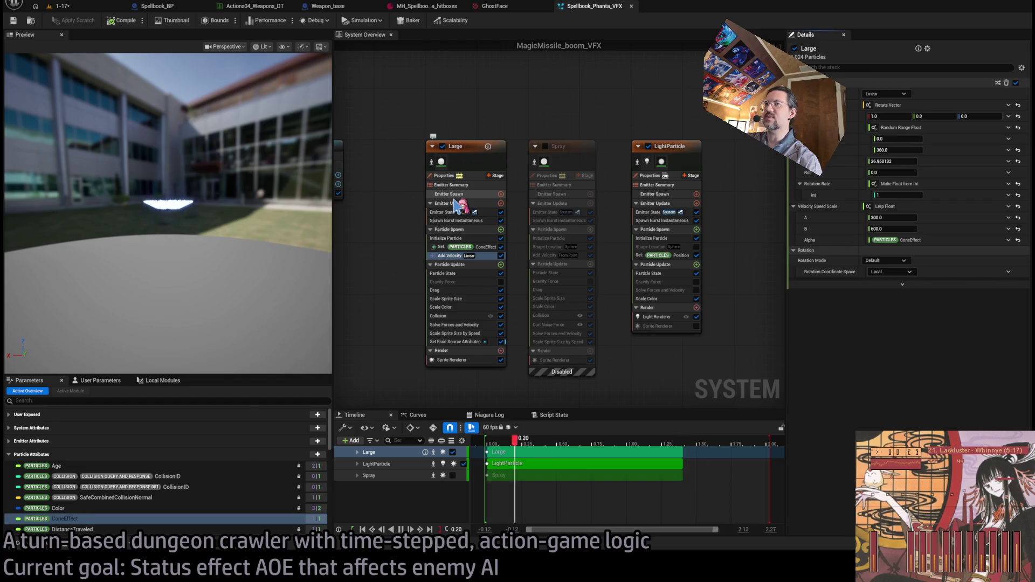
Try Drag values 1.0 and 3.0 on the Large emitter, settle on 5.0, and view from above.
{"action": "left_click", "coordinate": [450, 290]}
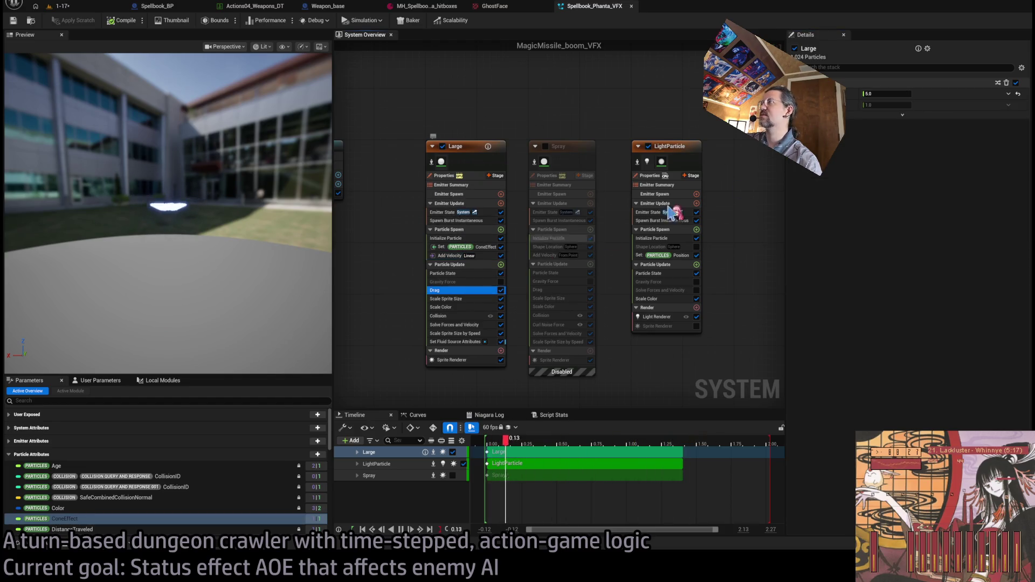
{"action": "left_click", "coordinate": [886, 95]}
{"action": "type", "text": "1"}
{"action": "key", "text": "Return"}
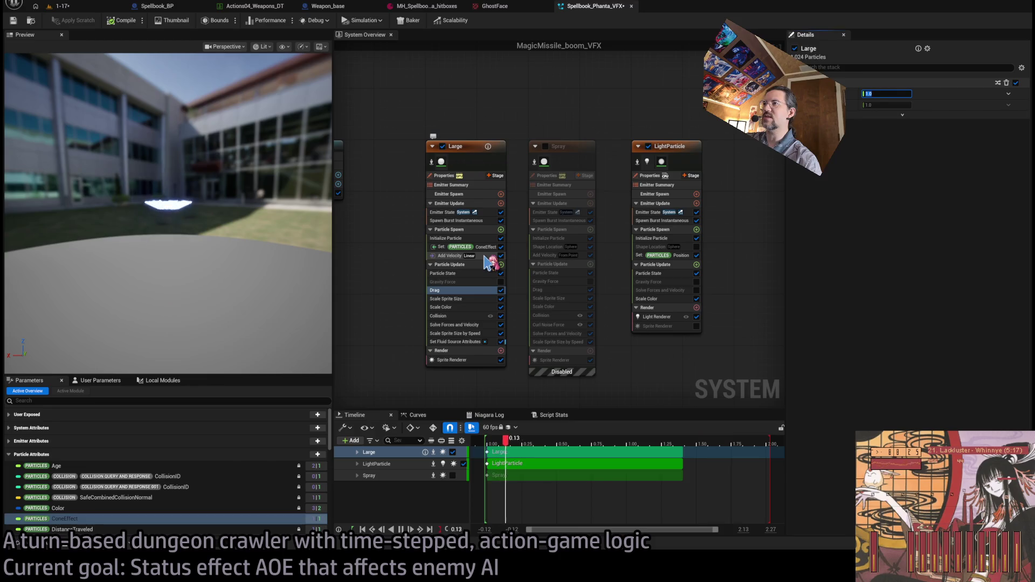
{"action": "left_click", "coordinate": [868, 95]}
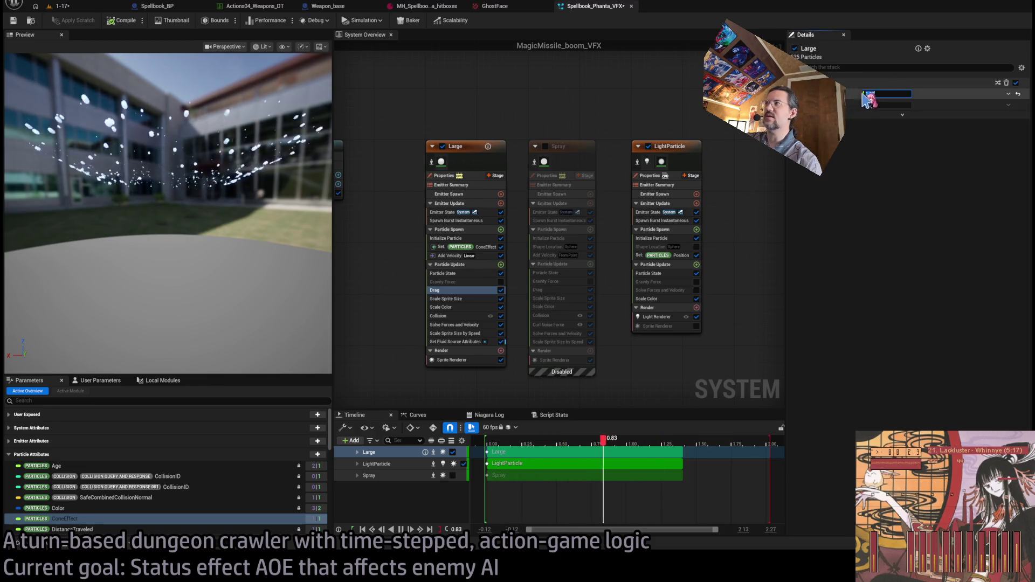
{"action": "type", "text": "3"}
{"action": "key", "text": "Return"}
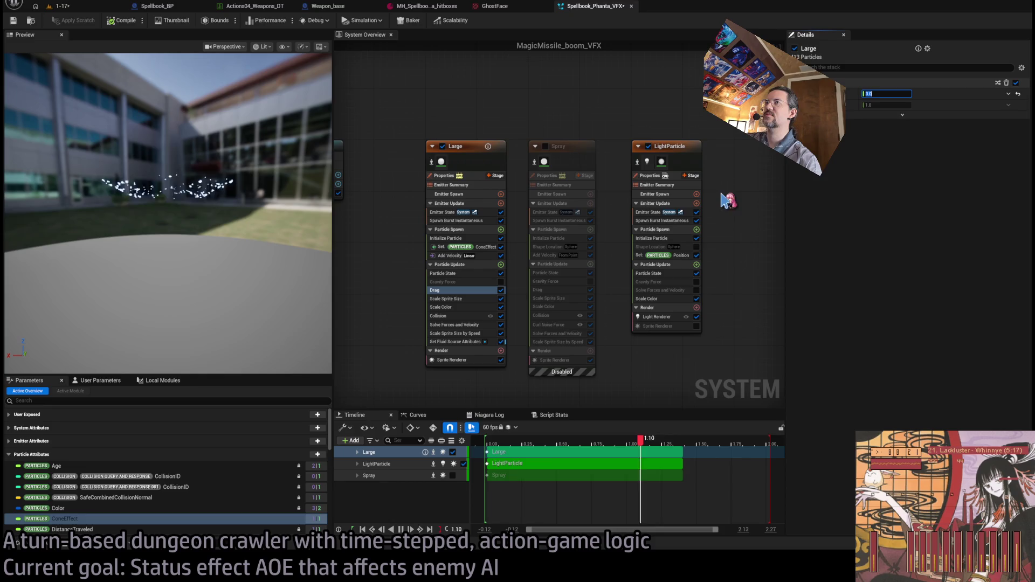
{"action": "type", "text": "5"}
{"action": "key", "text": "Return"}
{"action": "left_click_drag", "start_coordinate": [216, 161], "coordinate": [216, 226]}
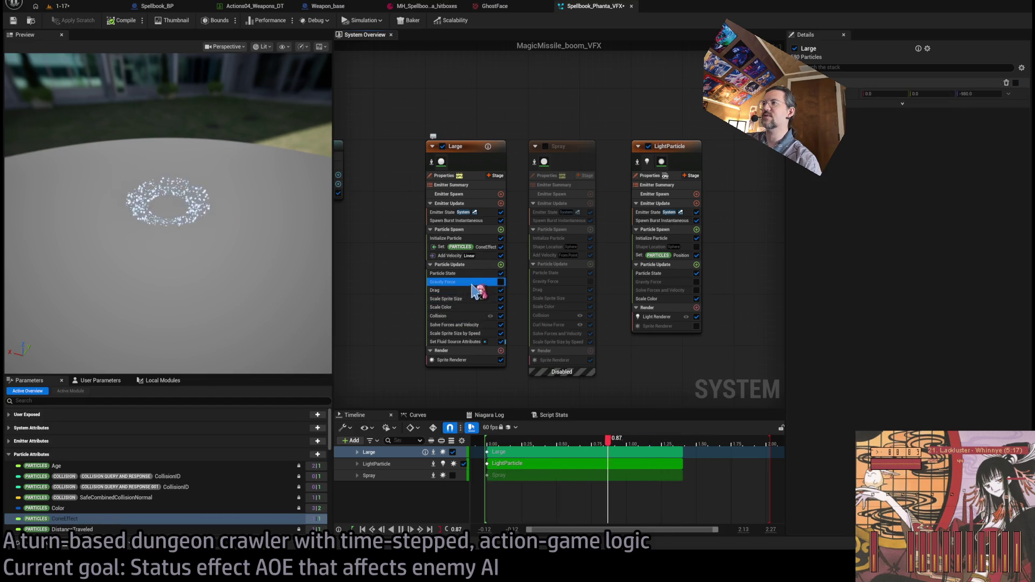
Enable Gravity Force on the Large emitter in local space with vertical strength 1000.
{"action": "left_click", "coordinate": [458, 281]}
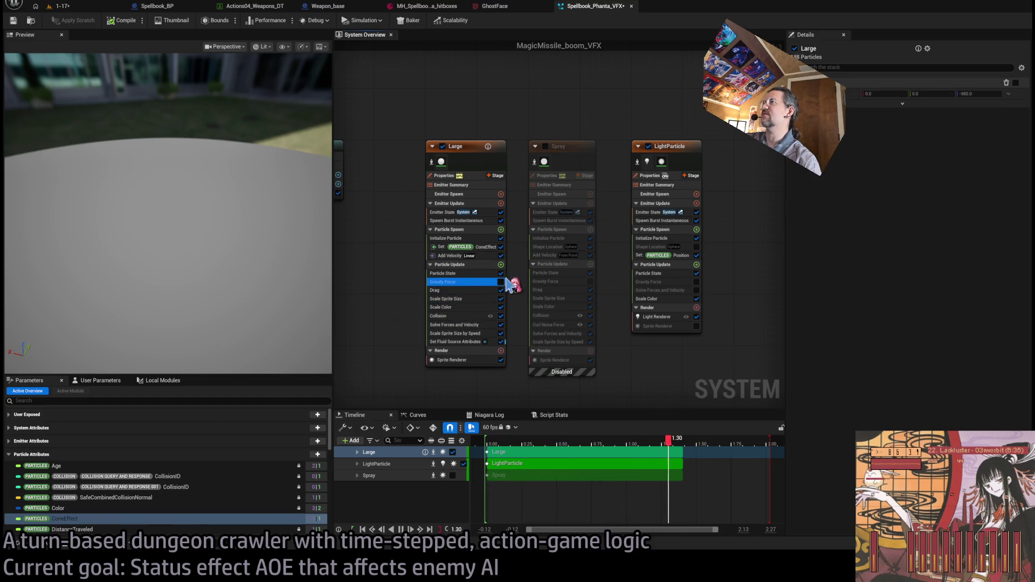
{"action": "left_click", "coordinate": [500, 282]}
{"action": "left_click", "coordinate": [903, 105]}
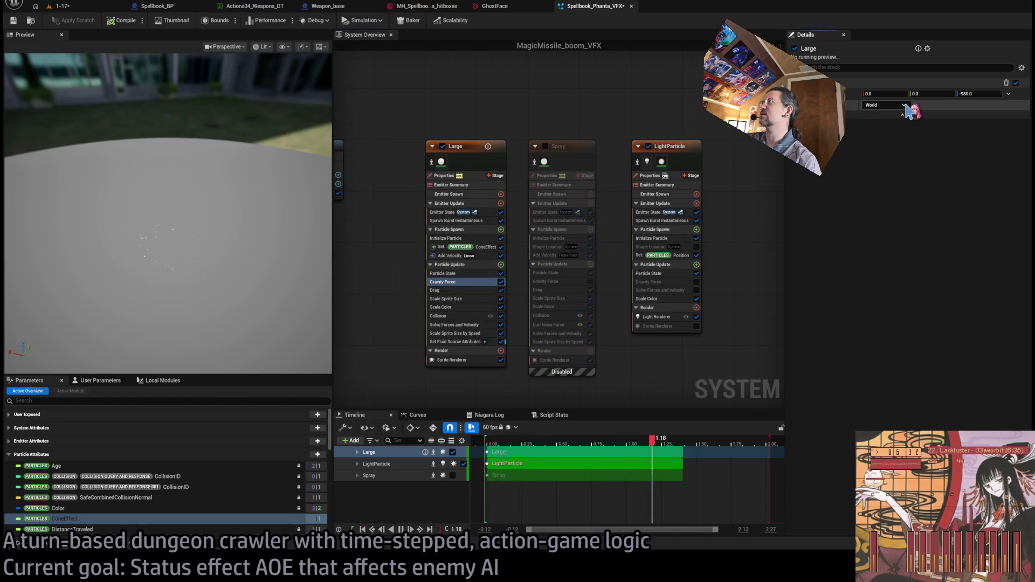
{"action": "left_click", "coordinate": [884, 104]}
{"action": "left_click", "coordinate": [889, 137]}
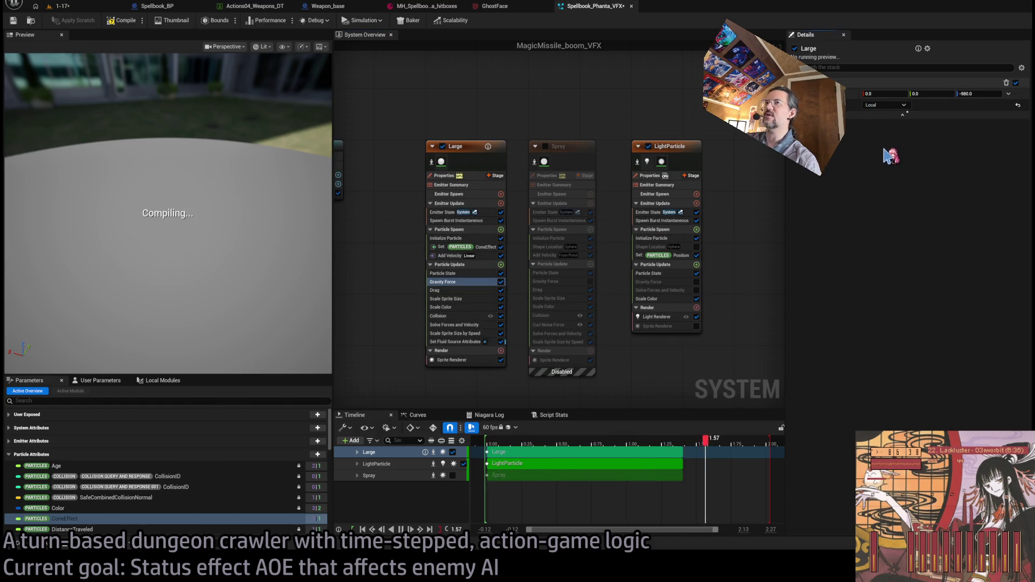
{"action": "left_click", "coordinate": [993, 95]}
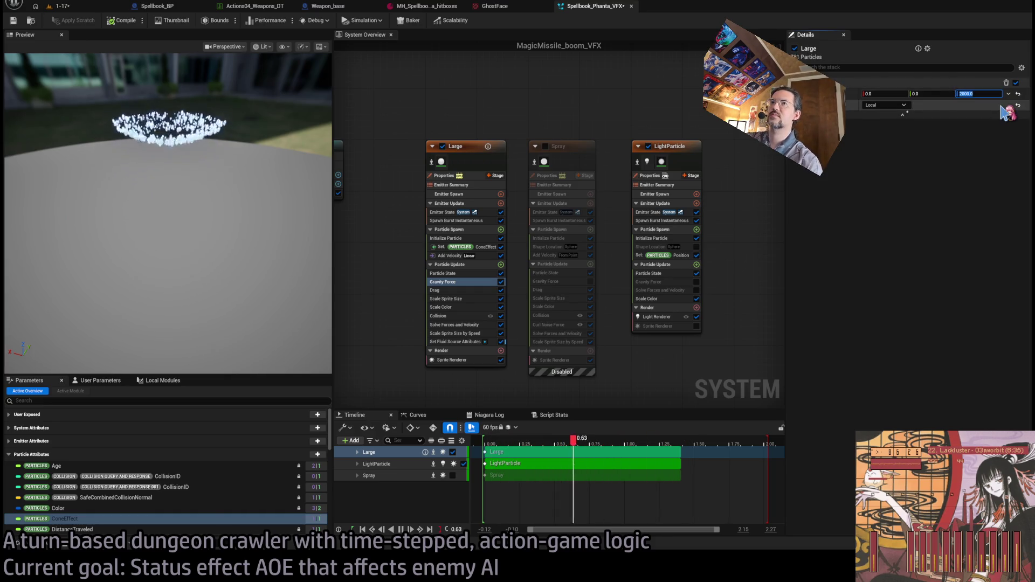
{"action": "type", "text": "000"}
{"action": "key", "text": "Return"}
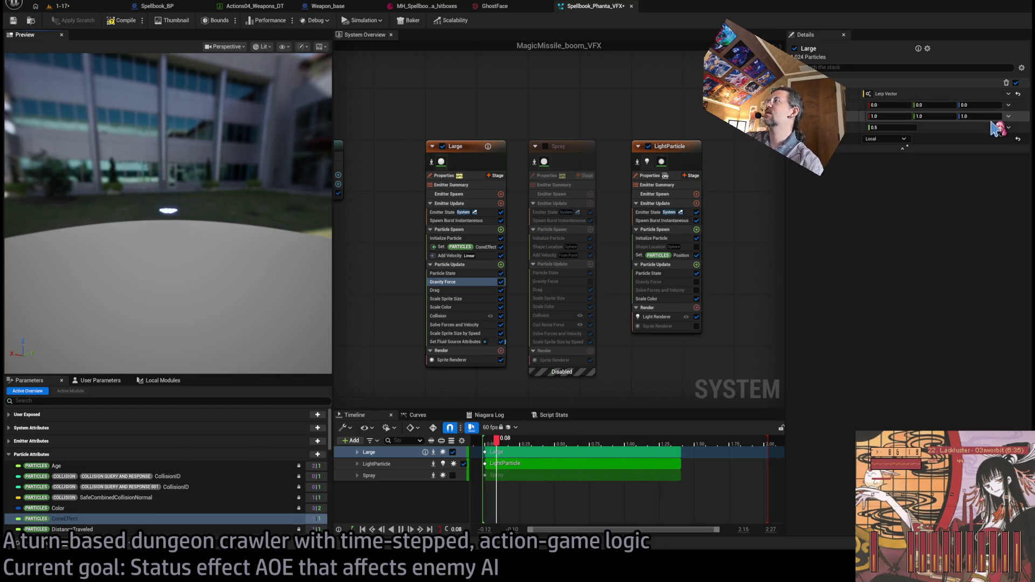
Set the gravity lerp vector's upper Z to 1000.0 and blend it by Particles.ConeEffect.
{"action": "left_click", "coordinate": [968, 105]}
{"action": "type", "text": "5000"}
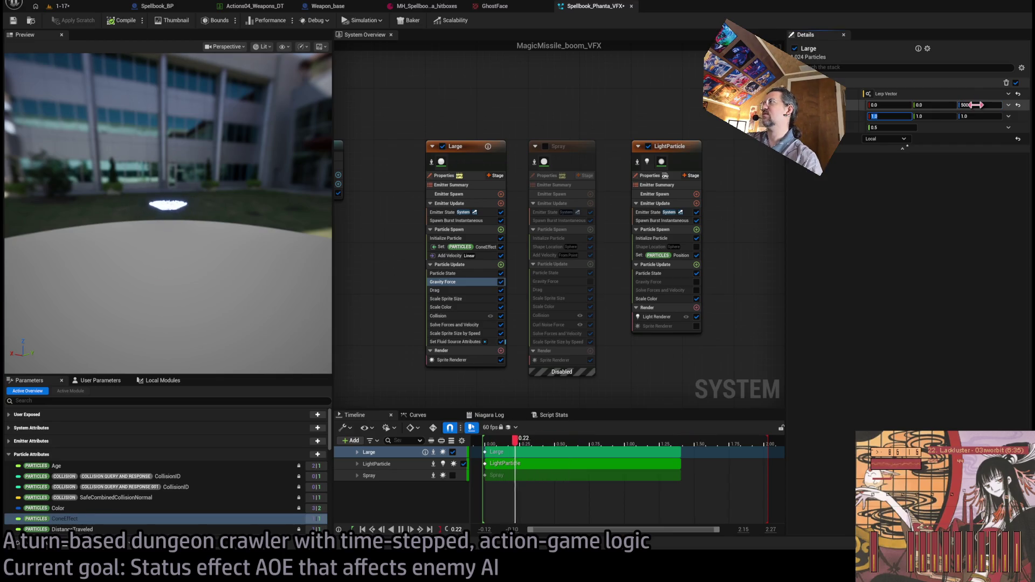
{"action": "key", "text": "Tab"}
{"action": "key", "text": "Tab"}
{"action": "type", "text": "1"}
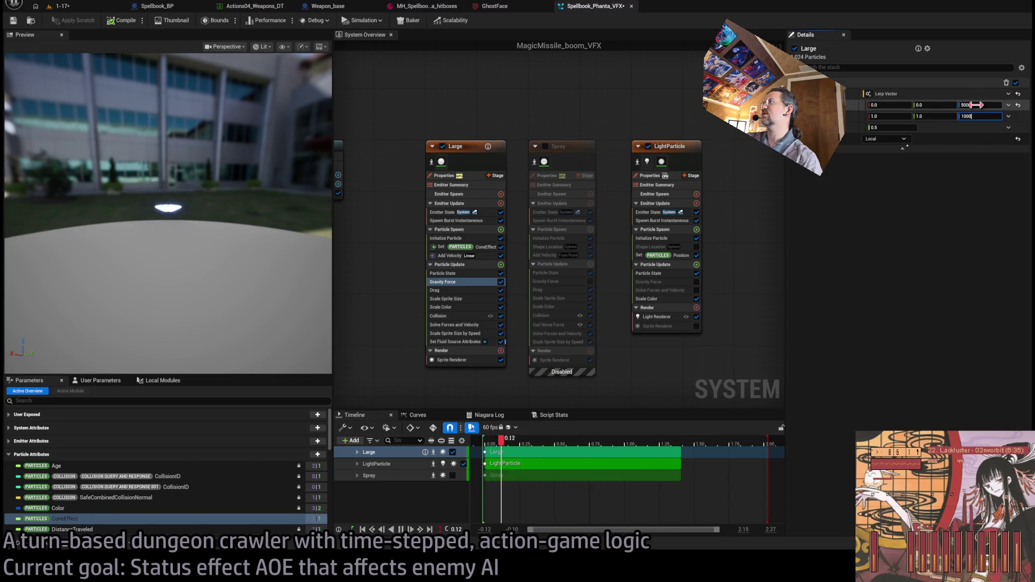
{"action": "key", "text": "Return"}
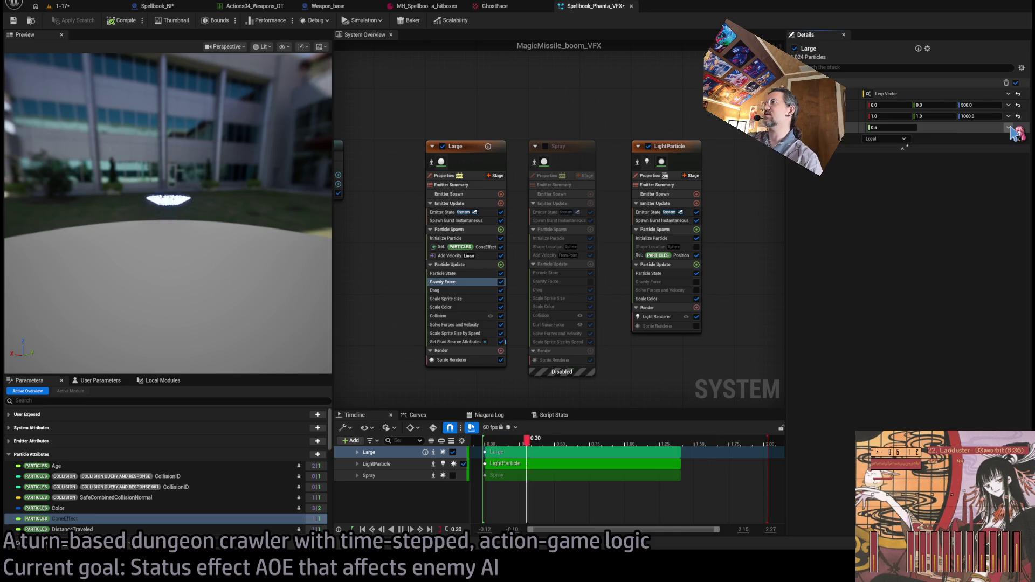
{"action": "left_click", "coordinate": [1015, 132]}
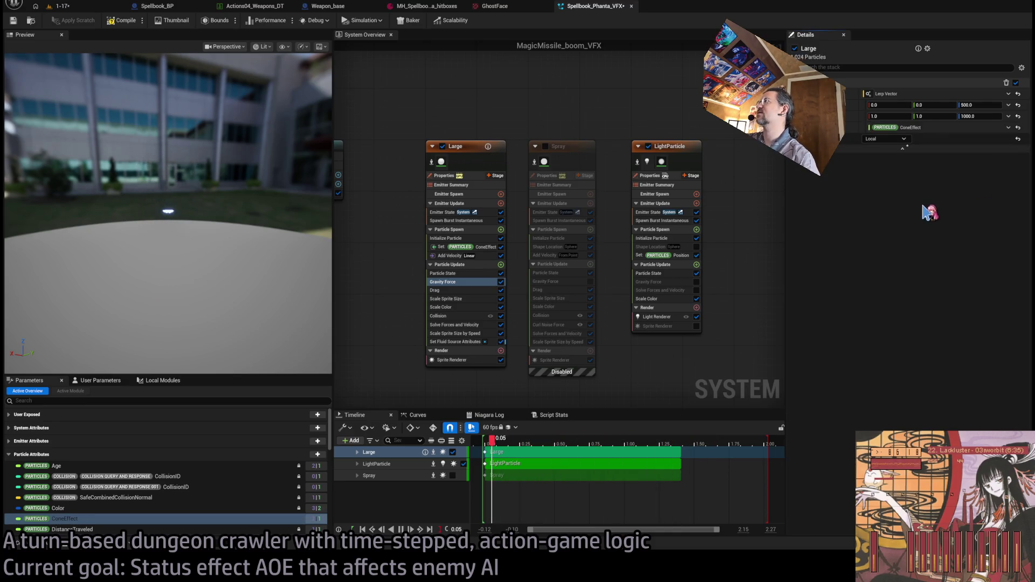
{"action": "left_click_drag", "start_coordinate": [251, 219], "coordinate": [252, 198]}
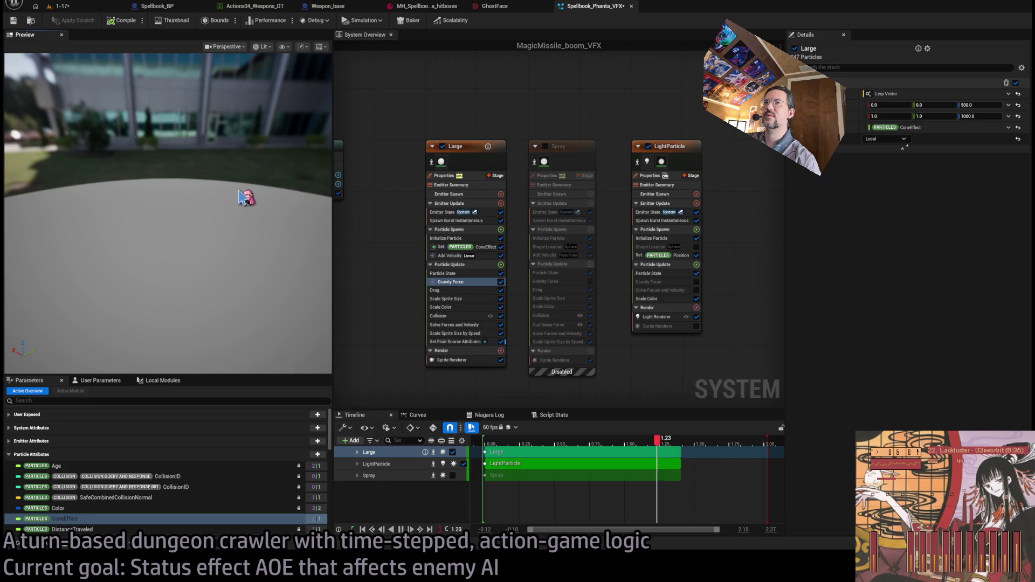
{"action": "left_click_drag", "start_coordinate": [302, 233], "coordinate": [302, 259]}
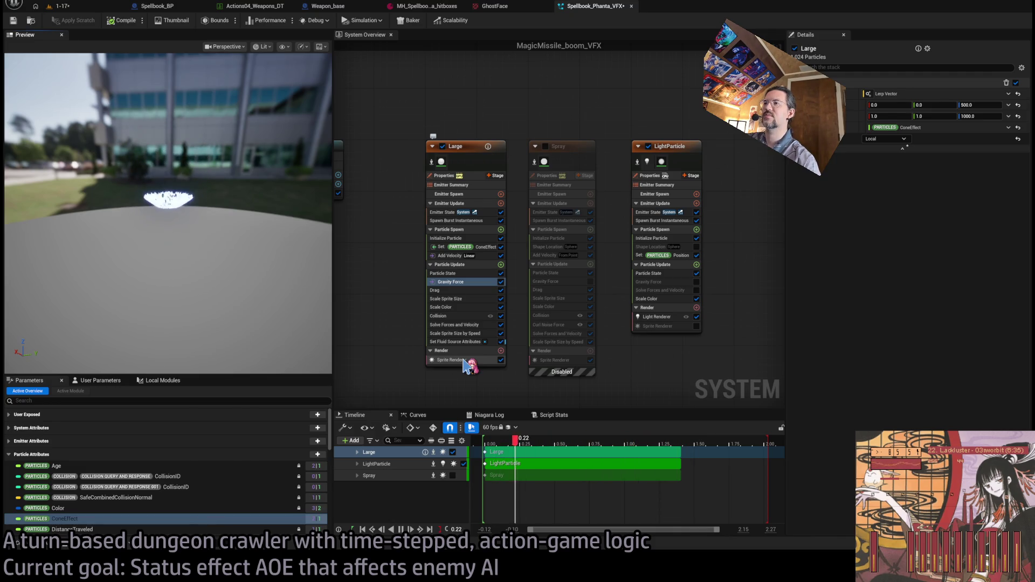
In Initialize Particle, change the random range minimum to 0.5 and maximum to 2.5.
{"action": "left_click", "coordinate": [464, 239]}
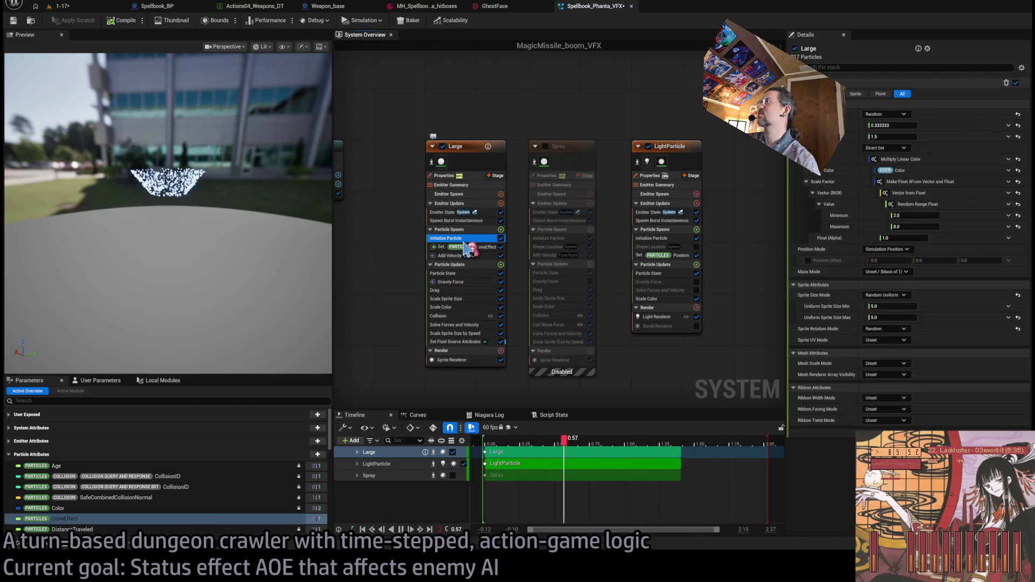
{"action": "left_click", "coordinate": [453, 360]}
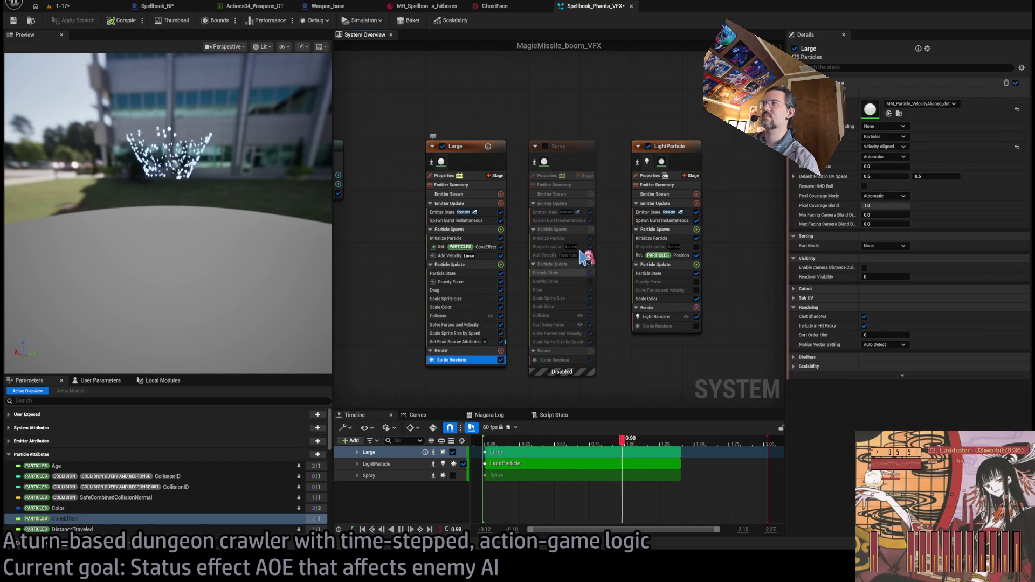
{"action": "left_click", "coordinate": [453, 238]}
{"action": "left_click", "coordinate": [892, 136]}
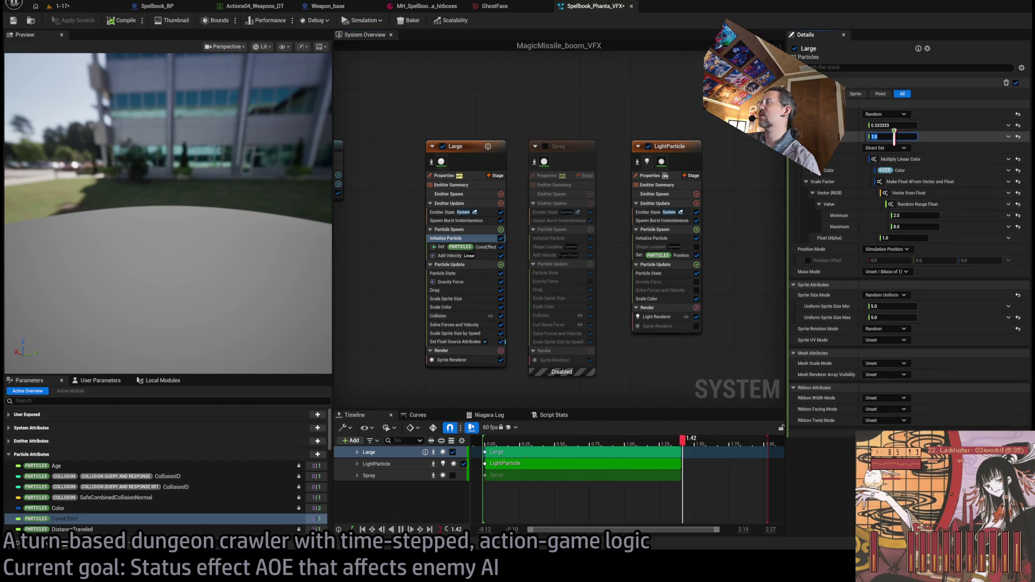
{"action": "left_click", "coordinate": [895, 126]}
{"action": "type", "text": "0.5"}
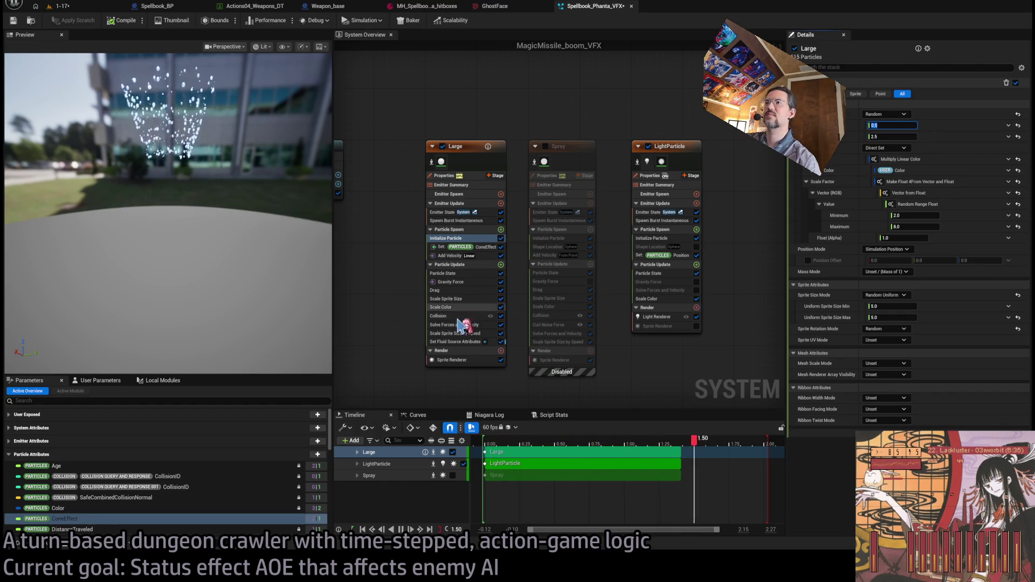
{"action": "left_click", "coordinate": [451, 359]}
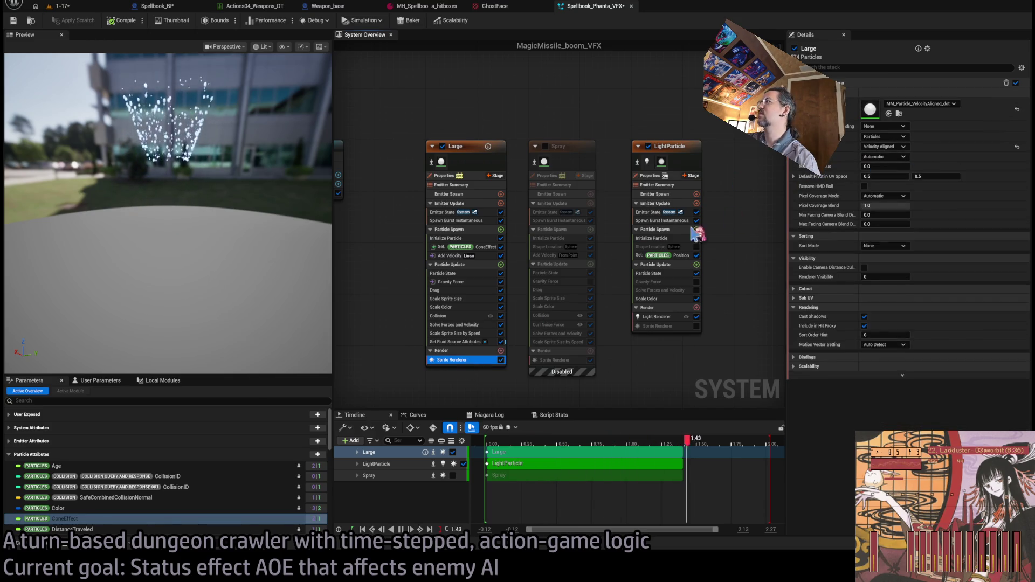
Raise the Scale Sprite Size by Speed maximum scale to 50 and orbit the preview.
{"action": "left_click", "coordinate": [462, 333]}
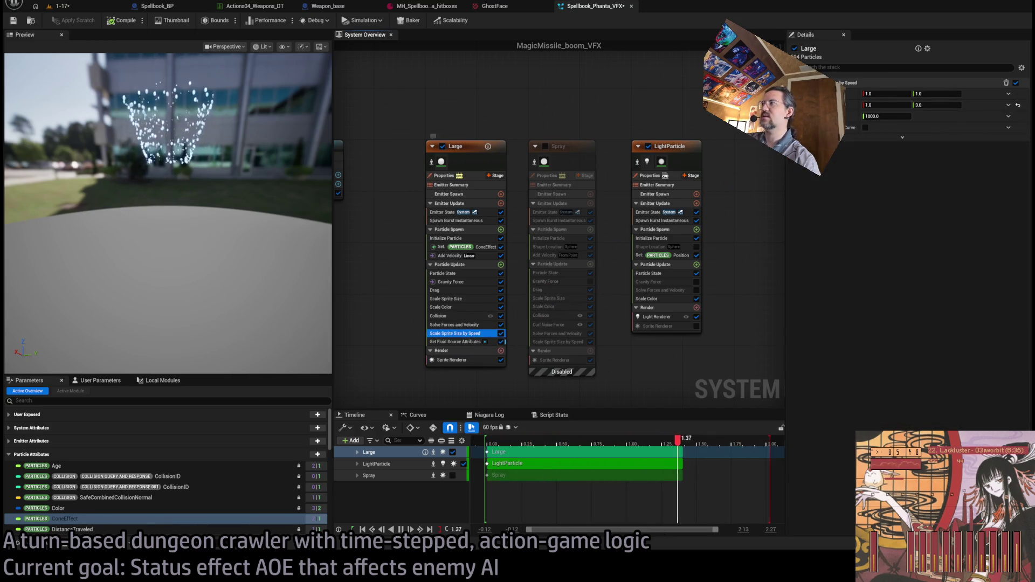
{"action": "left_click", "coordinate": [936, 105]}
{"action": "type", "text": "10"}
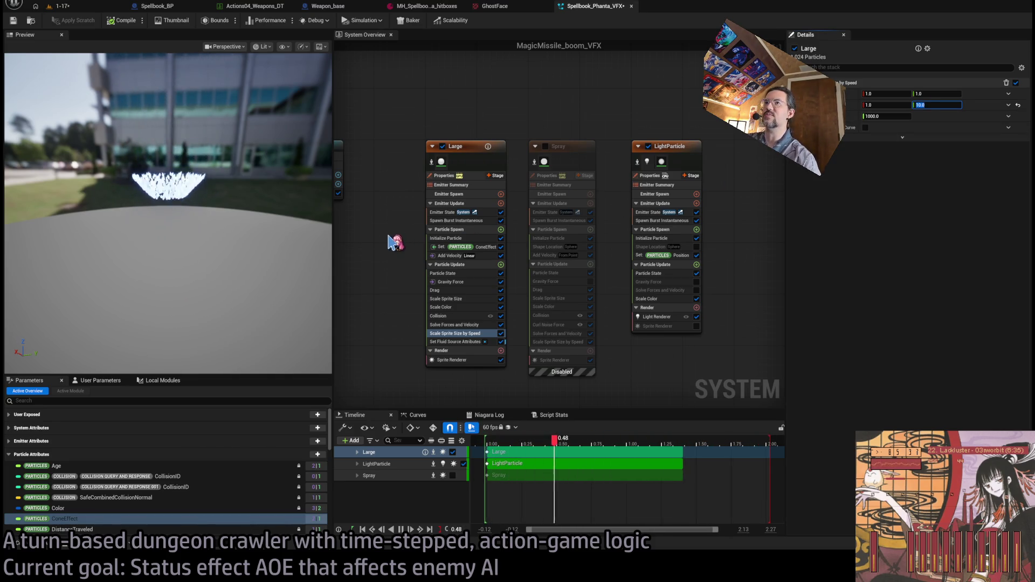
{"action": "type", "text": "20"}
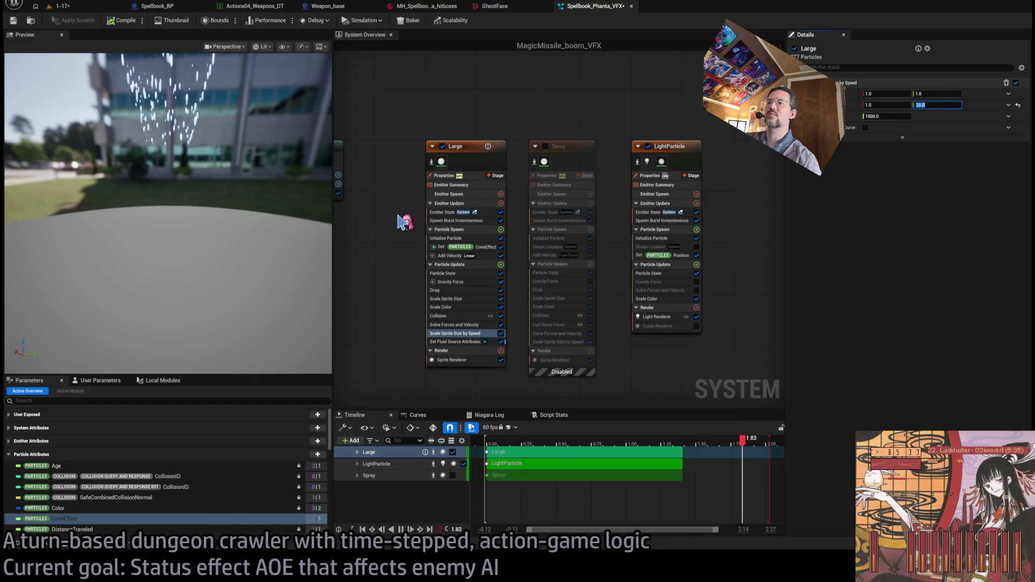
{"action": "type", "text": "40"}
{"action": "key", "text": "Return"}
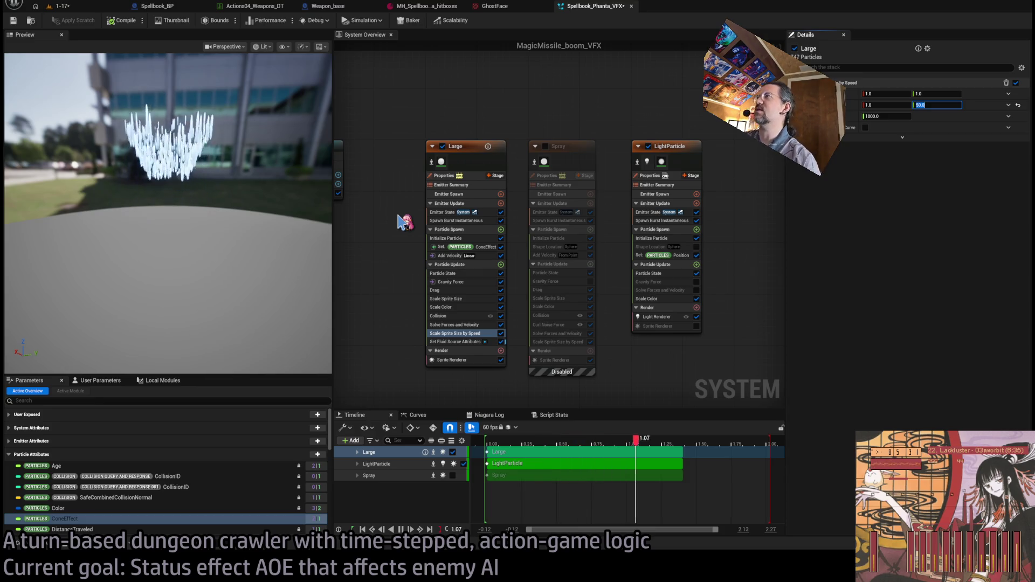
{"action": "left_click_drag", "start_coordinate": [302, 215], "coordinate": [232, 216]}
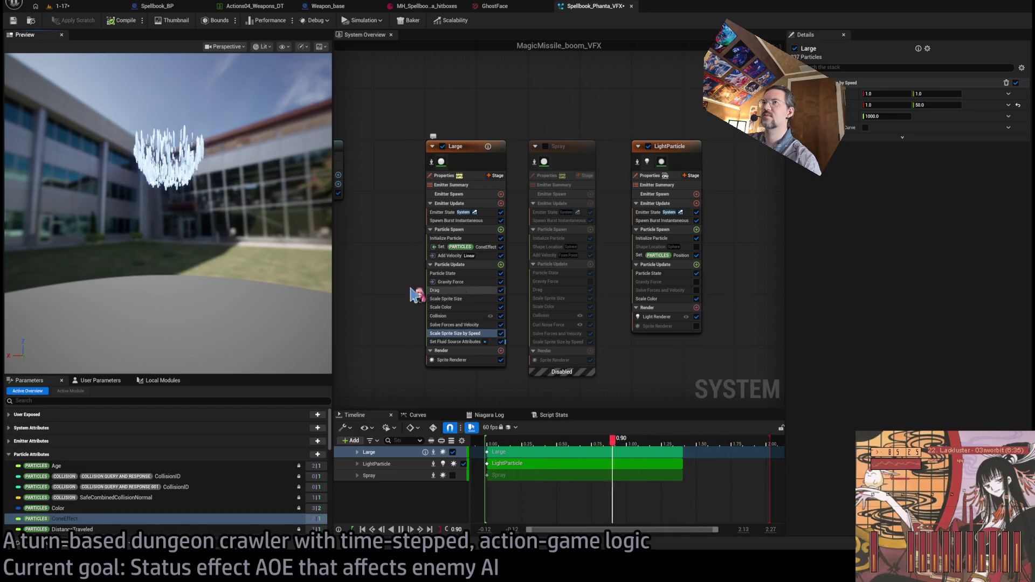
{"action": "mouse_move", "coordinate": [269, 216]}
{"action": "left_mouse_down"}
{"action": "mouse_move", "coordinate": [270, 237]}
{"action": "mouse_move", "coordinate": [240, 227]}
{"action": "left_mouse_up"}
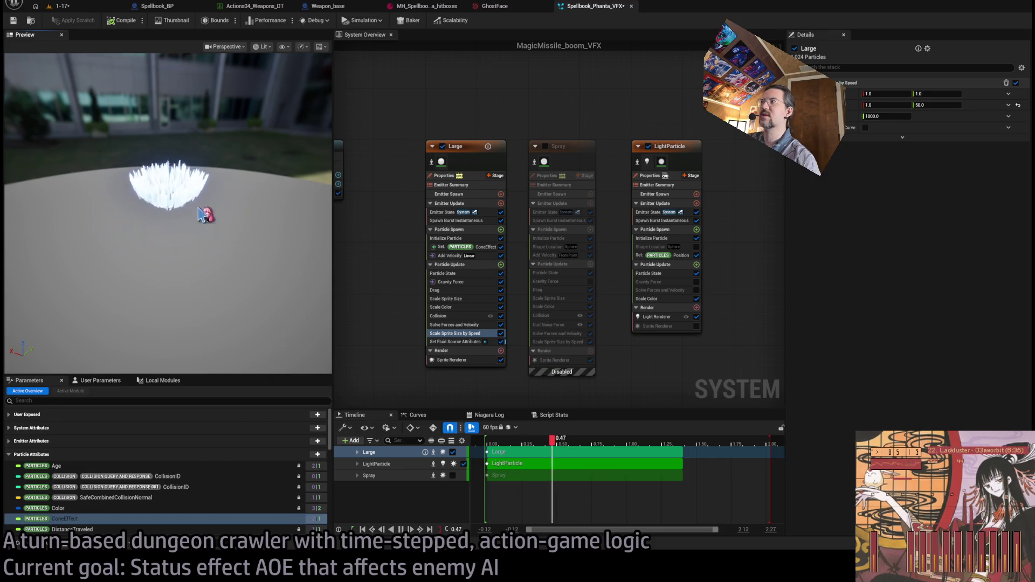
Replace the maximum scale with a Make Vector 2D input, setting X to 1.0.
{"action": "left_click", "coordinate": [937, 105]}
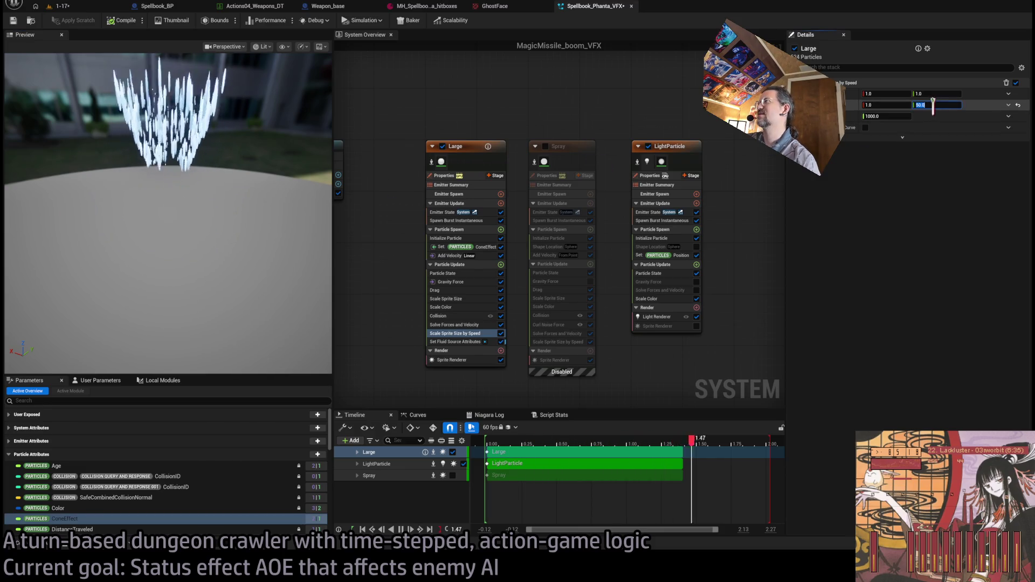
{"action": "left_click", "coordinate": [1008, 104]}
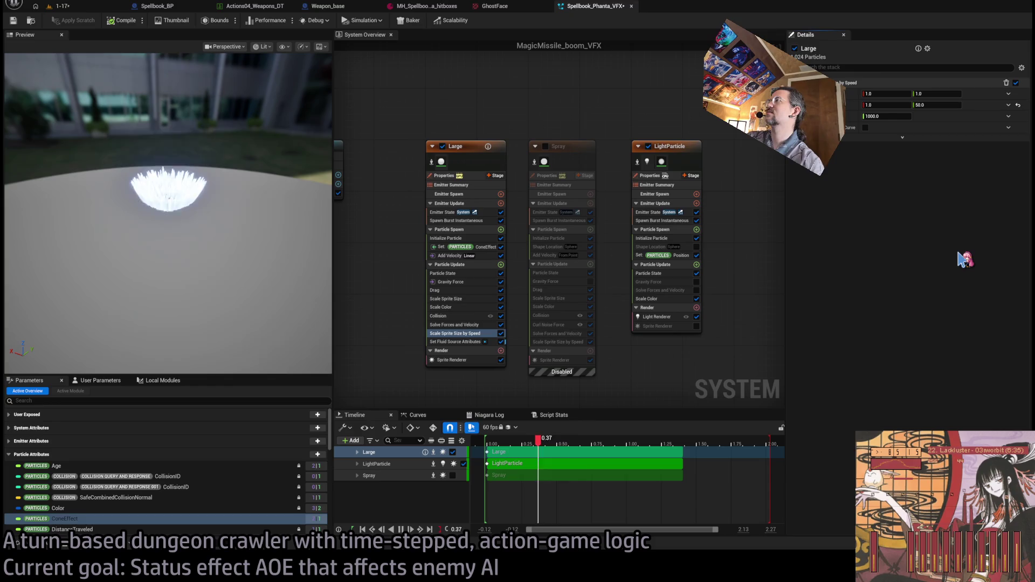
{"action": "left_click", "coordinate": [964, 259]}
{"action": "left_click", "coordinate": [892, 116]}
{"action": "type", "text": "1"}
{"action": "key", "text": "Return"}
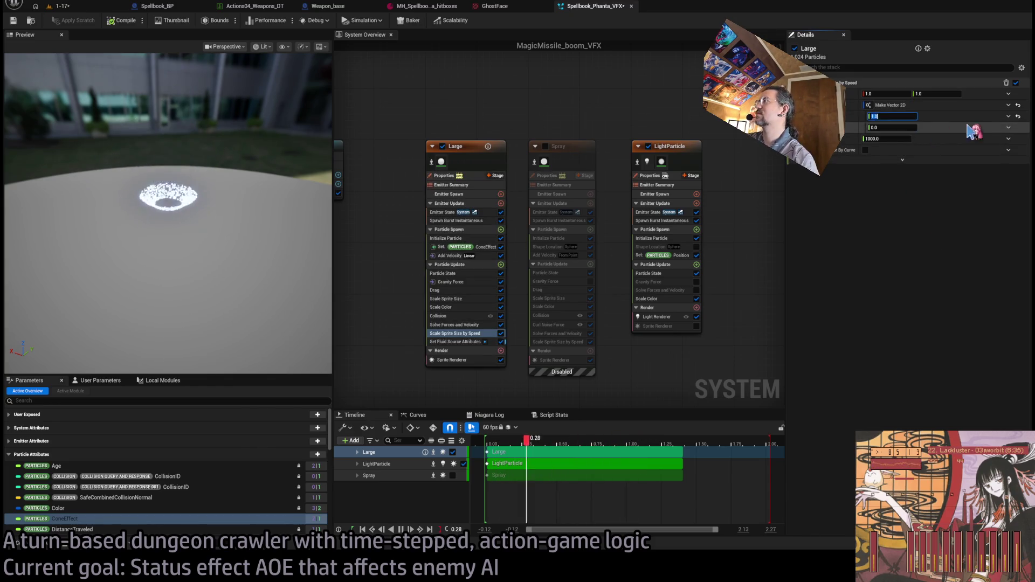
Drive Make Vector 2D's second value with a Float from Curve, pinning its first key at time 0.
{"action": "left_click", "coordinate": [1009, 133]}
{"action": "left_click", "coordinate": [916, 178]}
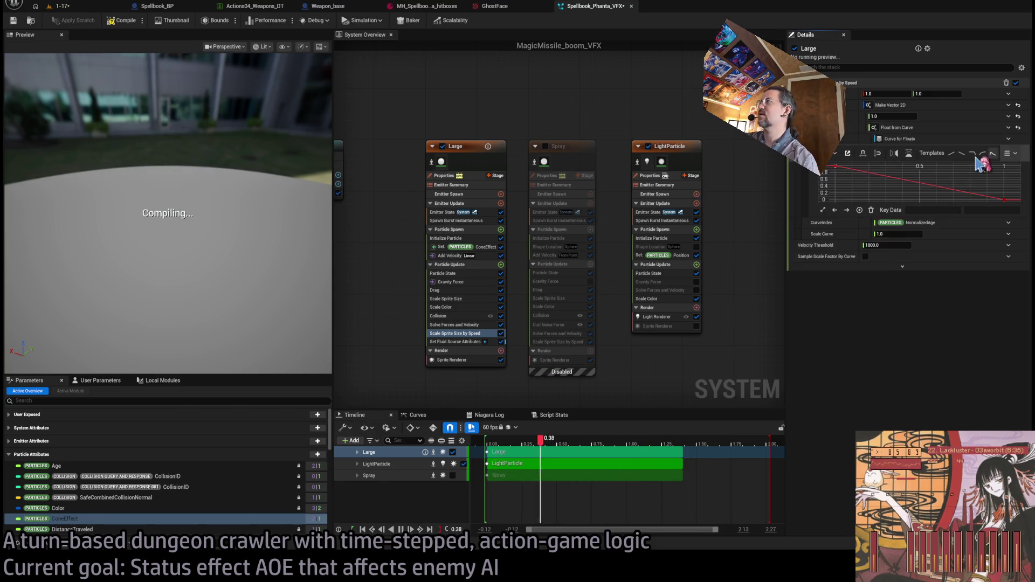
{"action": "left_click_drag", "start_coordinate": [835, 166], "coordinate": [835, 201]}
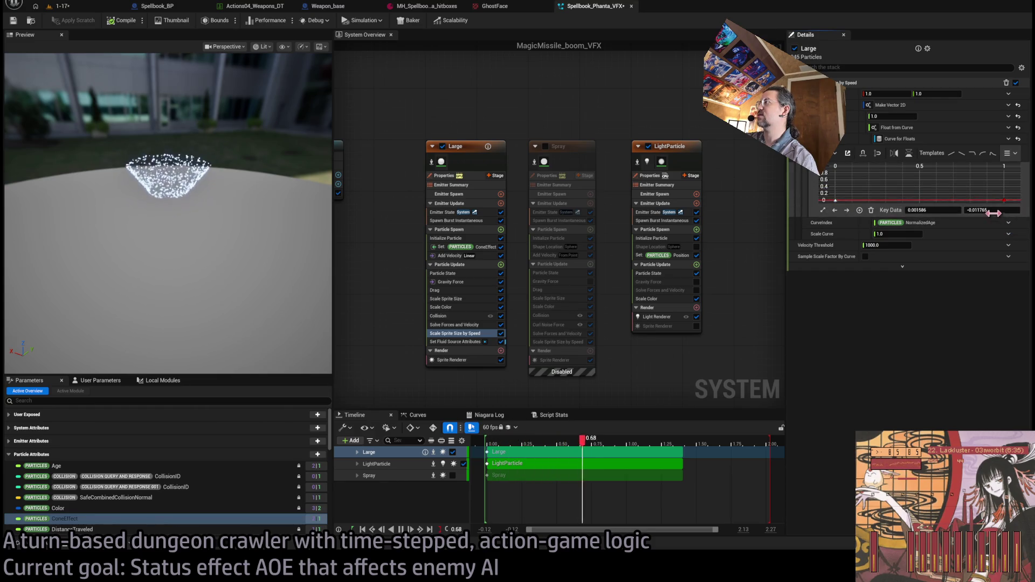
{"action": "left_click", "coordinate": [932, 210]}
{"action": "type", "text": "0"}
{"action": "key", "text": "Tab"}
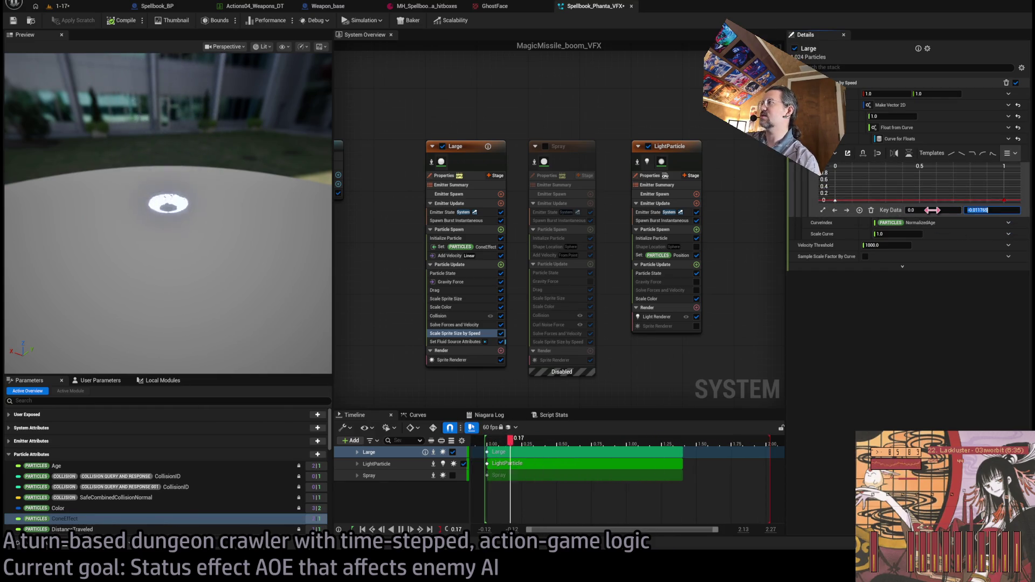
{"action": "left_click", "coordinate": [880, 191]}
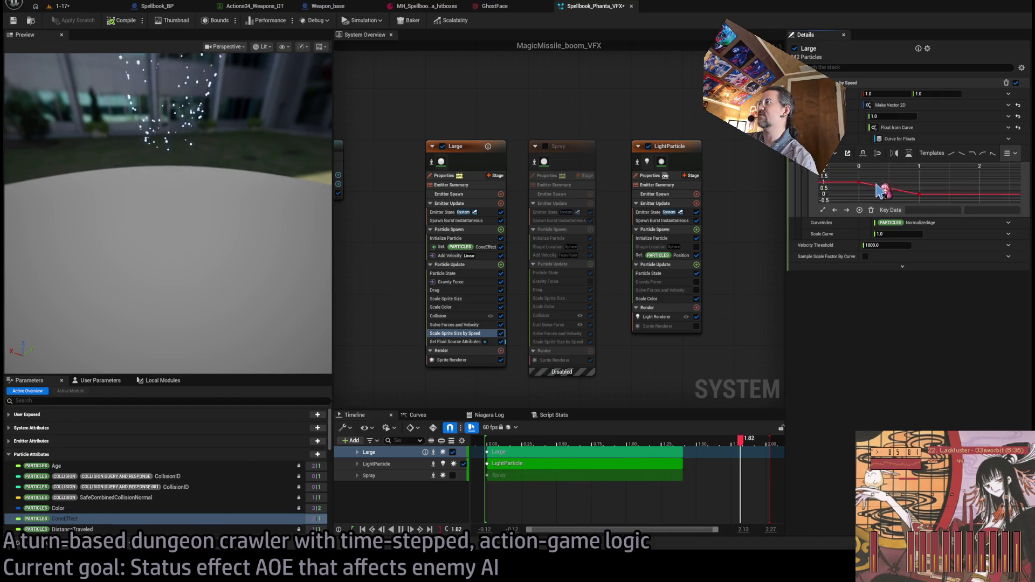
Move the curve's second key earlier and higher, to time 0.055, then recheck the keys.
{"action": "left_click", "coordinate": [879, 192]}
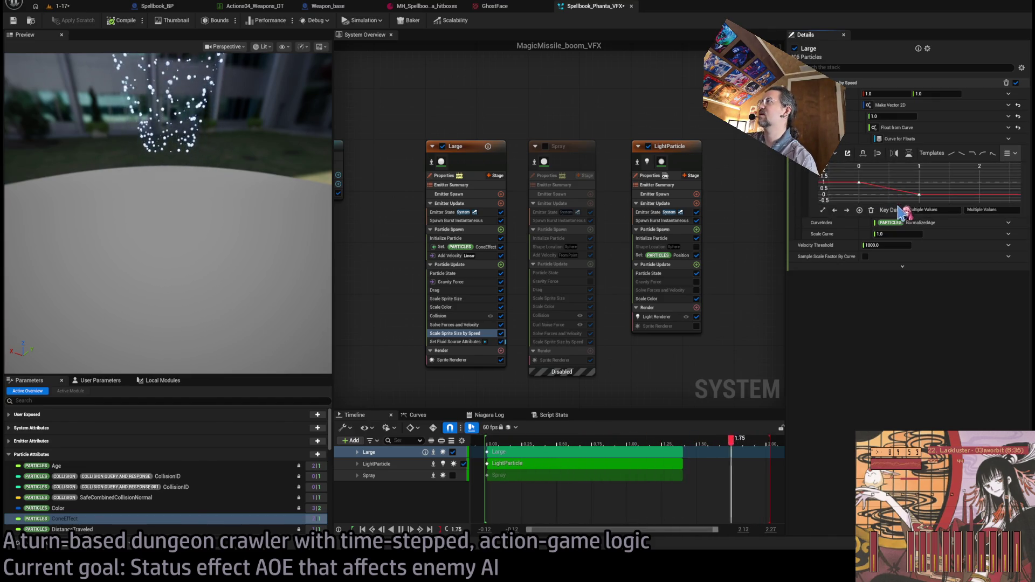
{"action": "left_click_drag", "start_coordinate": [874, 192], "coordinate": [868, 190]}
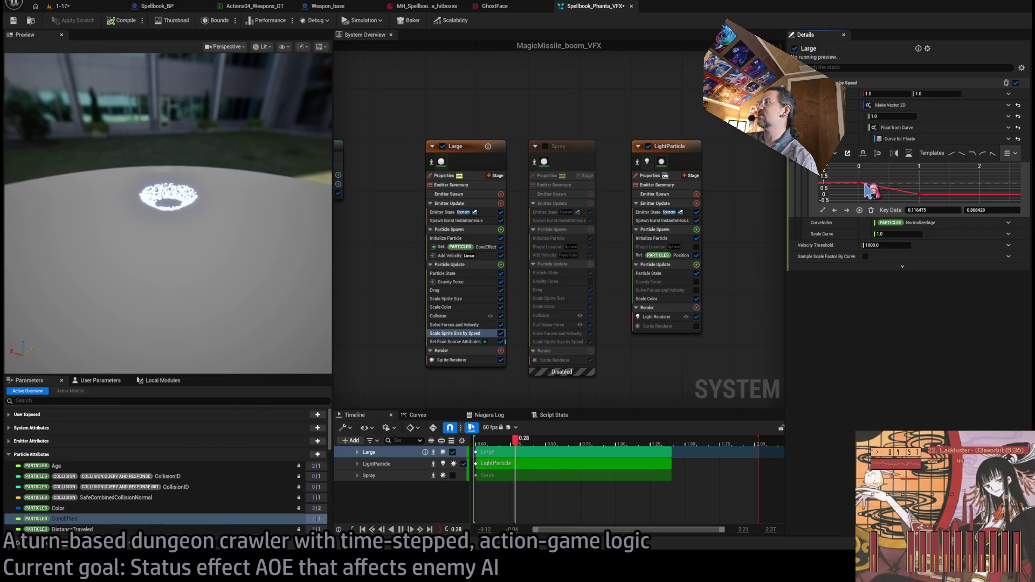
{"action": "left_click", "coordinate": [942, 210]}
{"action": "type", "text": ".05"}
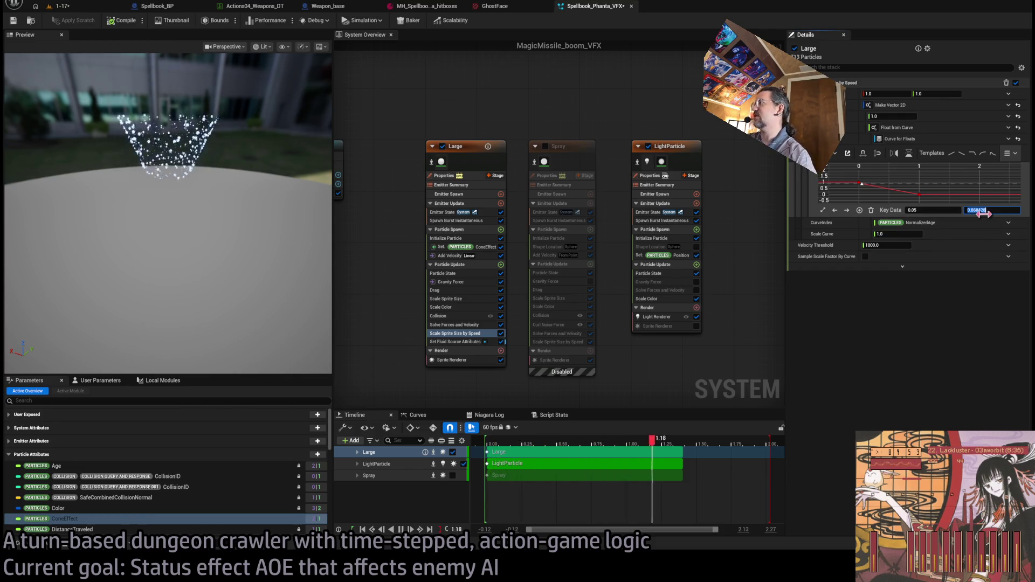
{"action": "type", "text": "50"}
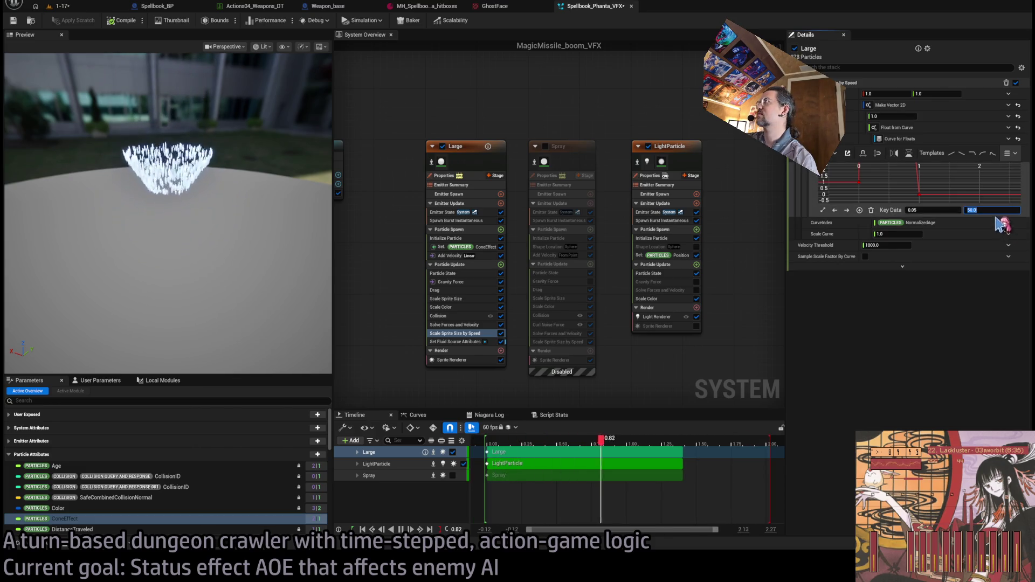
{"action": "left_click", "coordinate": [874, 192]}
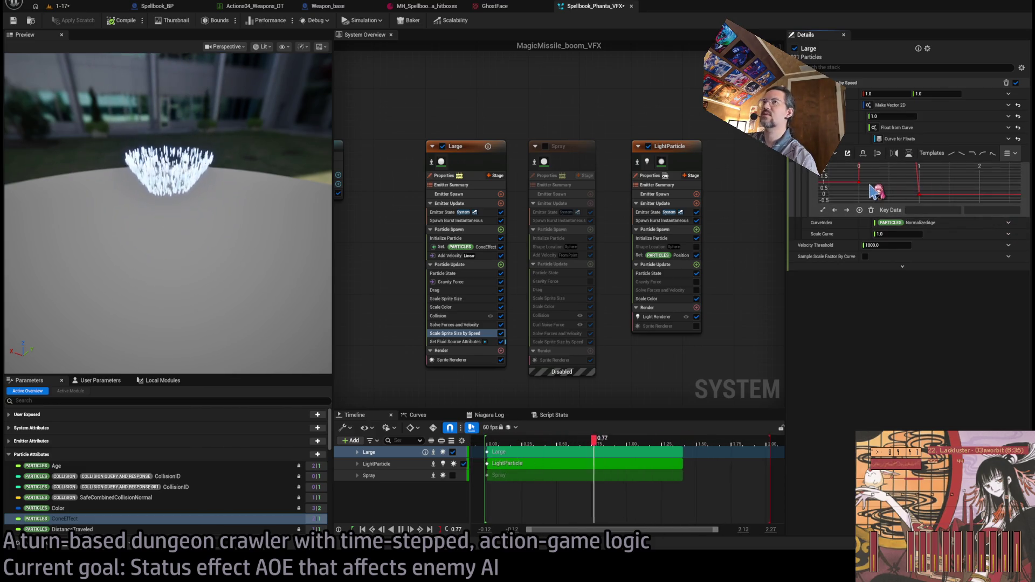
{"action": "left_click_drag", "start_coordinate": [168, 242], "coordinate": [157, 280]}
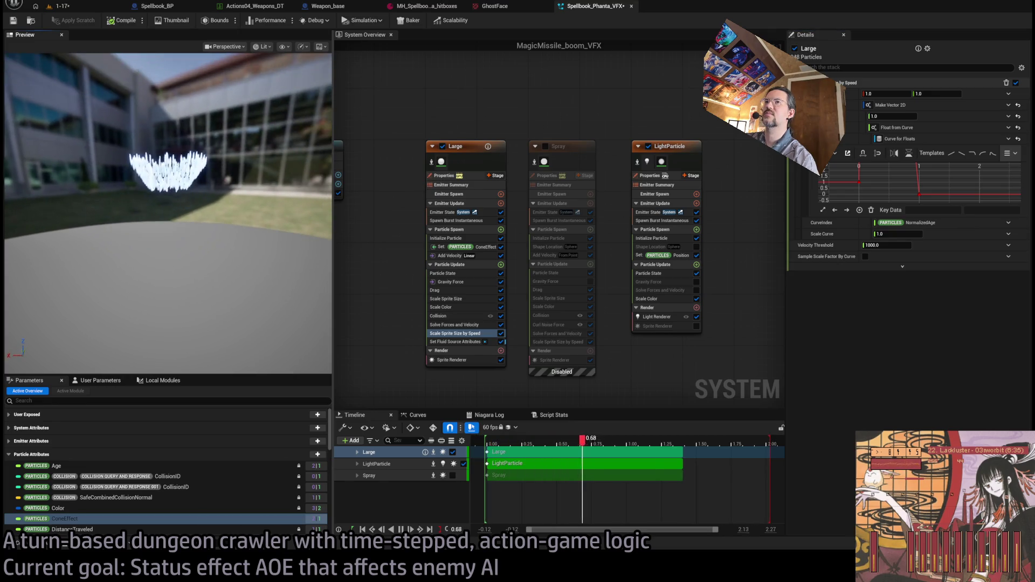
{"action": "scroll", "coordinate": [884, 191], "scroll_direction": "down", "scroll_amount": 2}
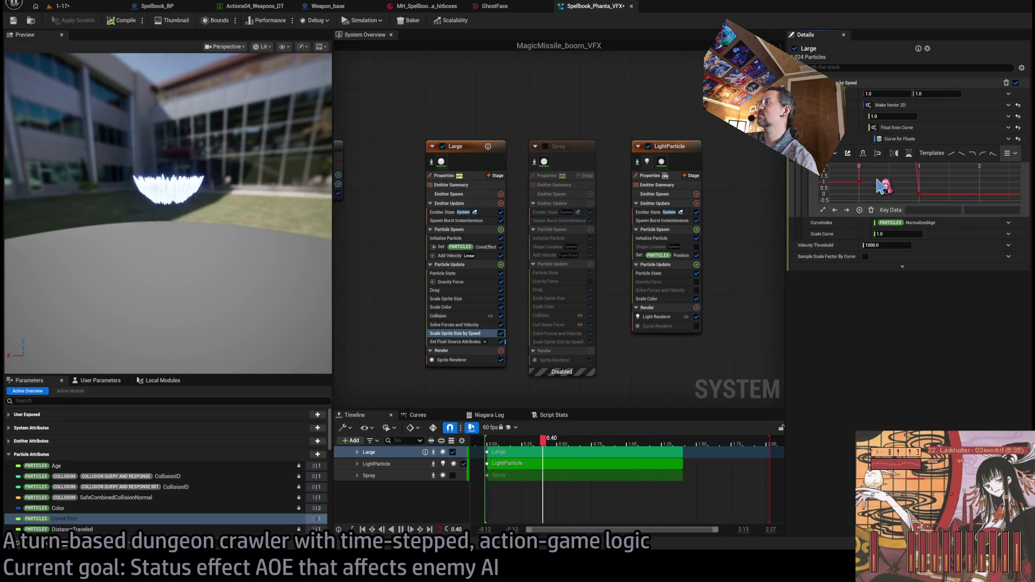
{"action": "left_click", "coordinate": [884, 191]}
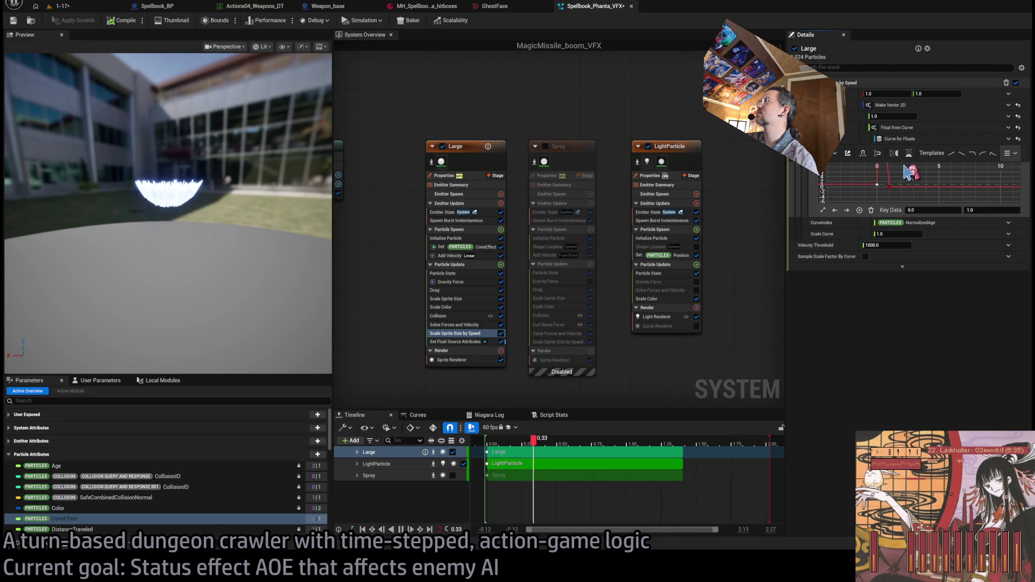
{"action": "scroll", "coordinate": [883, 187], "scroll_direction": "down", "scroll_amount": 3}
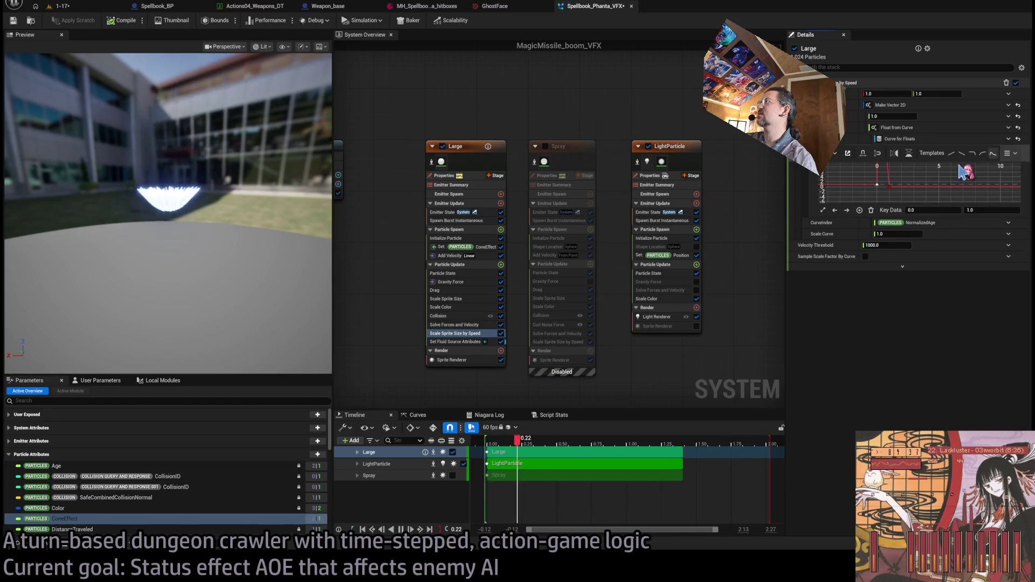
{"action": "left_click", "coordinate": [915, 178]}
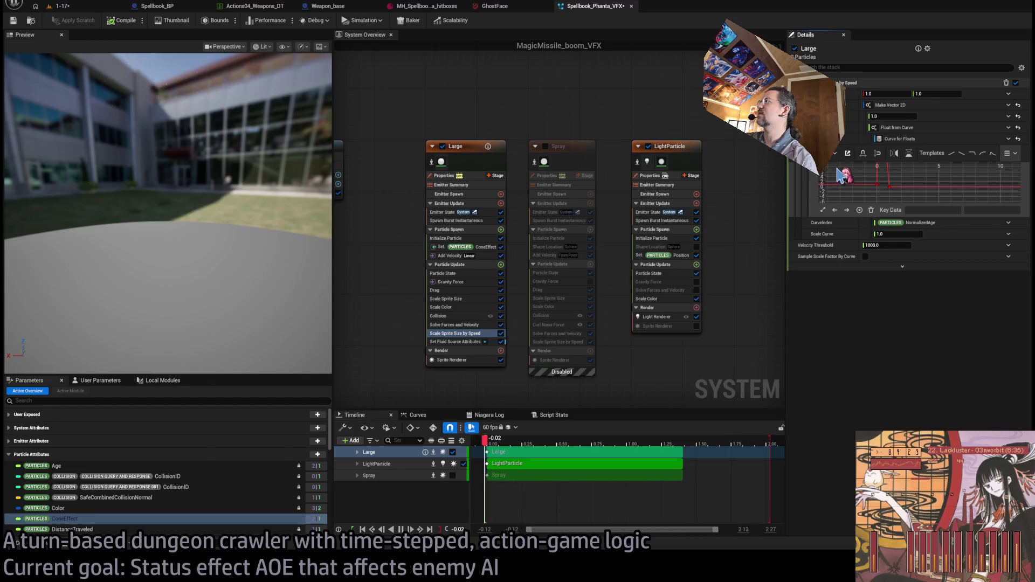
Frame the curve, add a rising key at value 1.0, and move the peak to about 0.16/49.
{"action": "left_click", "coordinate": [823, 211]}
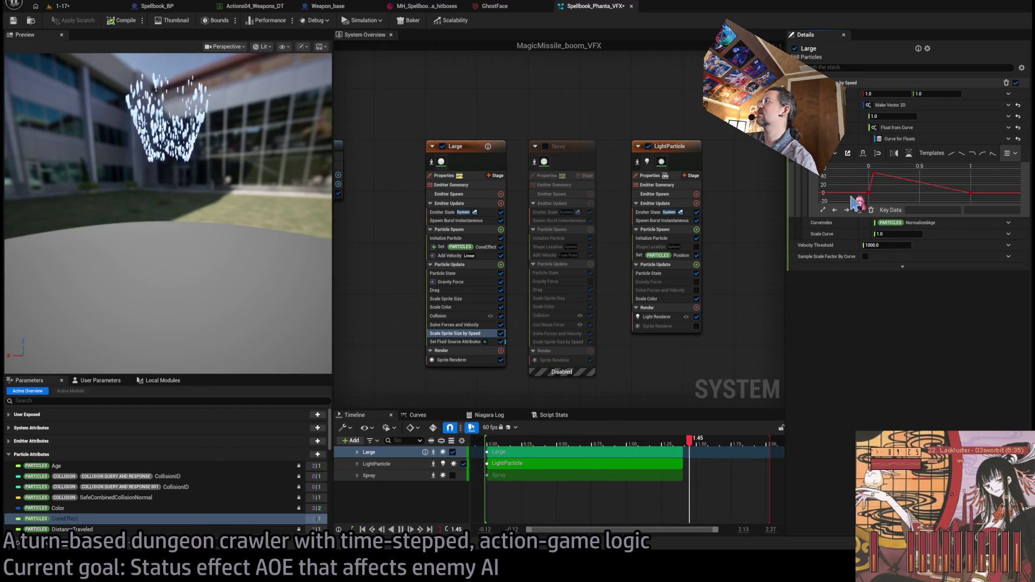
{"action": "left_click", "coordinate": [873, 173]}
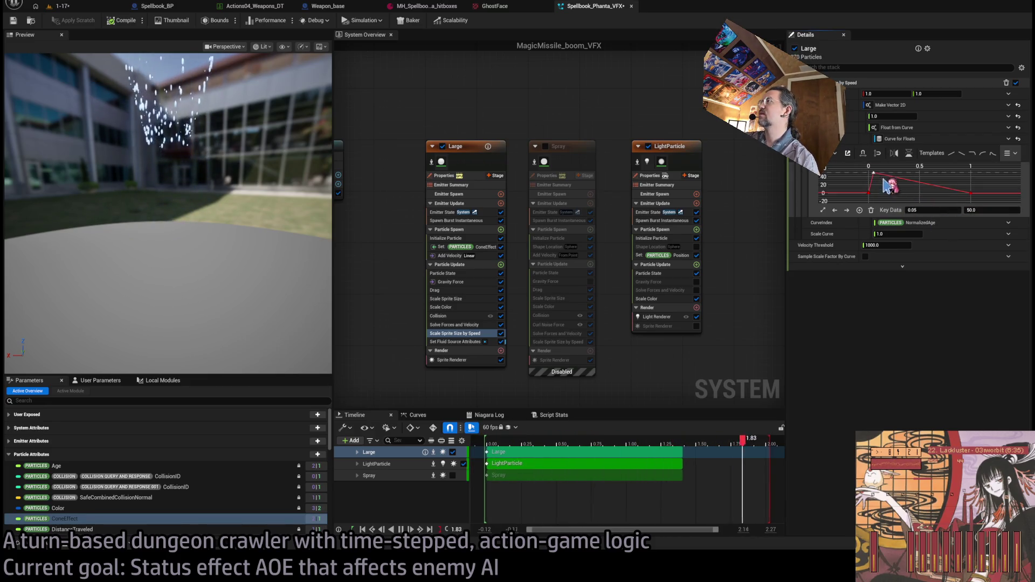
{"action": "scroll", "coordinate": [882, 190], "scroll_direction": "up", "scroll_amount": 2}
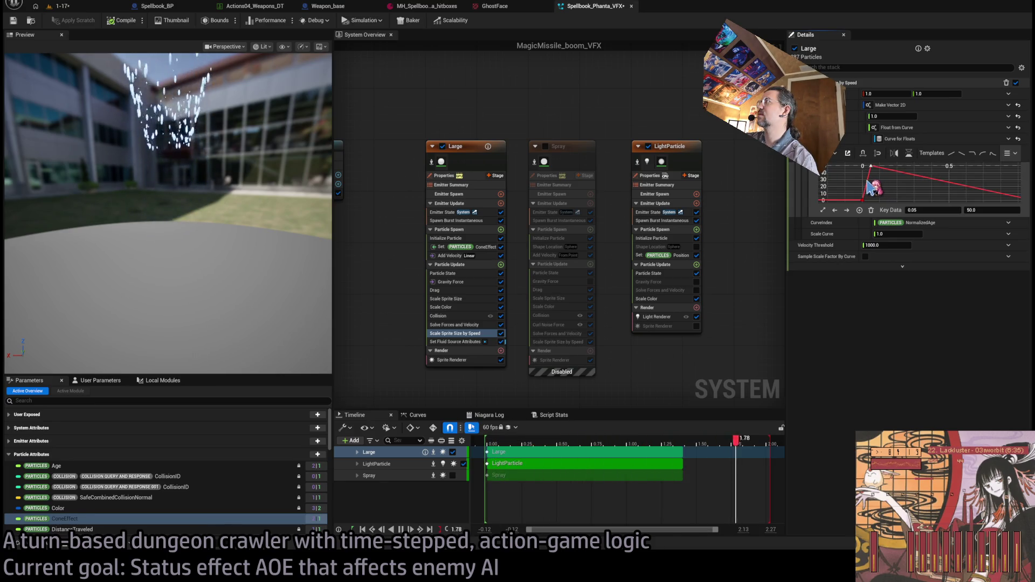
{"action": "double_click", "coordinate": [866, 181]}
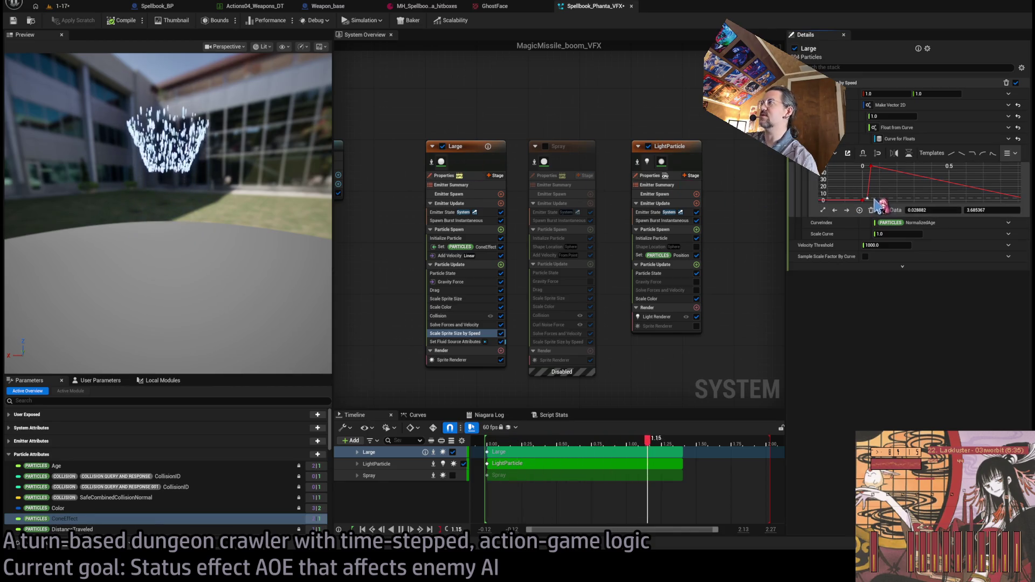
{"action": "left_click_drag", "start_coordinate": [987, 210], "coordinate": [970, 210]}
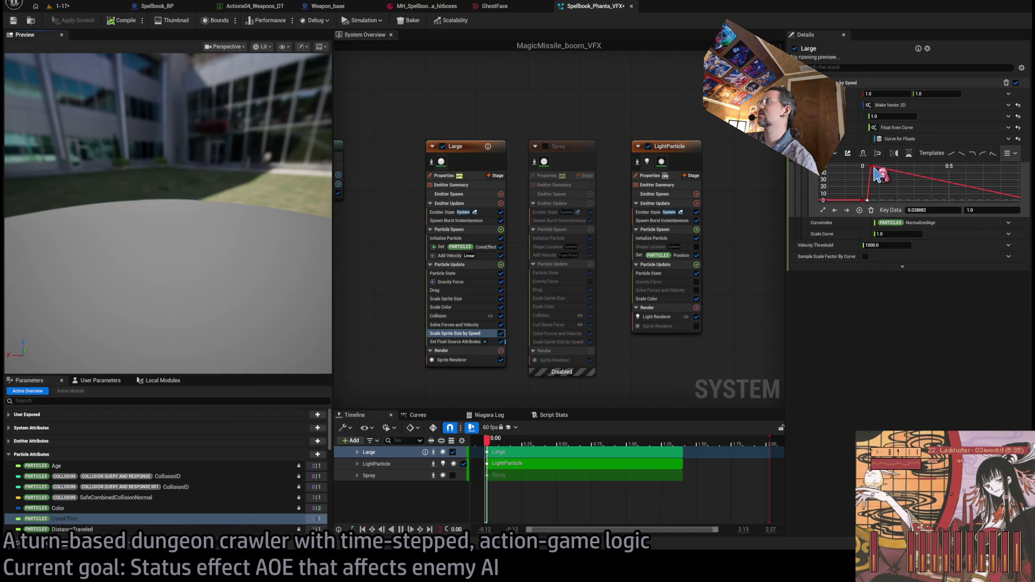
{"action": "left_click_drag", "start_coordinate": [873, 169], "coordinate": [890, 166]}
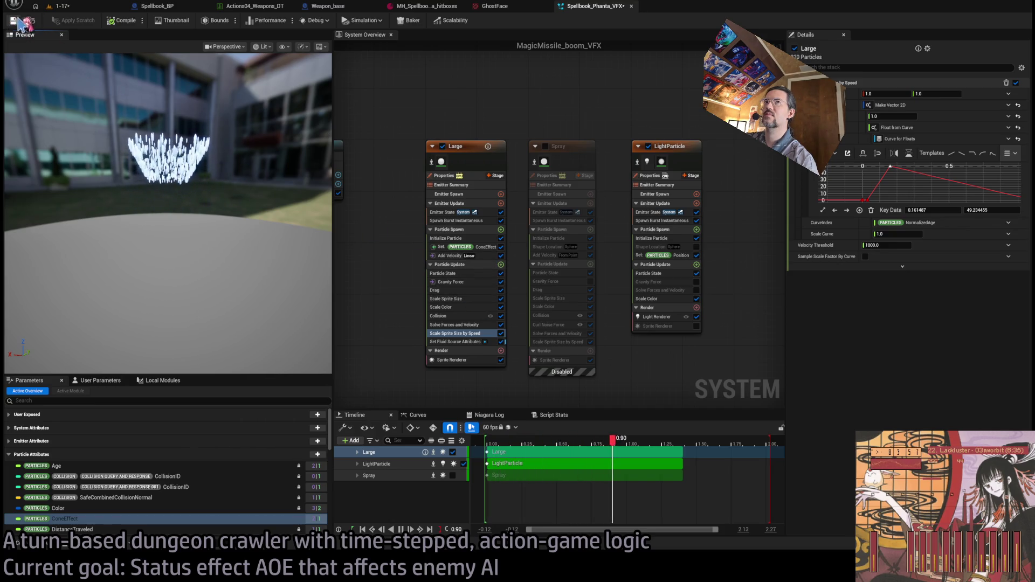
{"action": "left_click", "coordinate": [64, 7]}
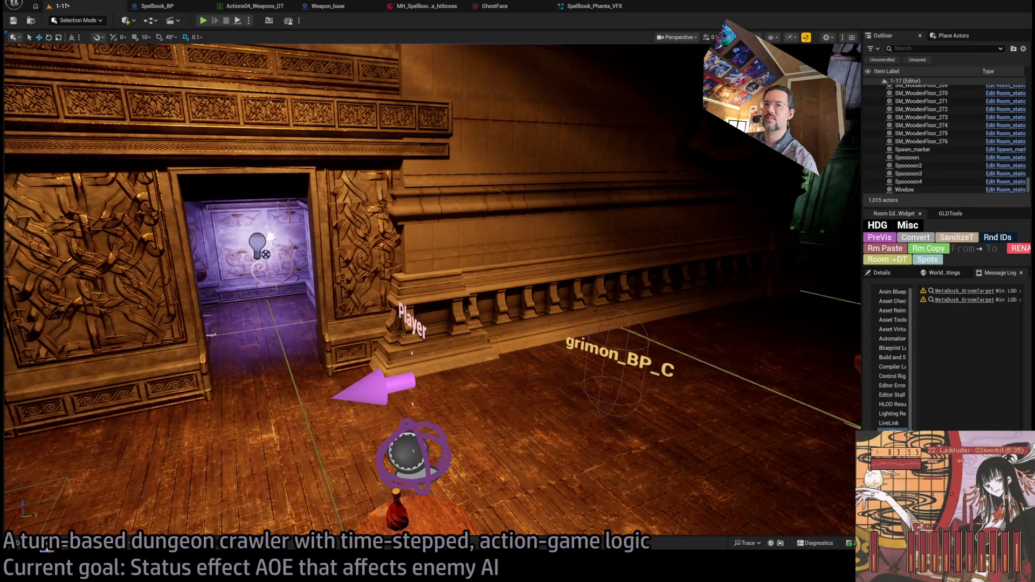
{"action": "left_click", "coordinate": [47, 549]}
{"action": "mouse_move", "coordinate": [268, 242]}
{"action": "left_mouse_down"}
{"action": "mouse_move", "coordinate": [518, 418]}
{"action": "mouse_move", "coordinate": [514, 453]}
{"action": "left_mouse_up"}
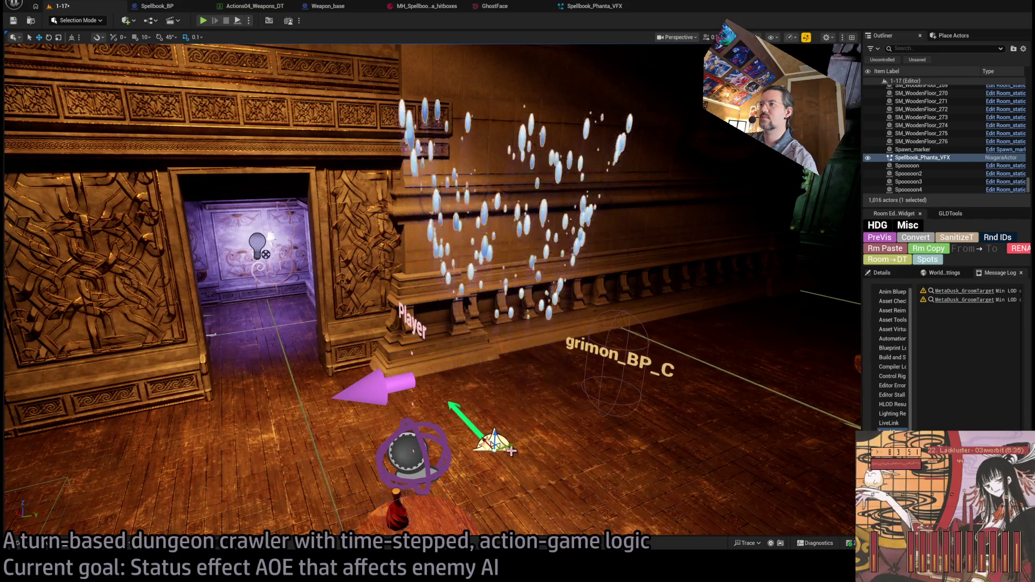
{"action": "key", "text": "Delete"}
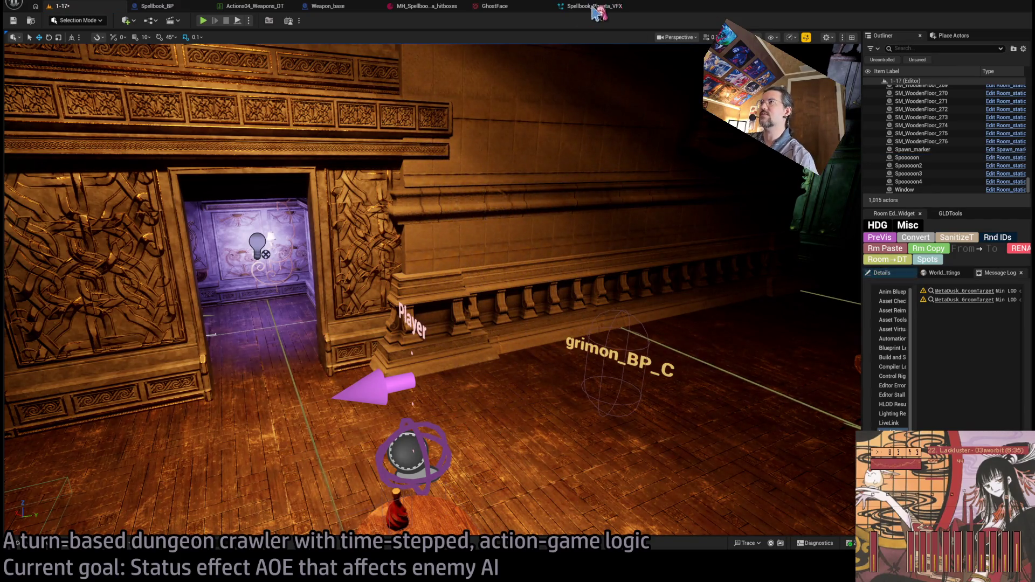
{"action": "left_click", "coordinate": [592, 8]}
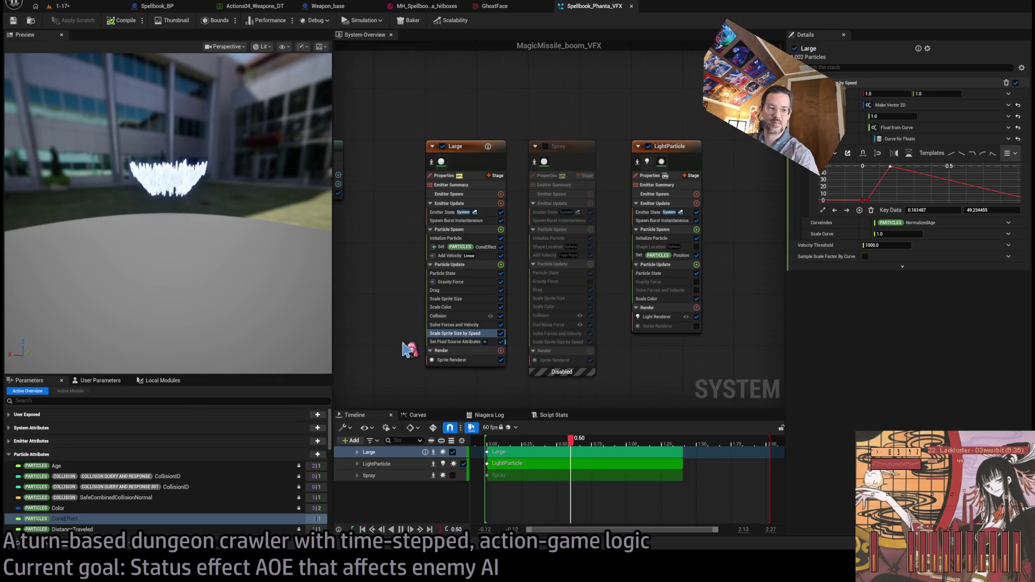
Delete the Scale Sprite Size peak key, raise keys near 0.6–0.65 into a bump, and extend the preview to 3.00.
{"action": "left_click_drag", "start_coordinate": [253, 156], "coordinate": [251, 186]}
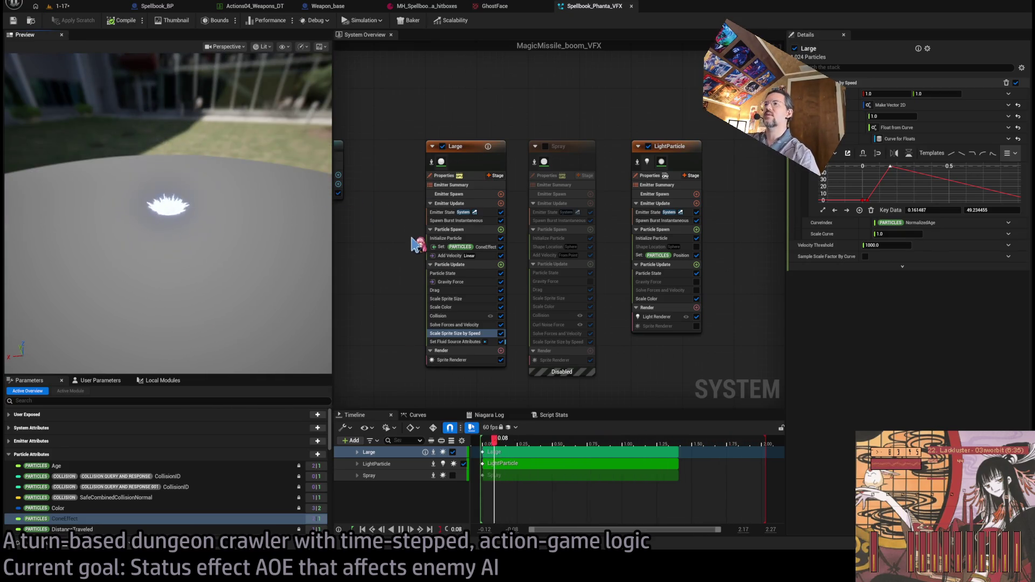
{"action": "left_click", "coordinate": [462, 299]}
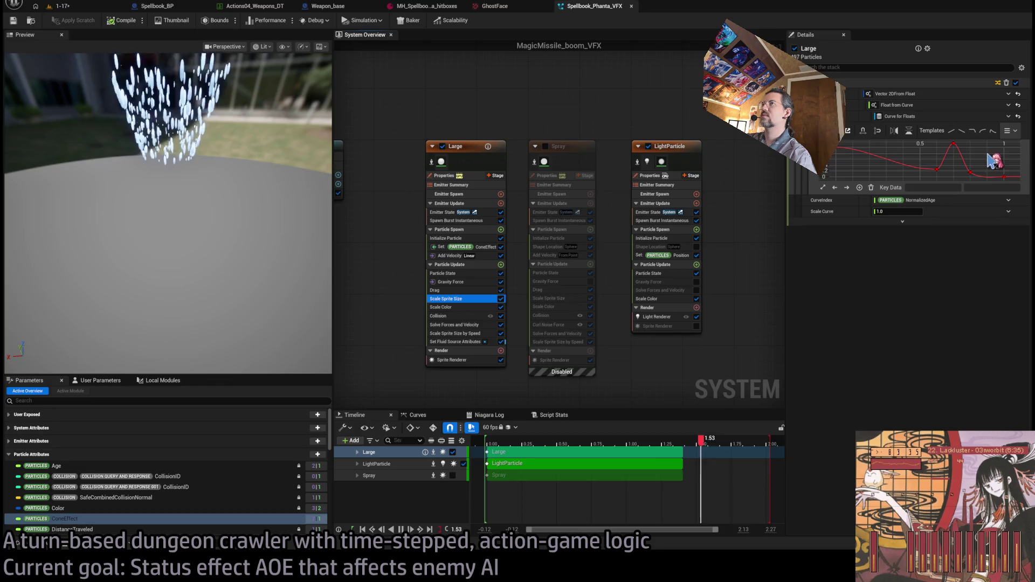
{"action": "left_click_drag", "start_coordinate": [954, 144], "coordinate": [960, 162]}
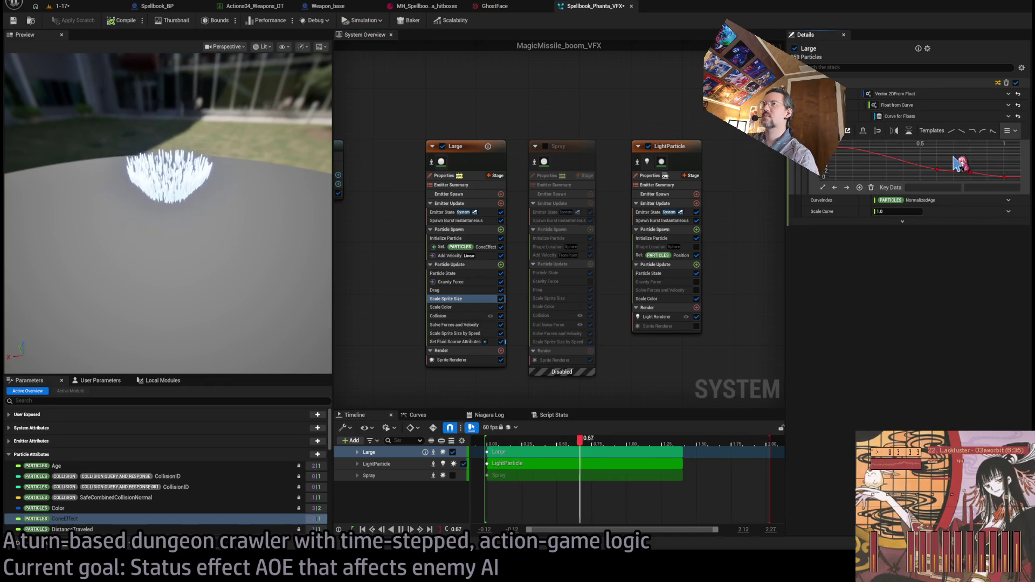
{"action": "left_click", "coordinate": [938, 169]}
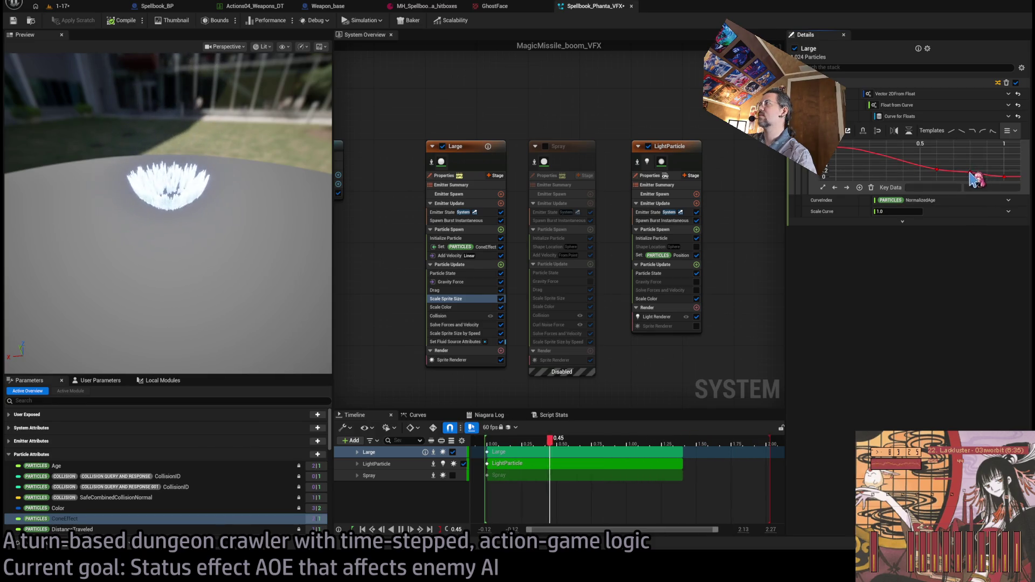
{"action": "left_click_drag", "start_coordinate": [964, 171], "coordinate": [966, 159]}
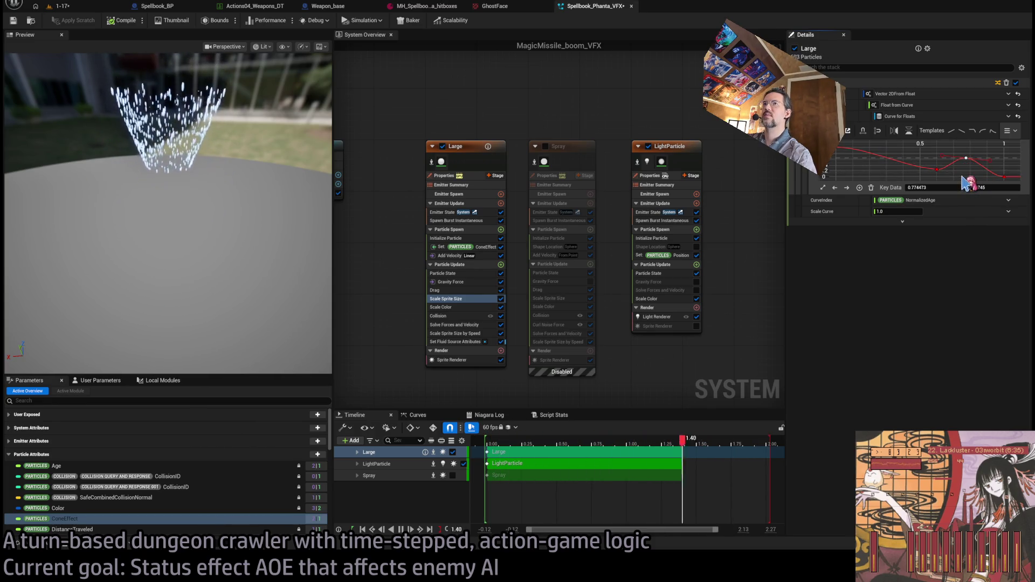
{"action": "left_click", "coordinate": [937, 171]}
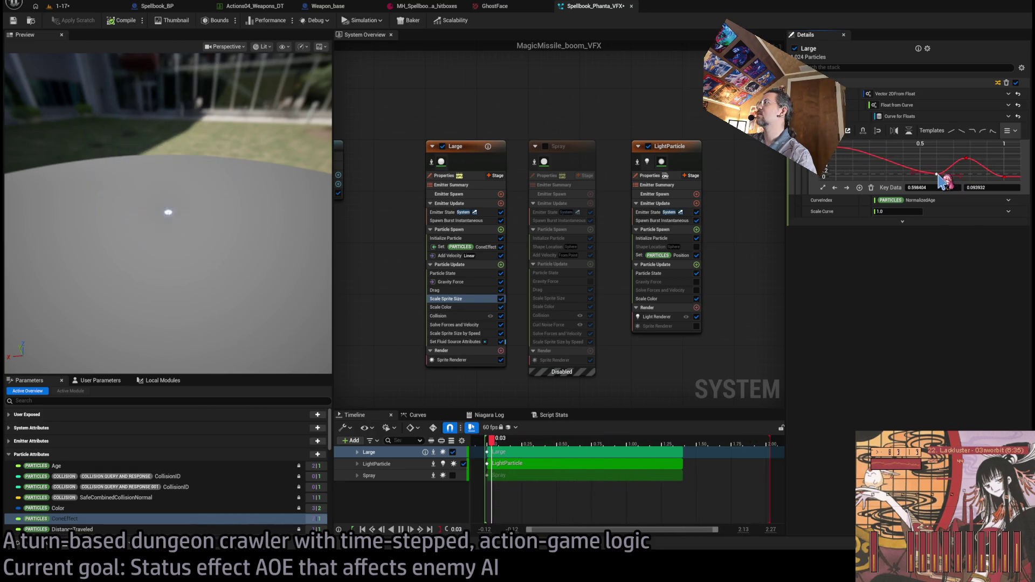
{"action": "mouse_move", "coordinate": [938, 175]}
{"action": "left_mouse_down"}
{"action": "mouse_move", "coordinate": [929, 172]}
{"action": "mouse_move", "coordinate": [957, 159]}
{"action": "mouse_move", "coordinate": [949, 158]}
{"action": "left_mouse_up"}
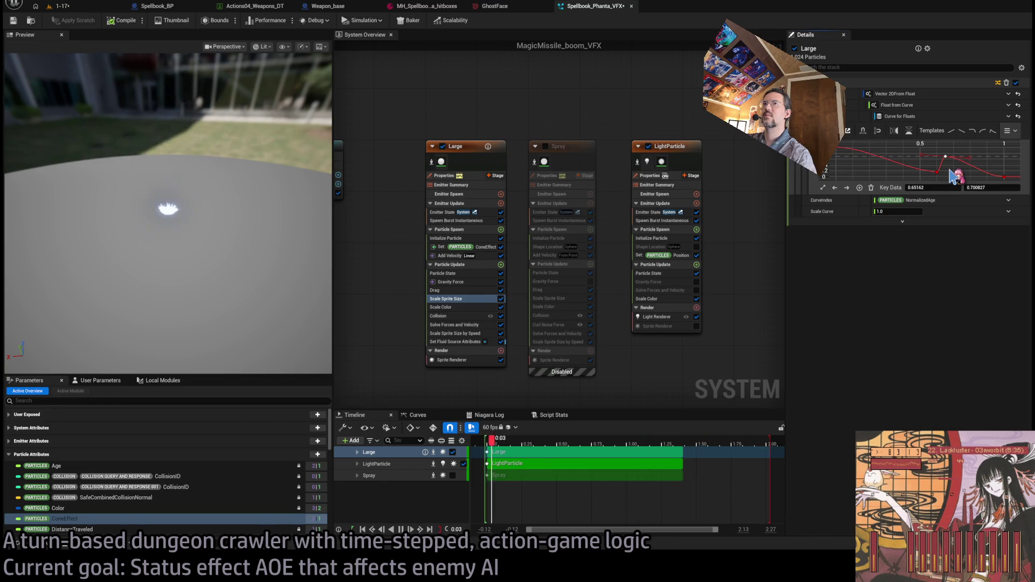
{"action": "left_click_drag", "start_coordinate": [213, 242], "coordinate": [243, 249]}
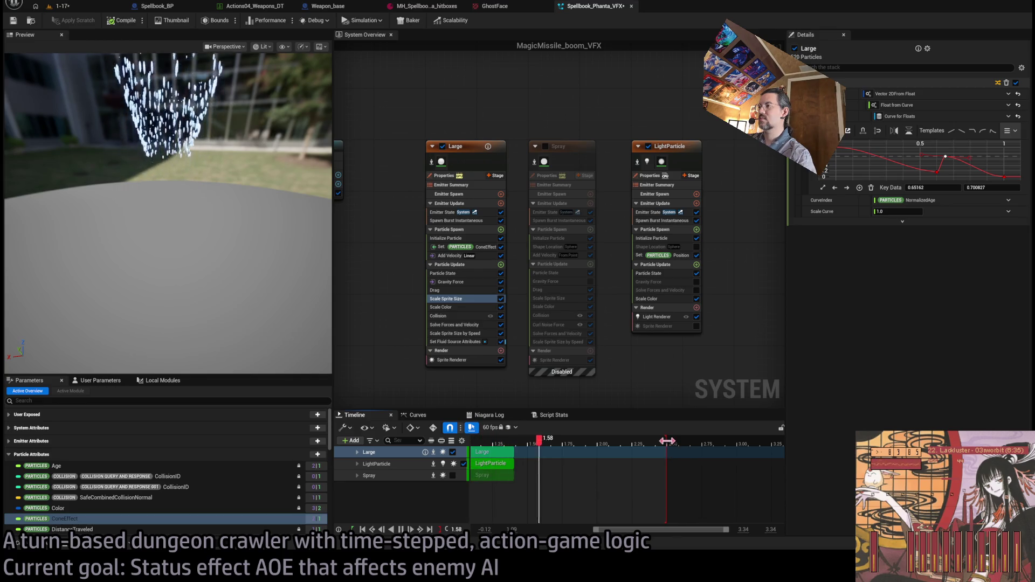
{"action": "left_click_drag", "start_coordinate": [721, 440], "coordinate": [739, 436]}
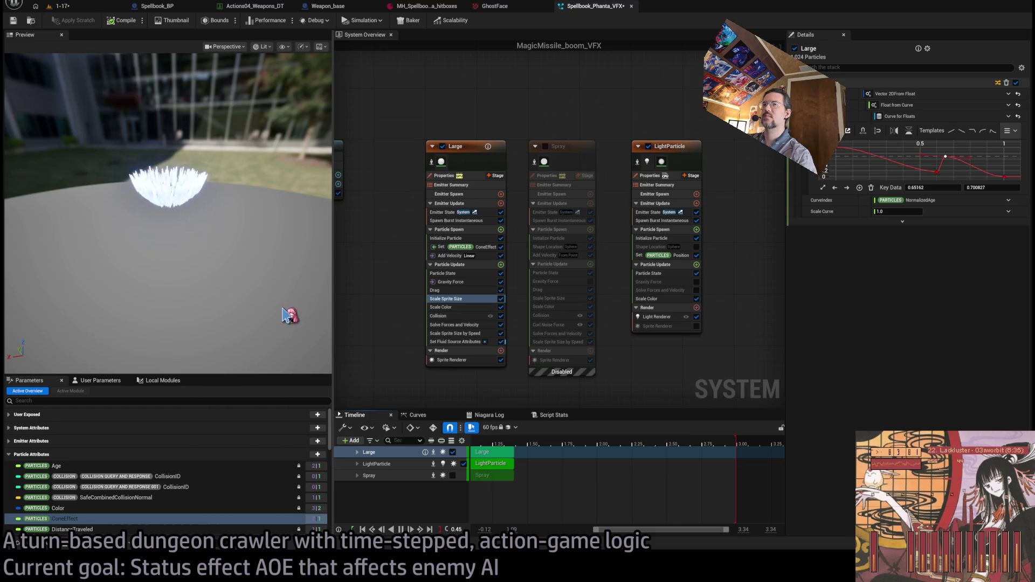
Check the Large emitter's Scale Color module and reveal the purple Color user parameter.
{"action": "left_click", "coordinate": [478, 147]}
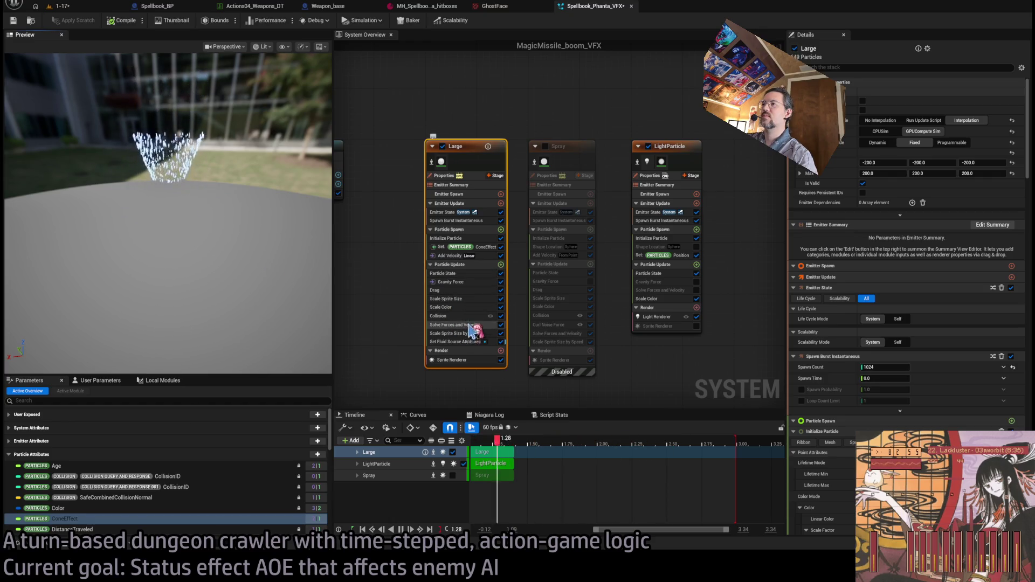
{"action": "left_click", "coordinate": [453, 307]}
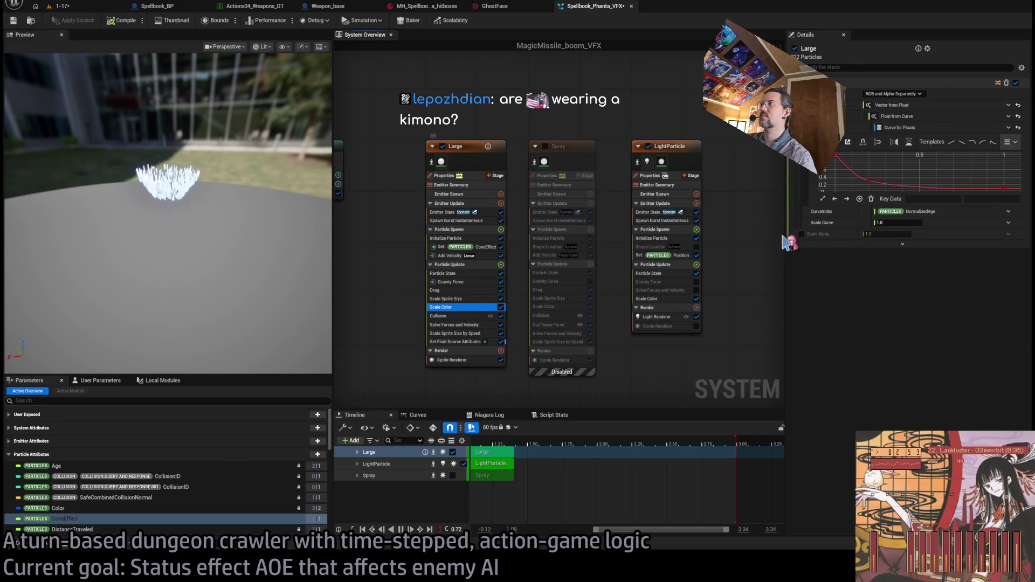
{"action": "left_click", "coordinate": [124, 509]}
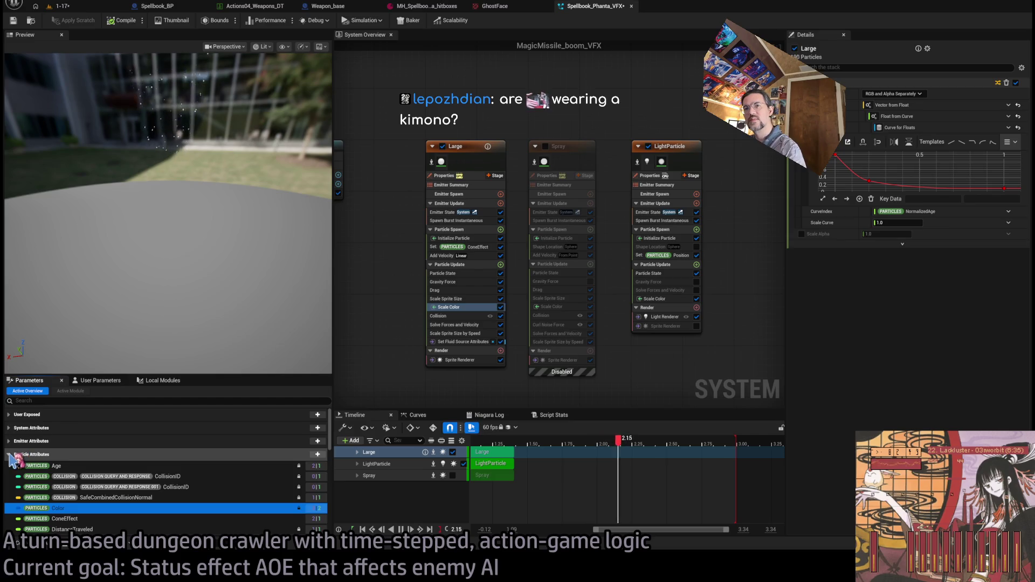
{"action": "left_click", "coordinate": [70, 455]}
{"action": "left_click", "coordinate": [98, 380]}
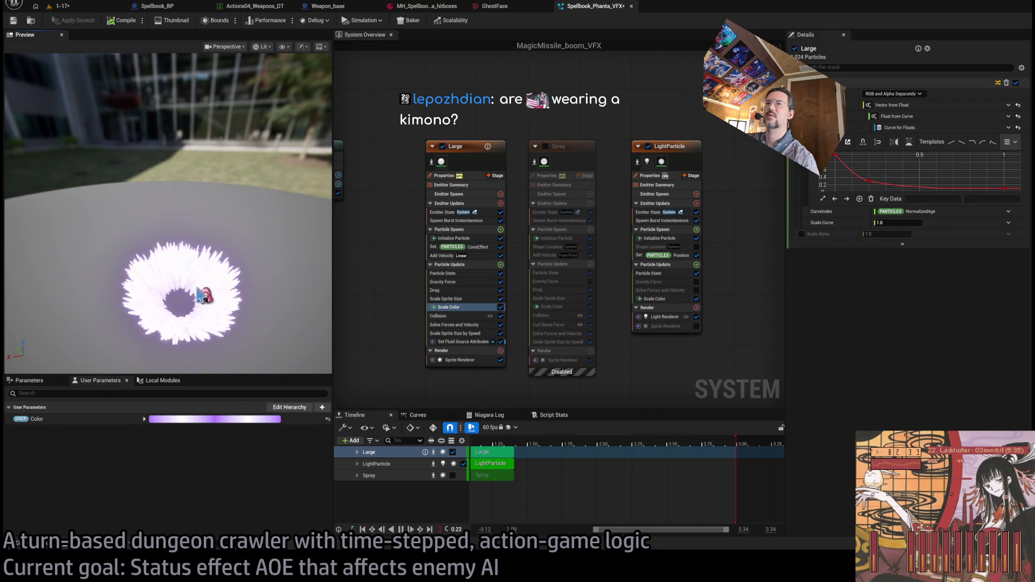
{"action": "left_click_drag", "start_coordinate": [203, 296], "coordinate": [215, 288]}
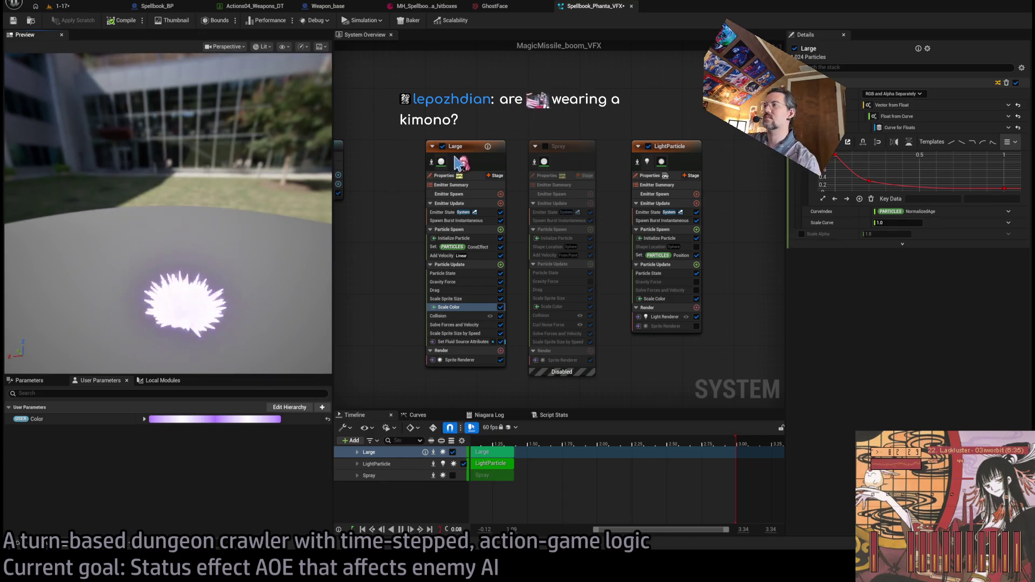
Set Initialize Particle's random scale Maximum to 16.0, then switch to the browser.
{"action": "left_click", "coordinate": [471, 238]}
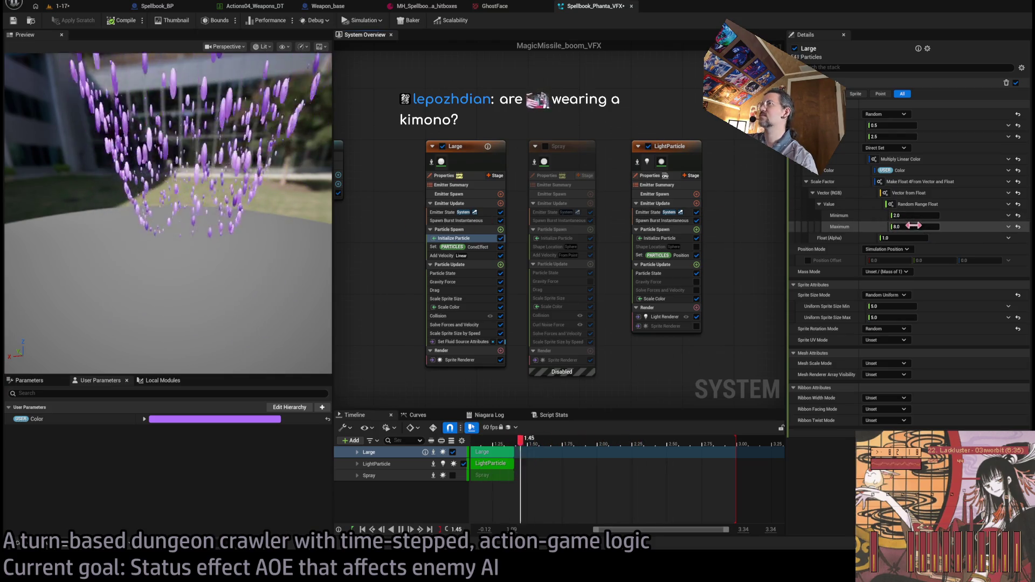
{"action": "left_click", "coordinate": [916, 226]}
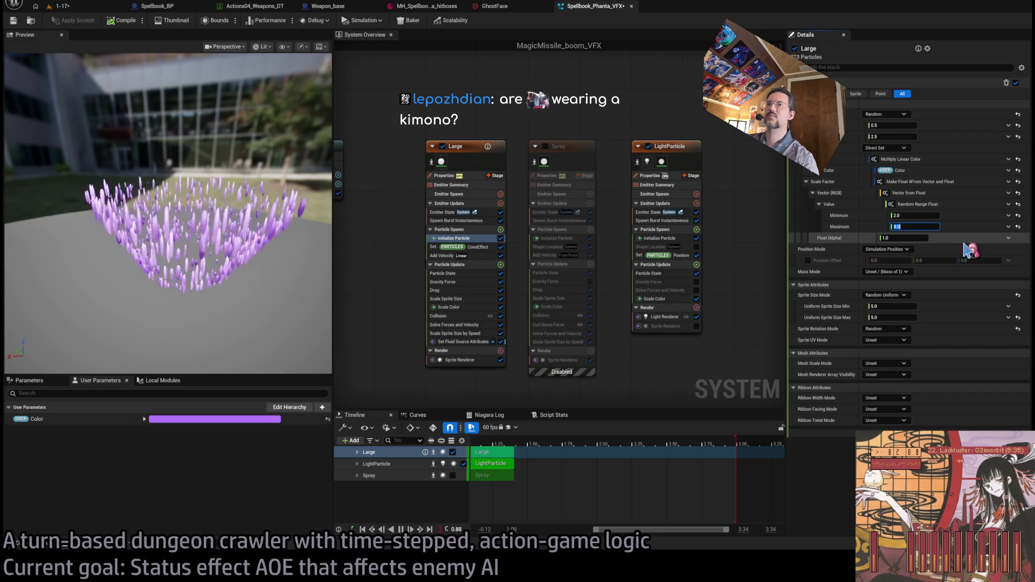
{"action": "type", "text": "16"}
{"action": "key", "text": "Return"}
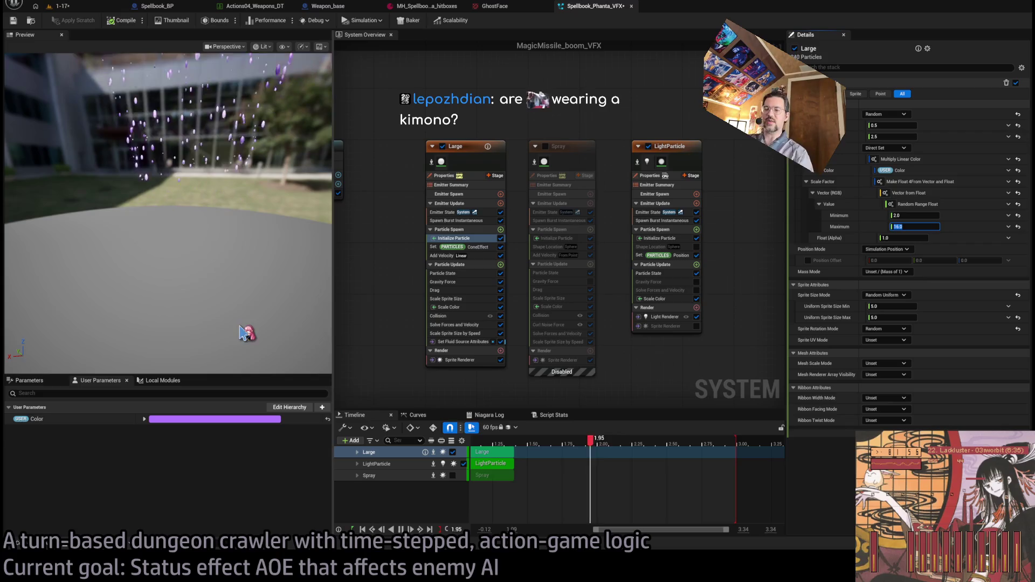
{"action": "key", "text": "alt+Tab"}
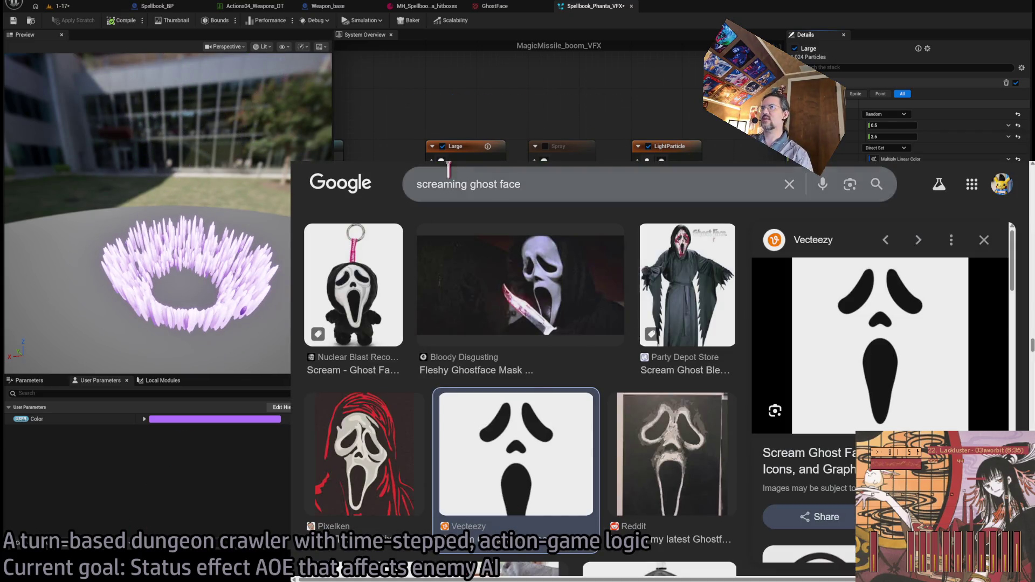
Search Google Images for Japanese Buddhist temple worker garb and preview a Samue work-clothes image.
{"action": "left_click_drag", "start_coordinate": [544, 190], "coordinate": [330, 192]}
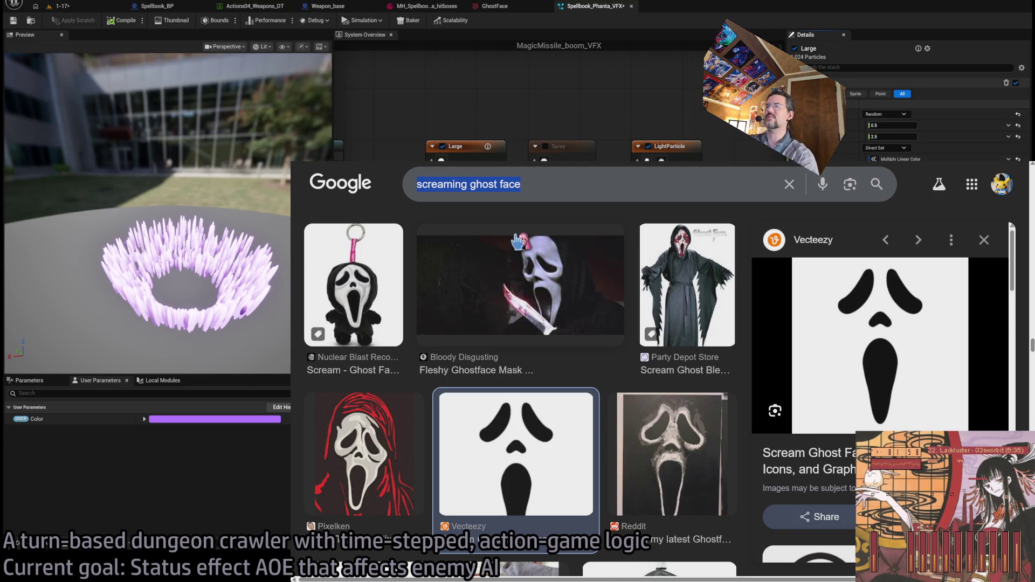
{"action": "key", "text": "BackSpace"}
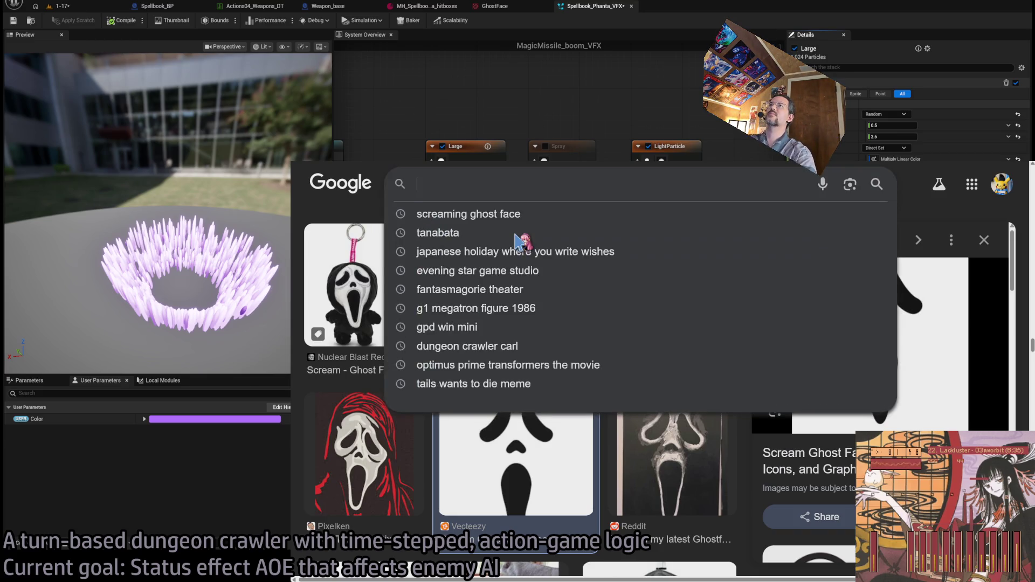
{"action": "type", "text": "japanese buddhist temple garb"}
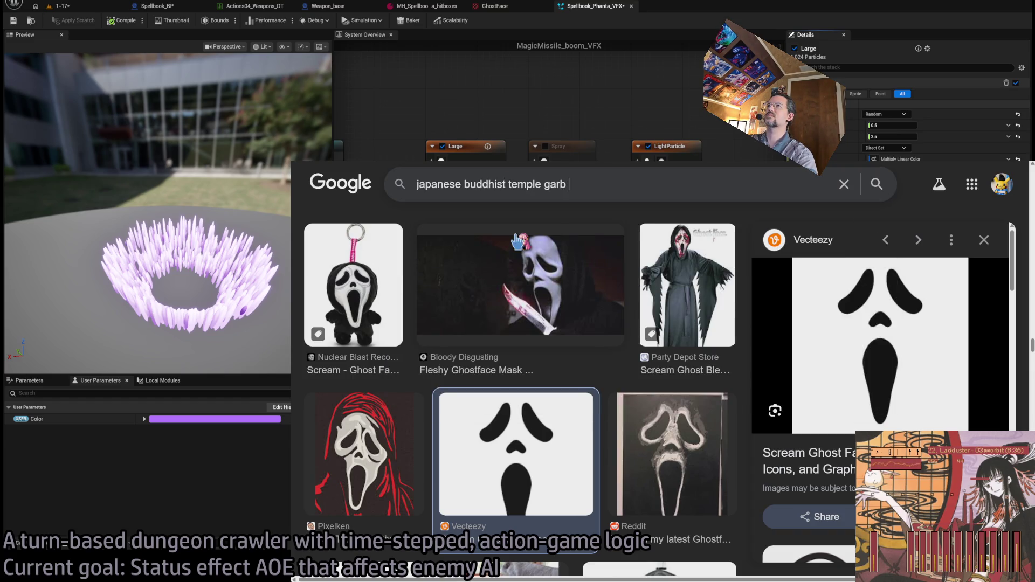
{"action": "key", "text": "Return"}
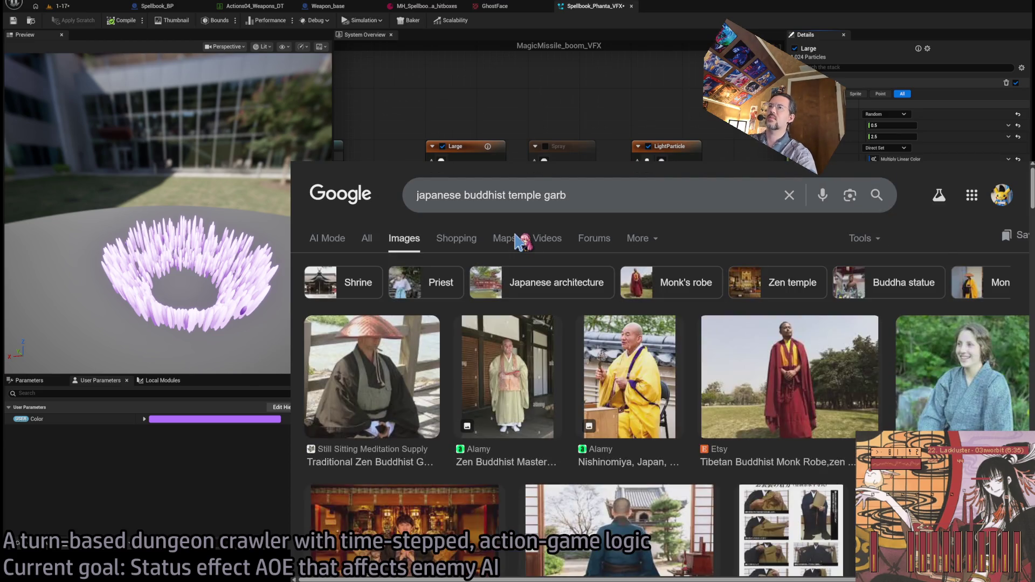
{"action": "scroll", "coordinate": [642, 403], "scroll_direction": "down", "scroll_amount": 4}
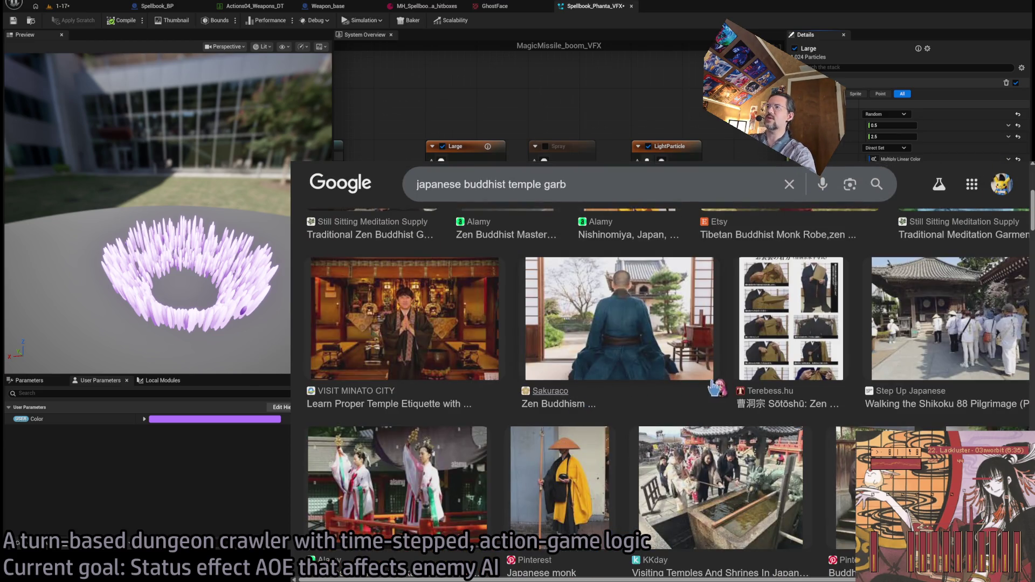
{"action": "scroll", "coordinate": [715, 388], "scroll_direction": "up", "scroll_amount": 5}
{"action": "left_click", "coordinate": [544, 195]}
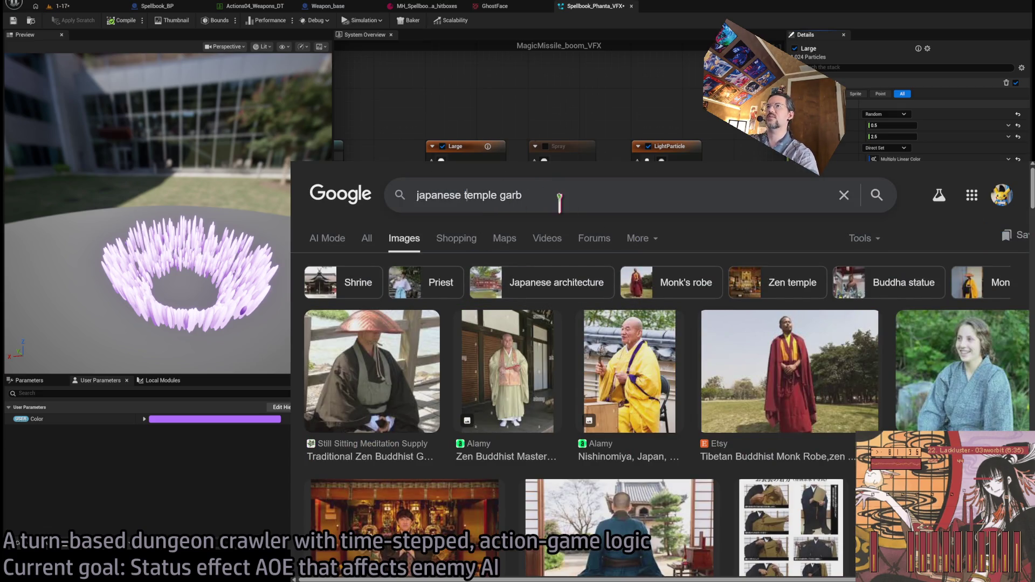
{"action": "type", "text": "worker"}
{"action": "key", "text": "Return"}
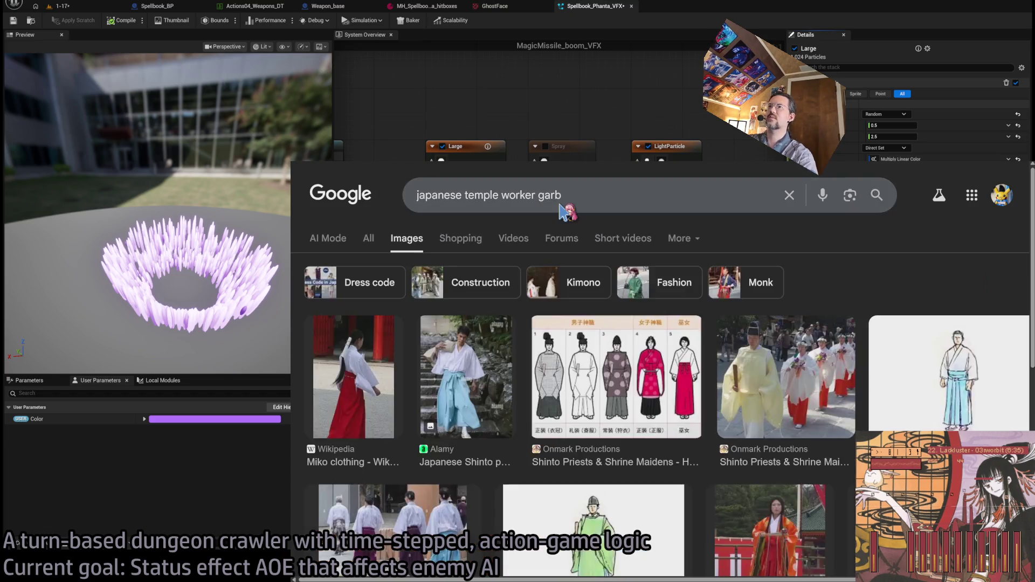
{"action": "scroll", "coordinate": [620, 337], "scroll_direction": "down", "scroll_amount": 3}
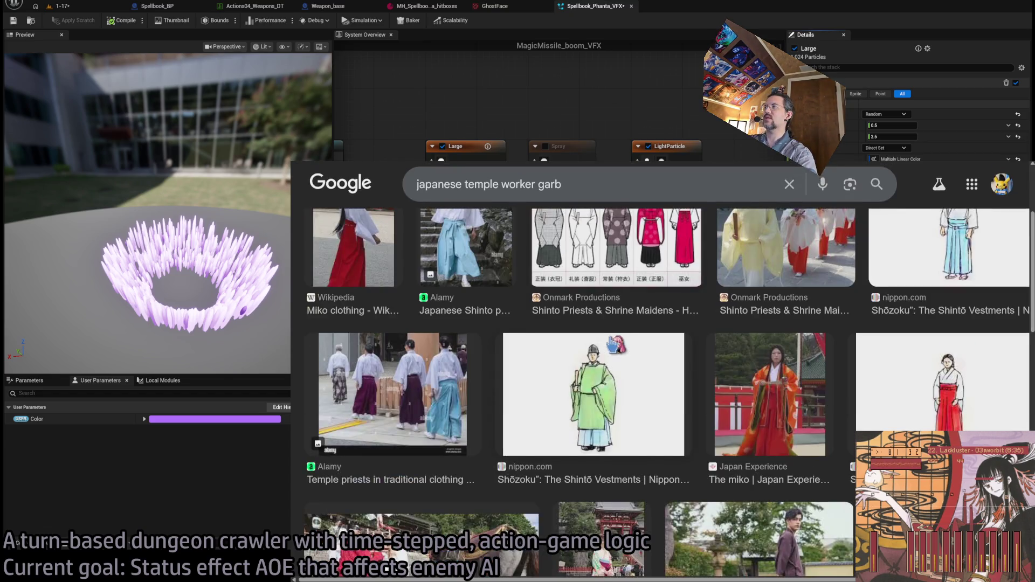
{"action": "scroll", "coordinate": [620, 337], "scroll_direction": "up", "scroll_amount": 3}
{"action": "type", "text": "buddhist"}
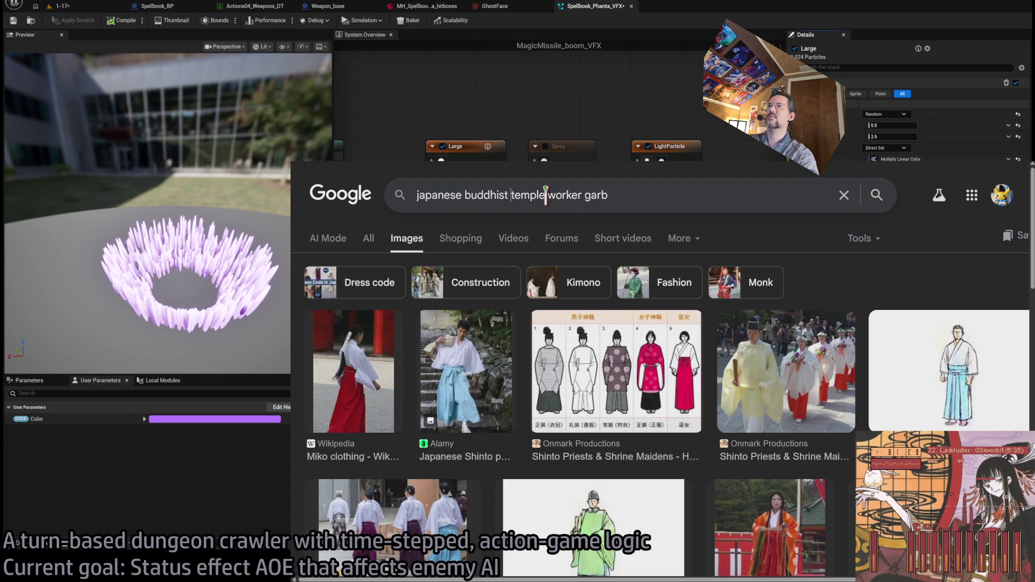
{"action": "key", "text": "Return"}
{"action": "scroll", "coordinate": [654, 341], "scroll_direction": "down", "scroll_amount": 6}
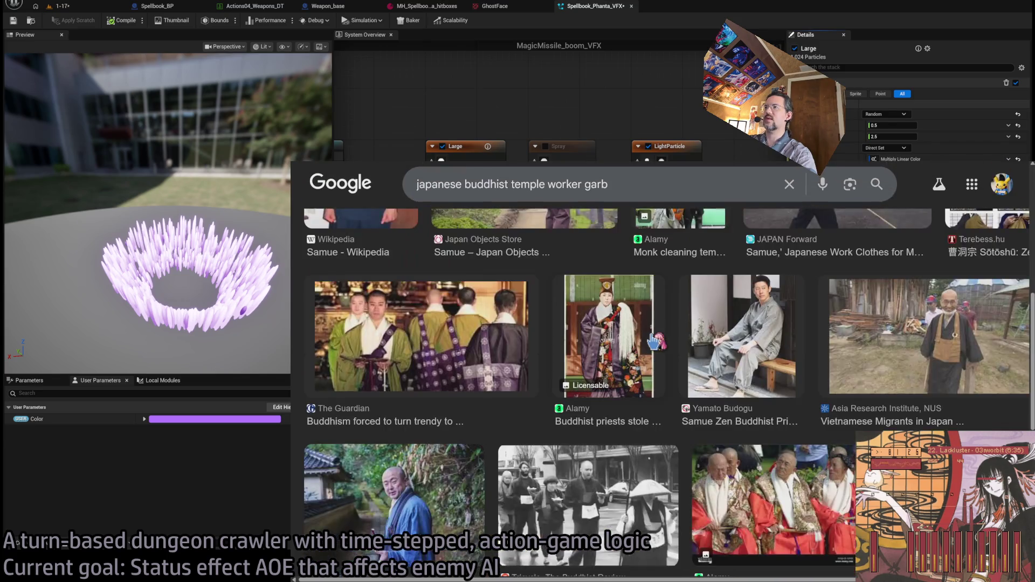
{"action": "left_click", "coordinate": [757, 343]}
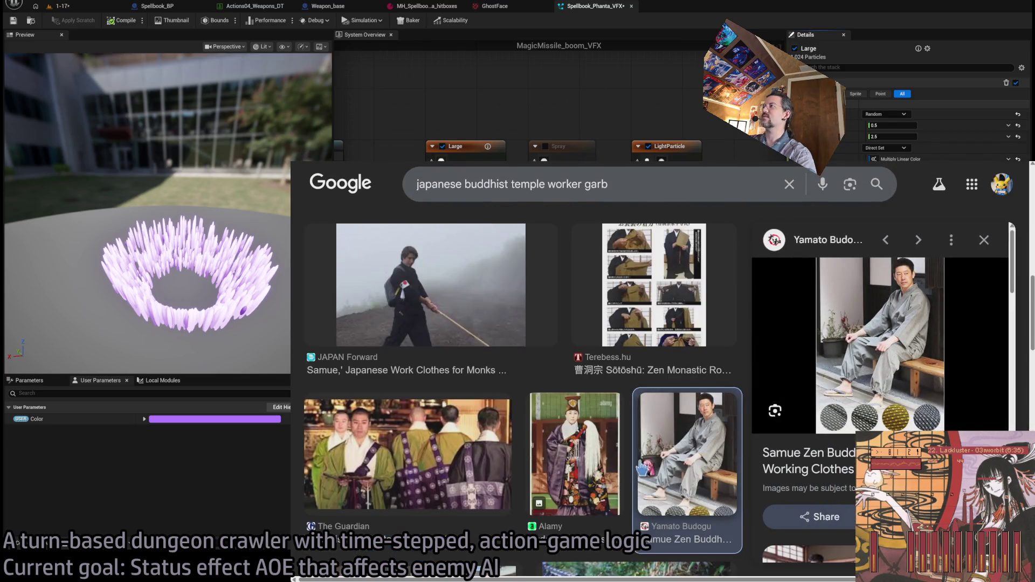
Search images for 'samue' and open the Samue vs Jinbei comparison's source page.
{"action": "triple_click", "coordinate": [605, 184]}
{"action": "type", "text": "samue"}
{"action": "key", "text": "Return"}
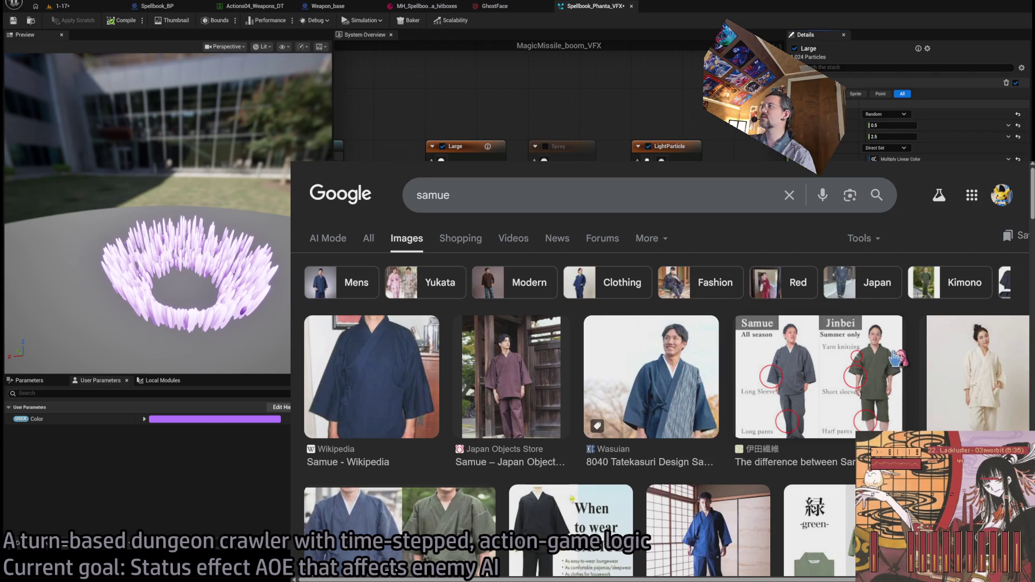
{"action": "left_click", "coordinate": [894, 358]}
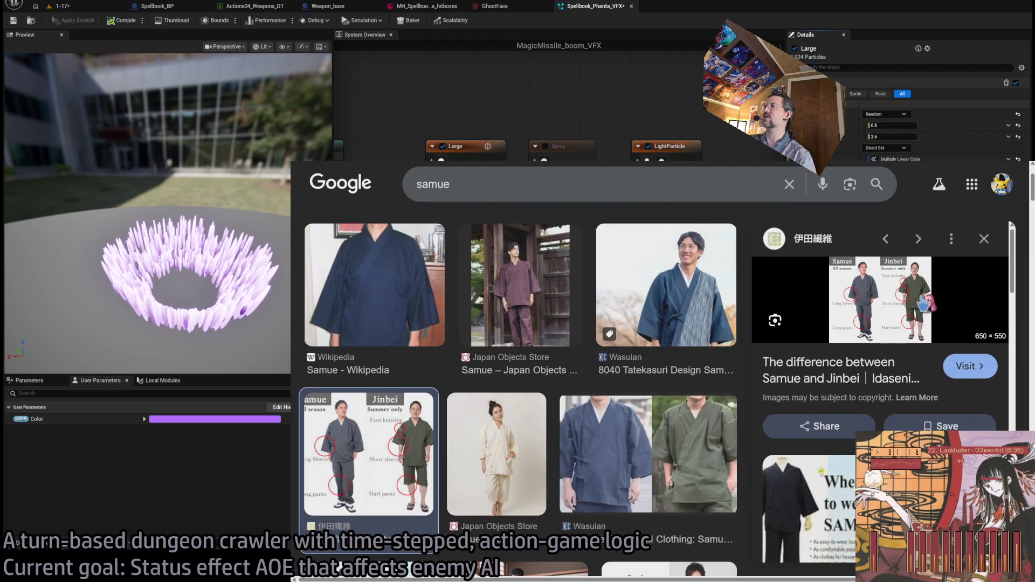
{"action": "left_click", "coordinate": [903, 288]}
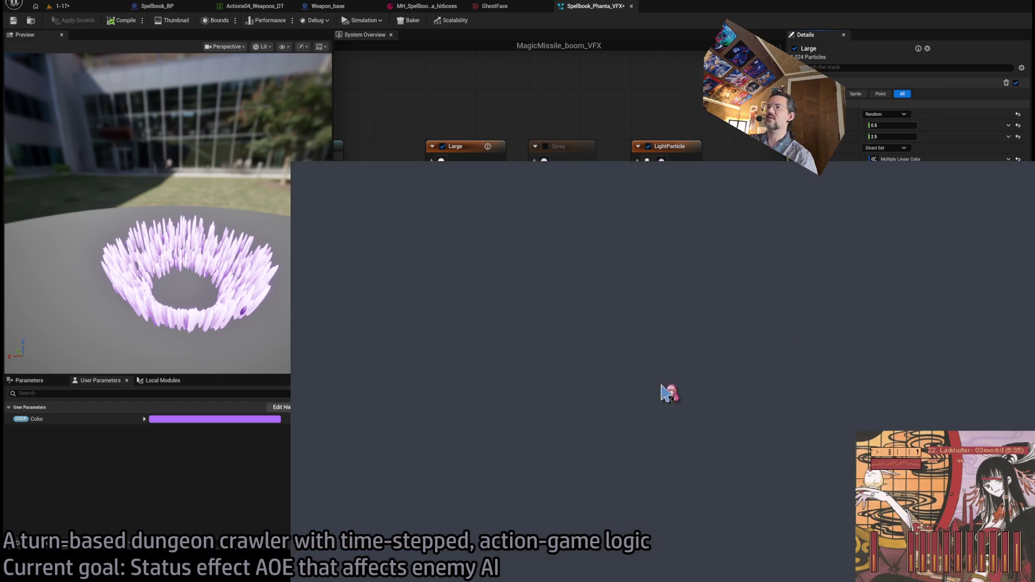
Read through the Idaseni samue page, then close the tab and return to Unreal.
{"action": "scroll", "coordinate": [603, 335], "scroll_direction": "down", "scroll_amount": 3}
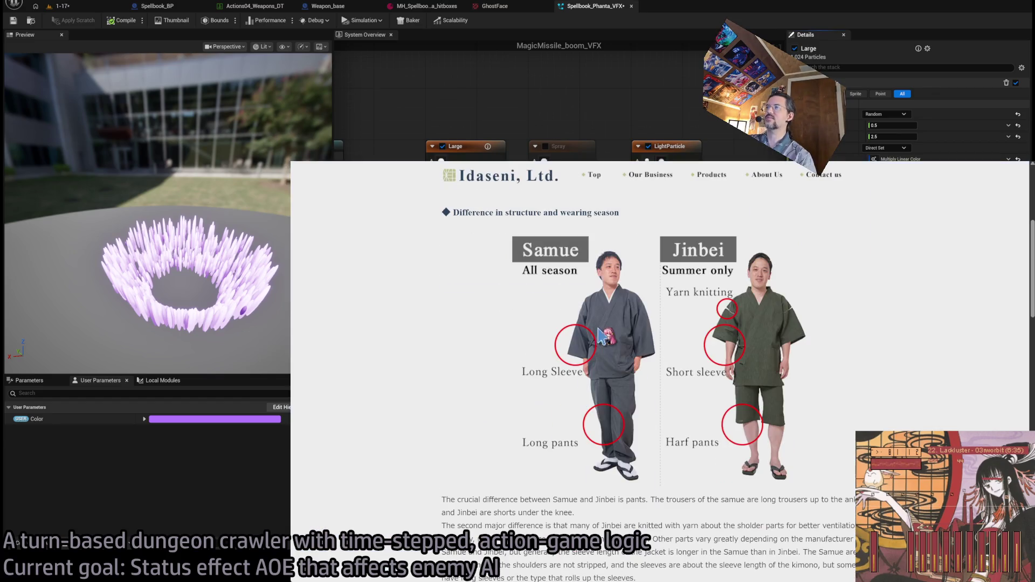
{"action": "scroll", "coordinate": [932, 404], "scroll_direction": "up", "scroll_amount": 4, "text": "ctrl"}
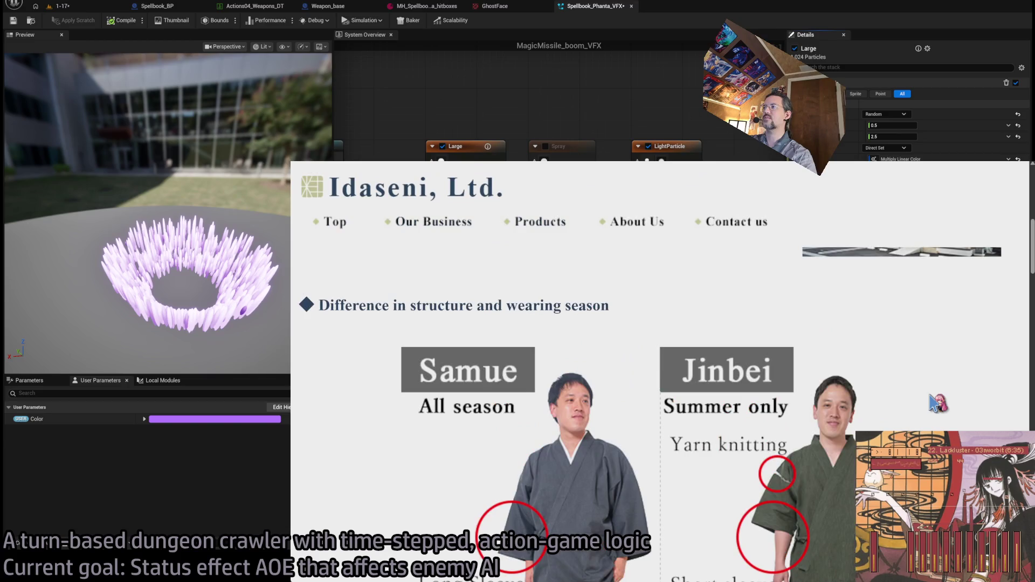
{"action": "scroll", "coordinate": [938, 403], "scroll_direction": "down", "scroll_amount": 3}
{"action": "scroll", "coordinate": [926, 384], "scroll_direction": "up", "scroll_amount": 1}
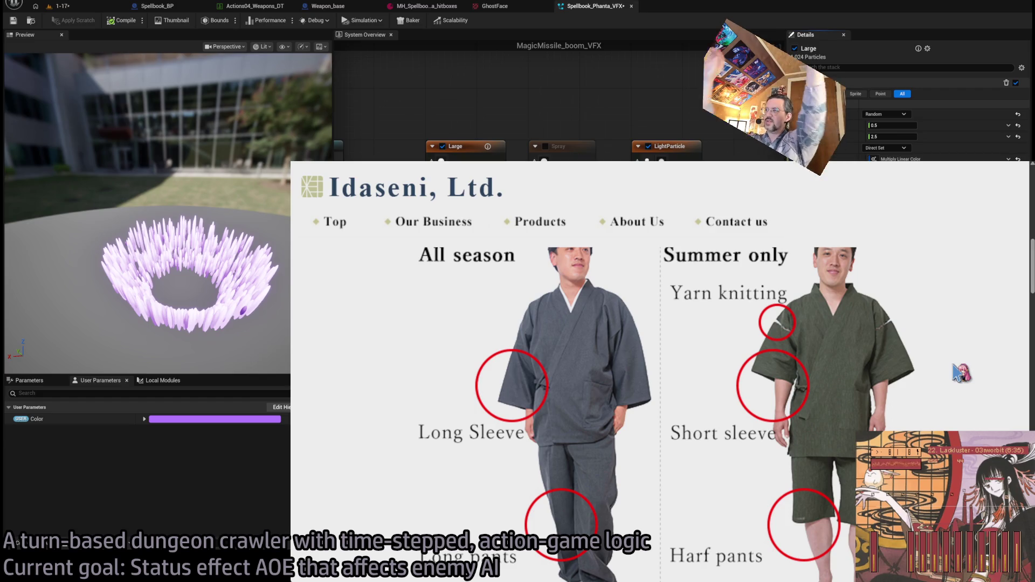
{"action": "scroll", "coordinate": [566, 385], "scroll_direction": "up", "scroll_amount": 3}
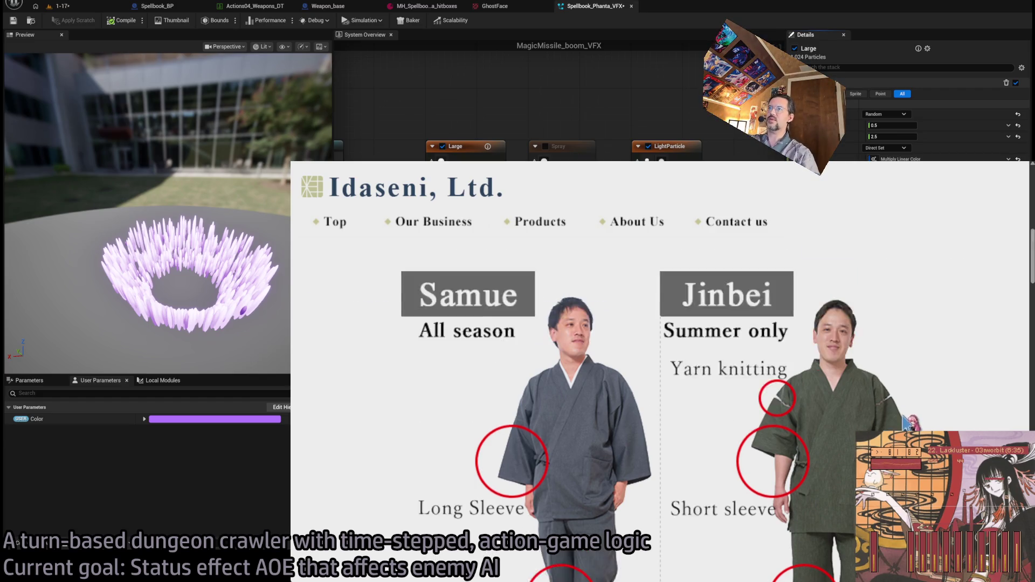
{"action": "scroll", "coordinate": [458, 377], "scroll_direction": "down", "scroll_amount": 2}
{"action": "scroll", "coordinate": [623, 427], "scroll_direction": "up", "scroll_amount": 1}
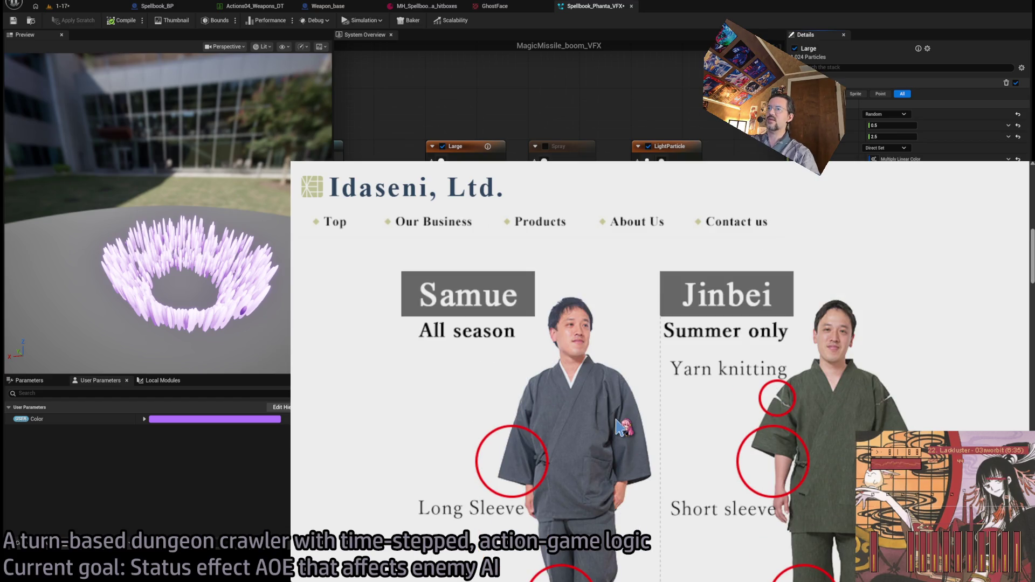
{"action": "scroll", "coordinate": [619, 426], "scroll_direction": "down", "scroll_amount": 4}
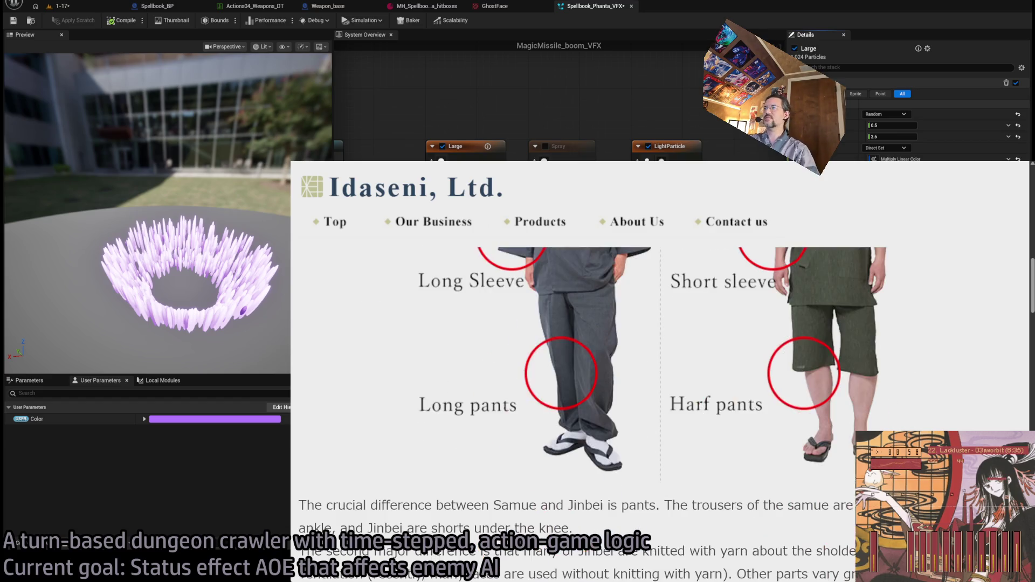
{"action": "scroll", "coordinate": [973, 410], "scroll_direction": "up", "scroll_amount": 4}
{"action": "scroll", "coordinate": [973, 404], "scroll_direction": "down", "scroll_amount": 12}
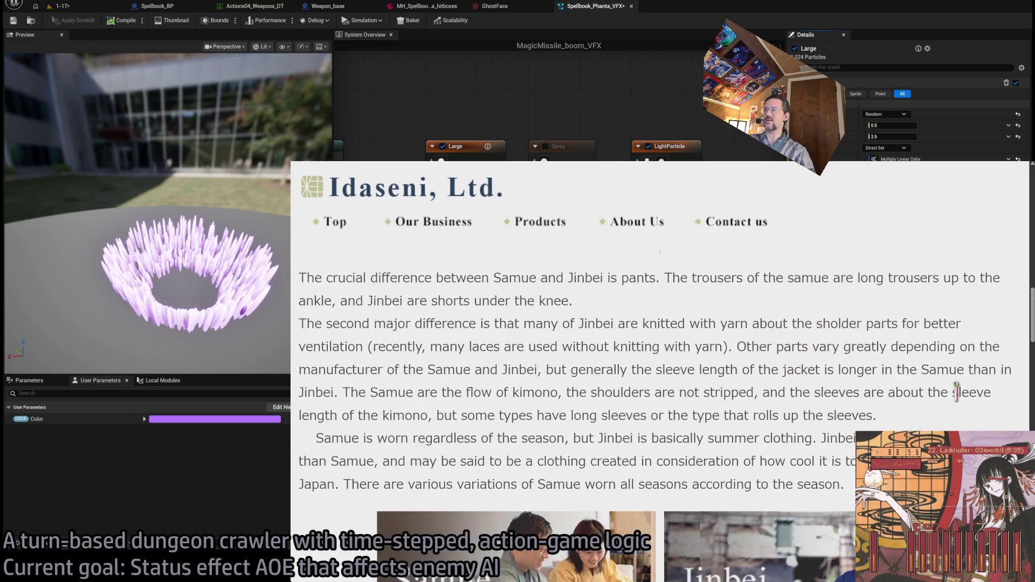
{"action": "scroll", "coordinate": [974, 404], "scroll_direction": "up", "scroll_amount": 10}
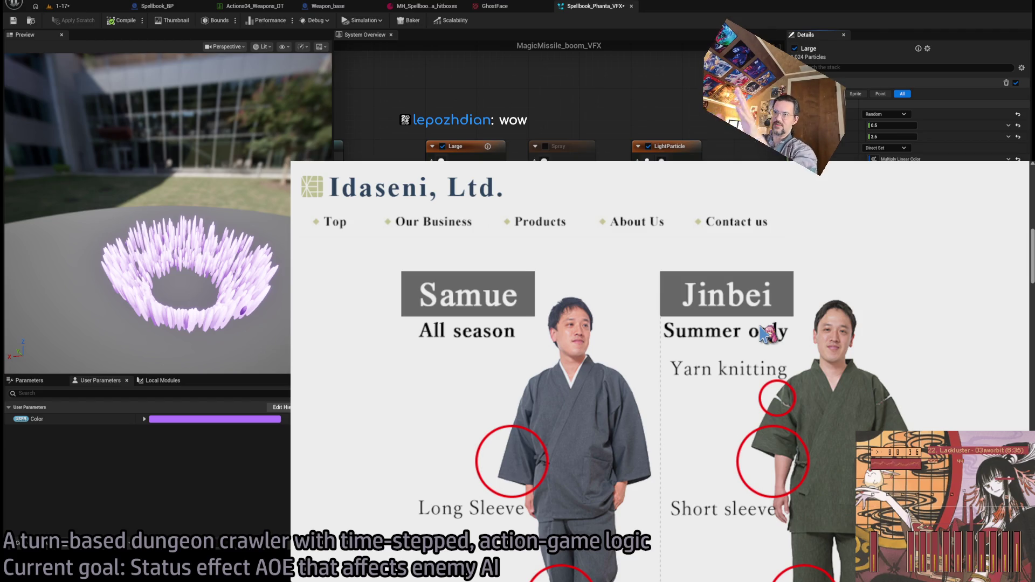
{"action": "scroll", "coordinate": [925, 324], "scroll_direction": "down", "scroll_amount": 15}
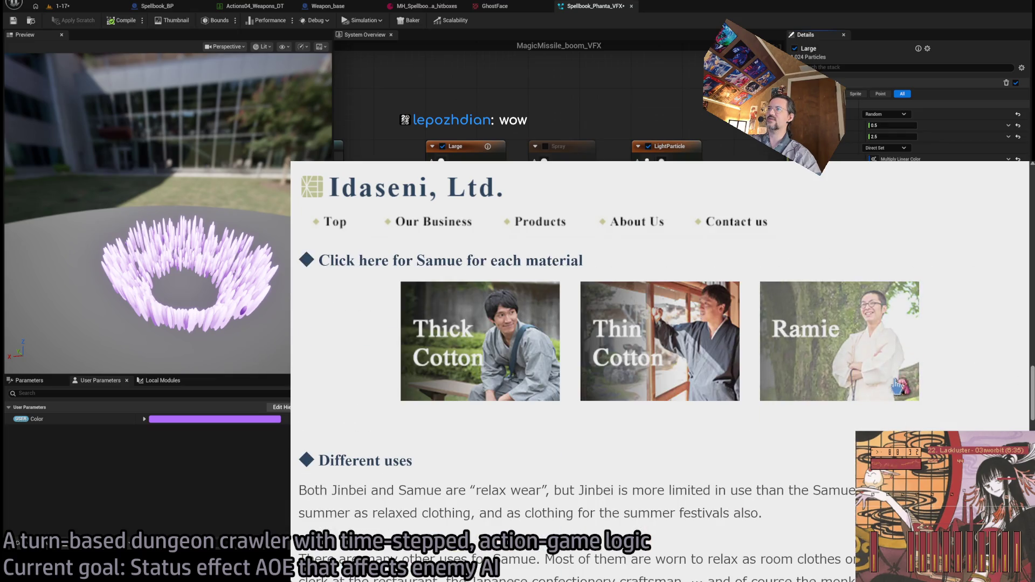
{"action": "scroll", "coordinate": [923, 343], "scroll_direction": "up", "scroll_amount": 10}
{"action": "scroll", "coordinate": [944, 387], "scroll_direction": "down", "scroll_amount": 2}
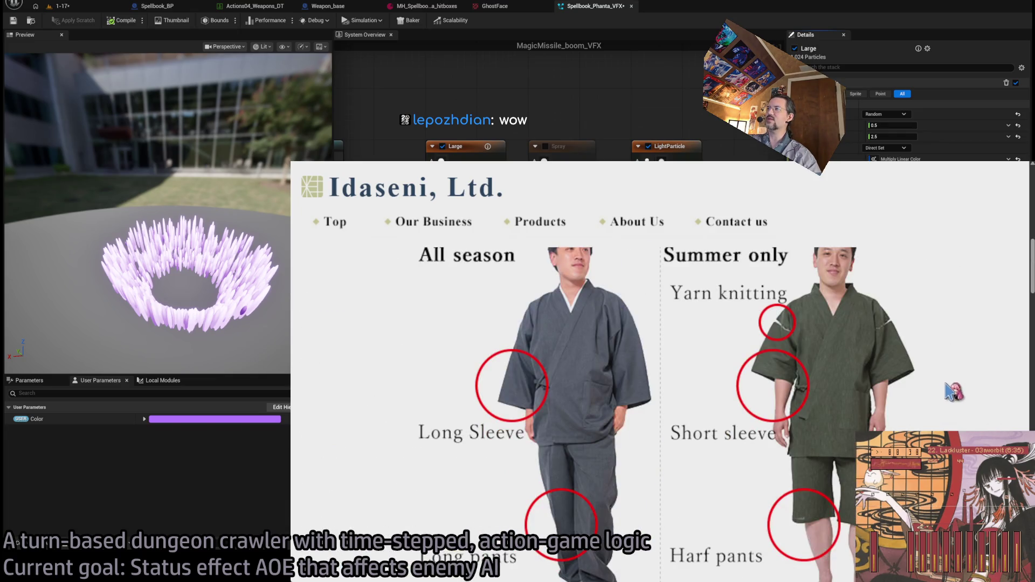
{"action": "scroll", "coordinate": [956, 401], "scroll_direction": "up", "scroll_amount": 2}
{"action": "scroll", "coordinate": [851, 312], "scroll_direction": "down", "scroll_amount": 2}
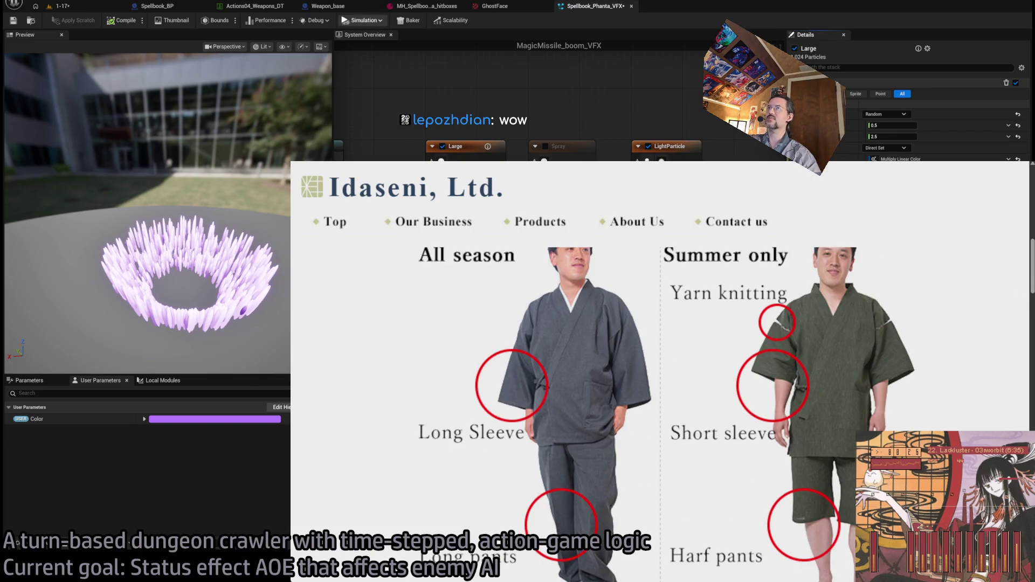
{"action": "key", "text": "ctrl+w"}
{"action": "key", "text": "alt+Tab"}
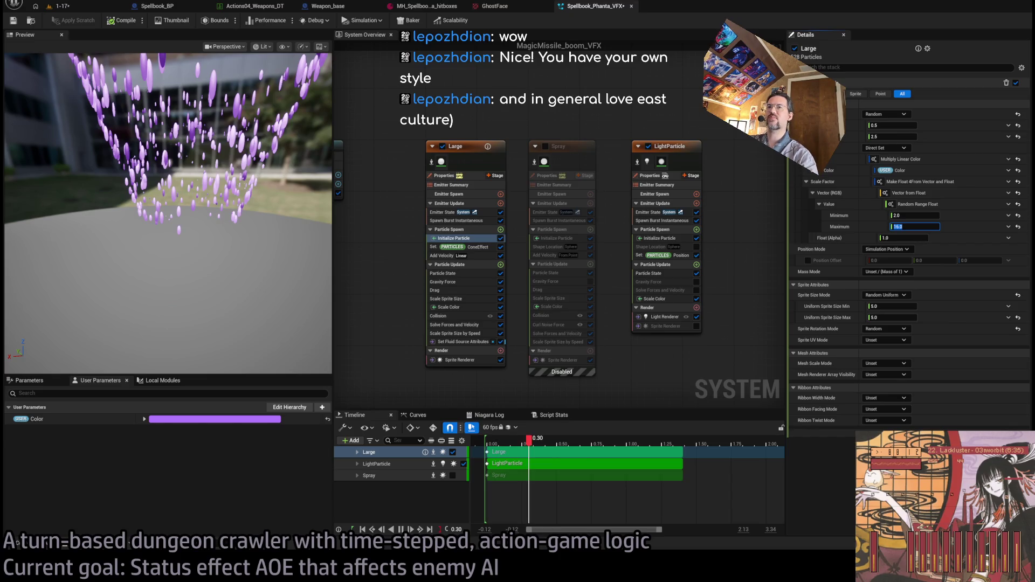
Commit the 16.0 maximum scale and paste a Curl Noise Force module into the Large emitter.
{"action": "left_click", "coordinate": [251, 248]}
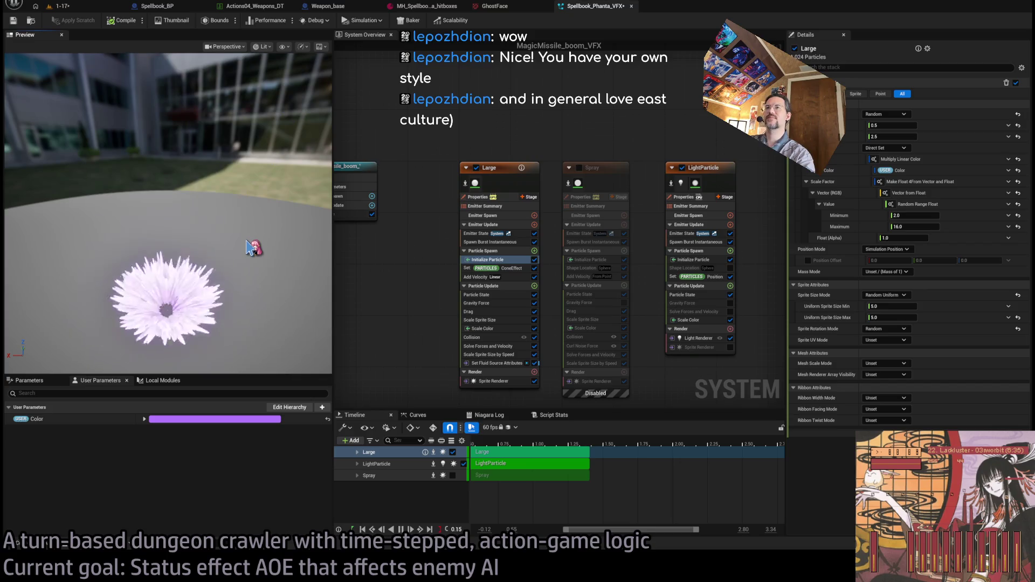
{"action": "mouse_move", "coordinate": [251, 248]}
{"action": "left_mouse_down"}
{"action": "mouse_move", "coordinate": [253, 313]}
{"action": "mouse_move", "coordinate": [262, 241]}
{"action": "mouse_move", "coordinate": [293, 231]}
{"action": "left_mouse_up"}
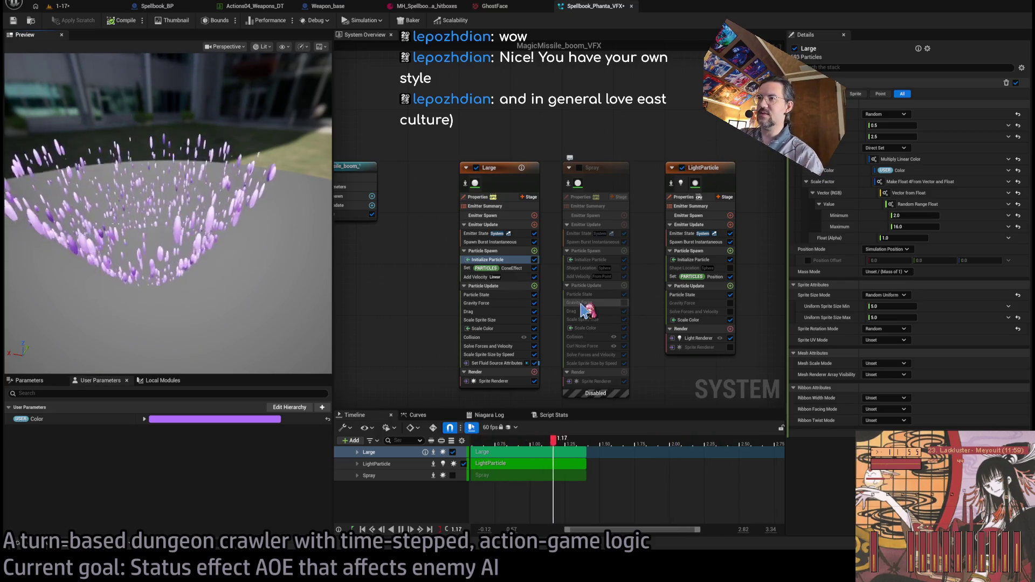
{"action": "key", "text": "ctrl+v"}
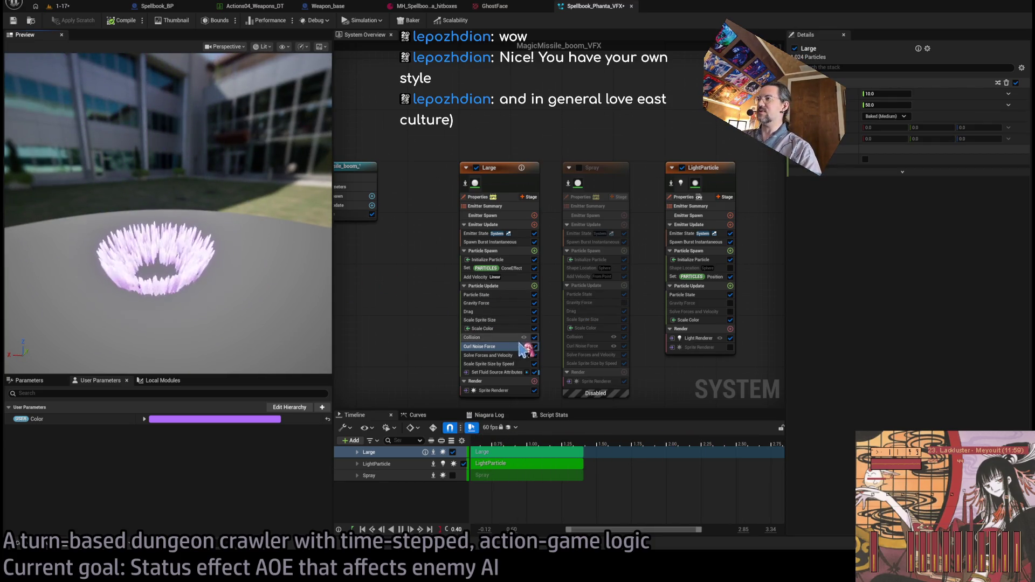
Tune the Curl Noise Force values to 550 and 20, then select Initialize Particle.
{"action": "left_click_drag", "start_coordinate": [884, 94], "coordinate": [906, 94]}
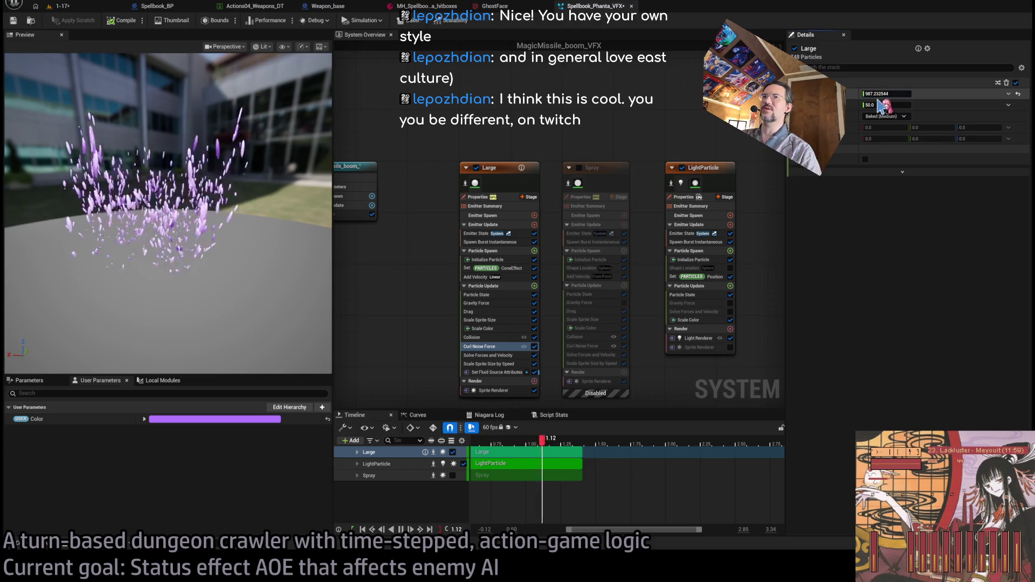
{"action": "left_click", "coordinate": [886, 105]}
{"action": "type", "text": "100"}
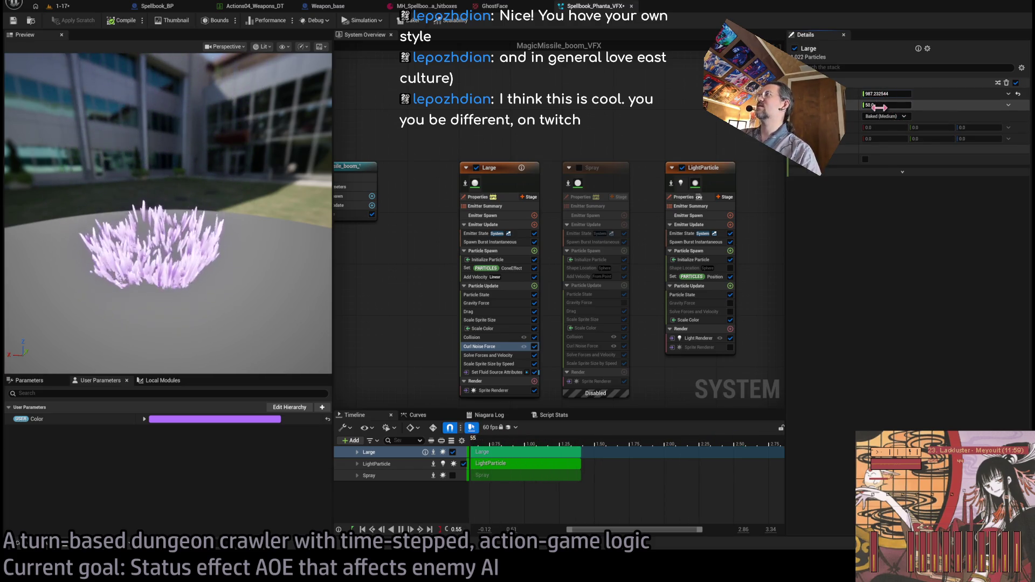
{"action": "key", "text": "Return"}
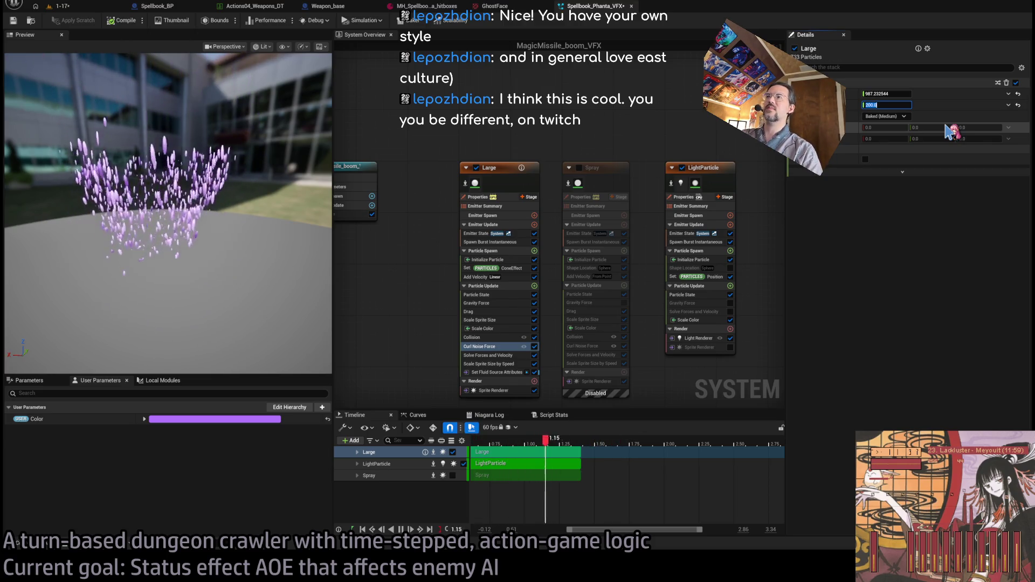
{"action": "type", "text": "2"}
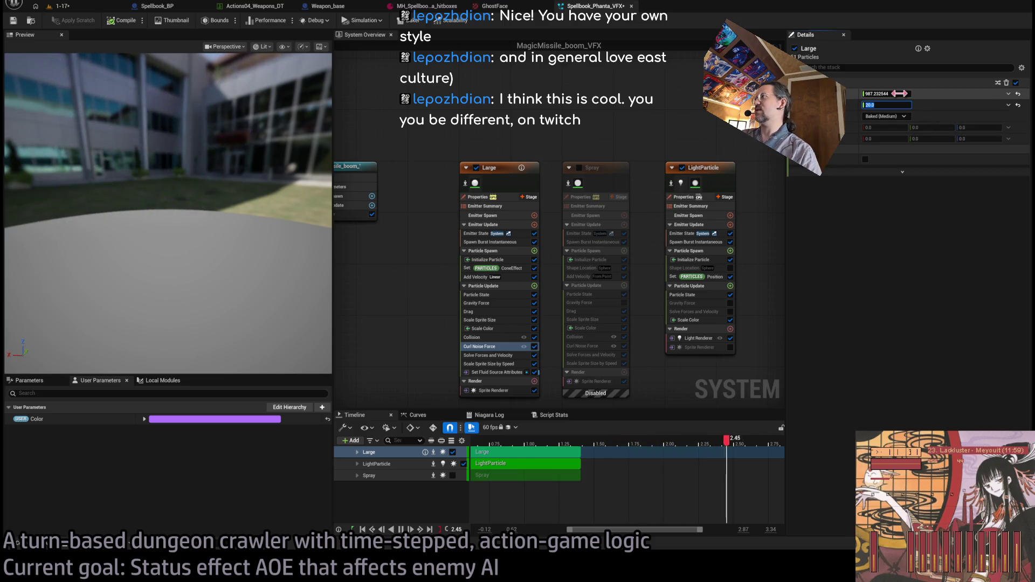
{"action": "mouse_move", "coordinate": [899, 94]}
{"action": "left_mouse_down"}
{"action": "mouse_move", "coordinate": [879, 93]}
{"action": "mouse_move", "coordinate": [895, 94]}
{"action": "left_mouse_up"}
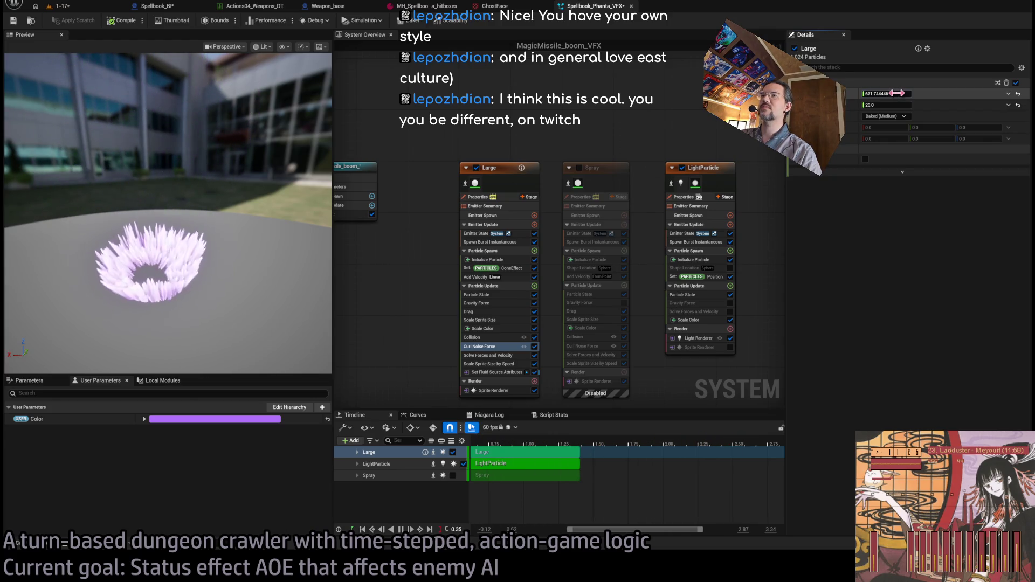
{"action": "left_click_drag", "start_coordinate": [898, 93], "coordinate": [897, 93]}
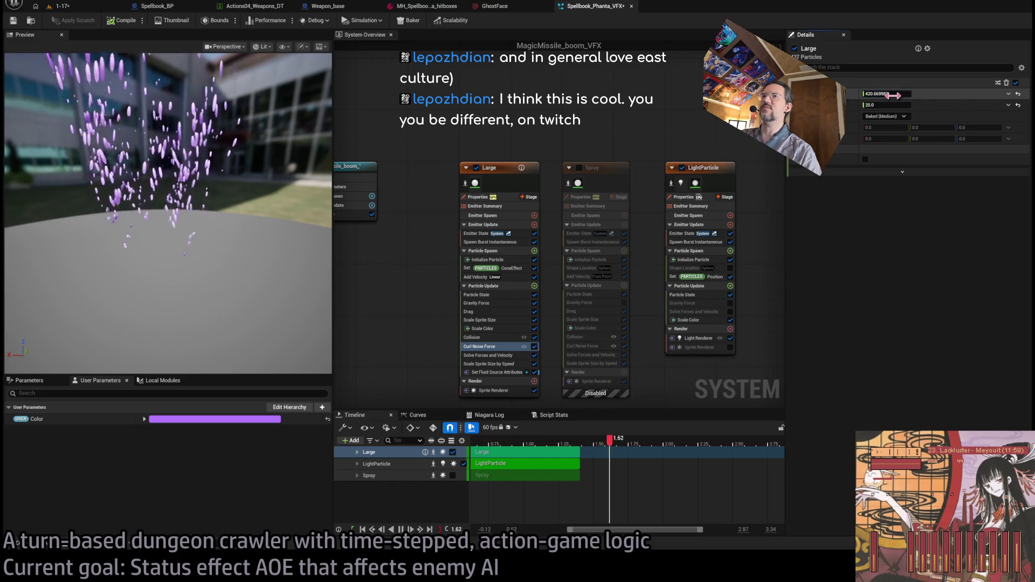
{"action": "left_click_drag", "start_coordinate": [893, 95], "coordinate": [895, 96]}
{"action": "left_click", "coordinate": [895, 94]}
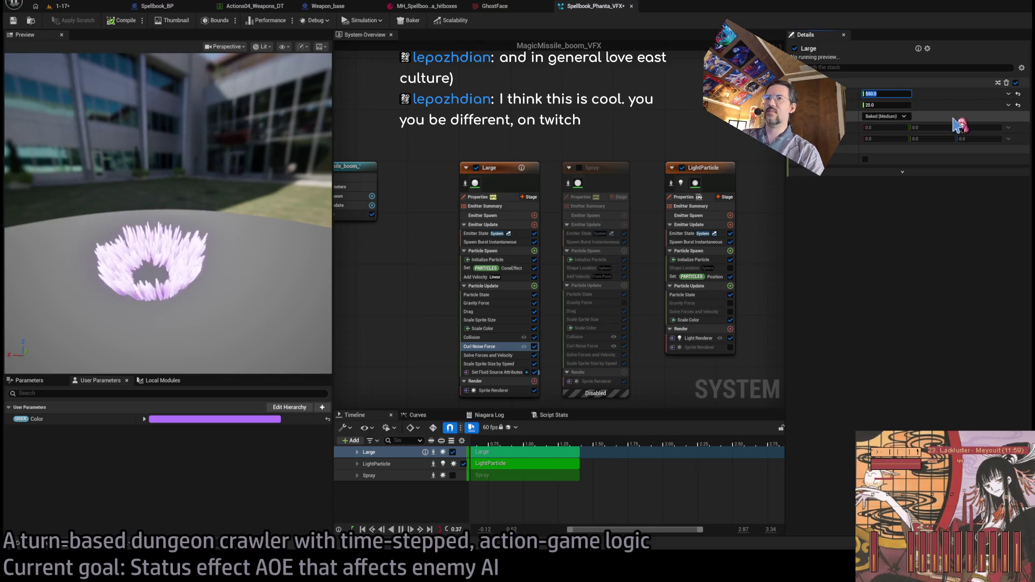
{"action": "key", "text": "Return"}
{"action": "left_click", "coordinate": [500, 261]}
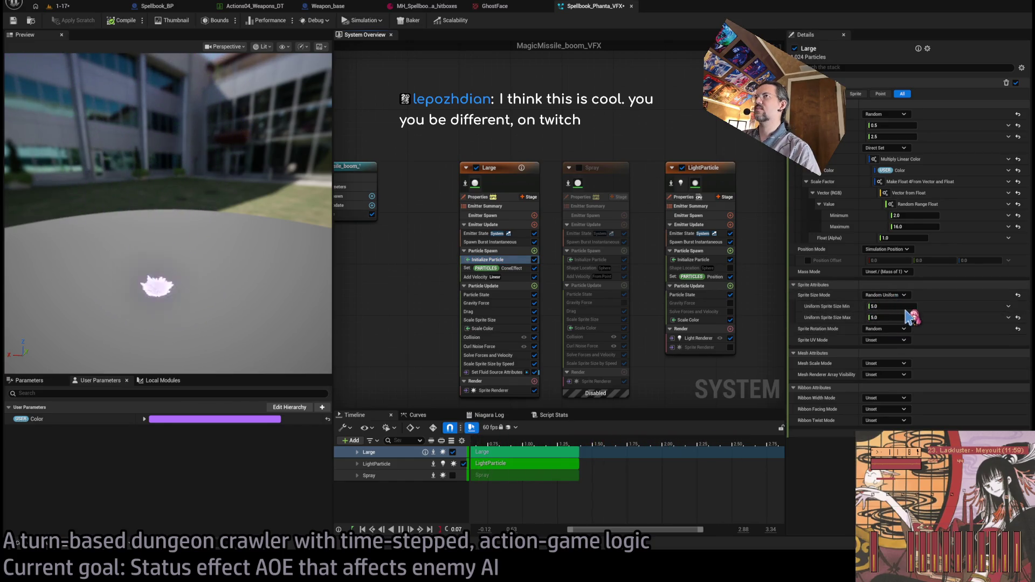
Set Initialize Particle's uniform sprite size to a random range of 2.0 to 4.0.
{"action": "left_click", "coordinate": [889, 307]}
{"action": "type", "text": "2"}
{"action": "key", "text": "Return"}
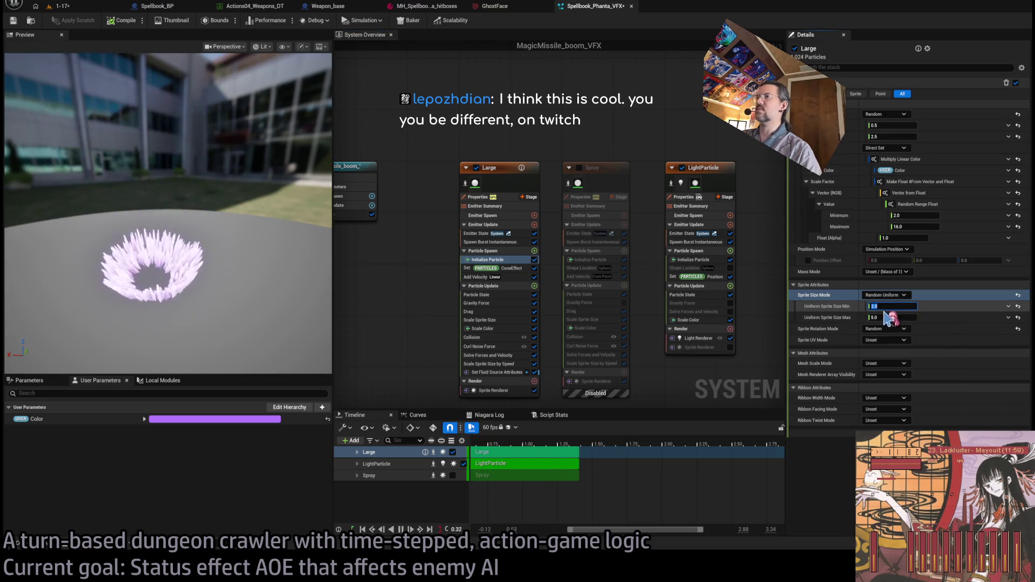
{"action": "left_click", "coordinate": [888, 318]}
{"action": "type", "text": "4"}
{"action": "key", "text": "Return"}
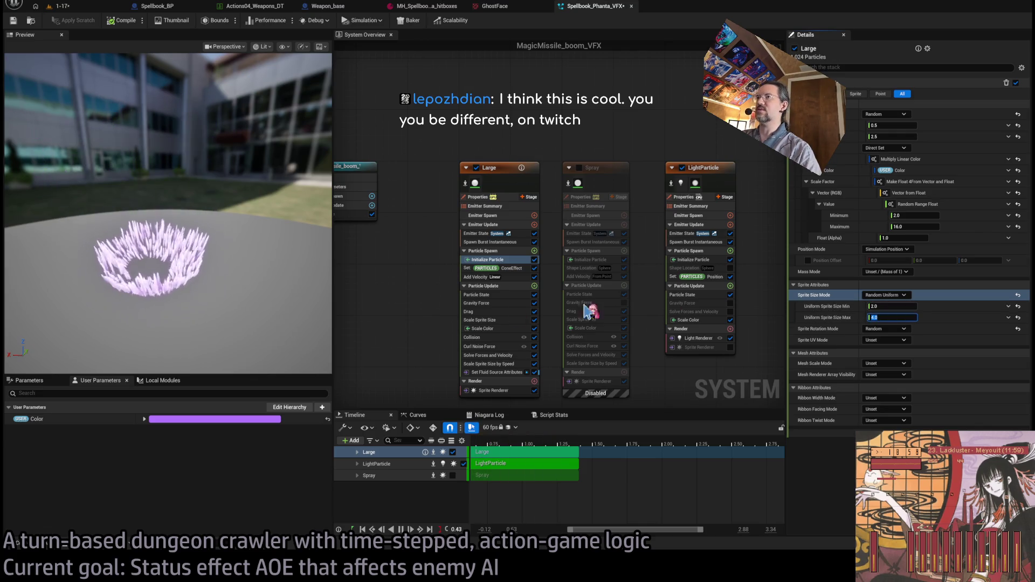
{"action": "left_click", "coordinate": [242, 280]}
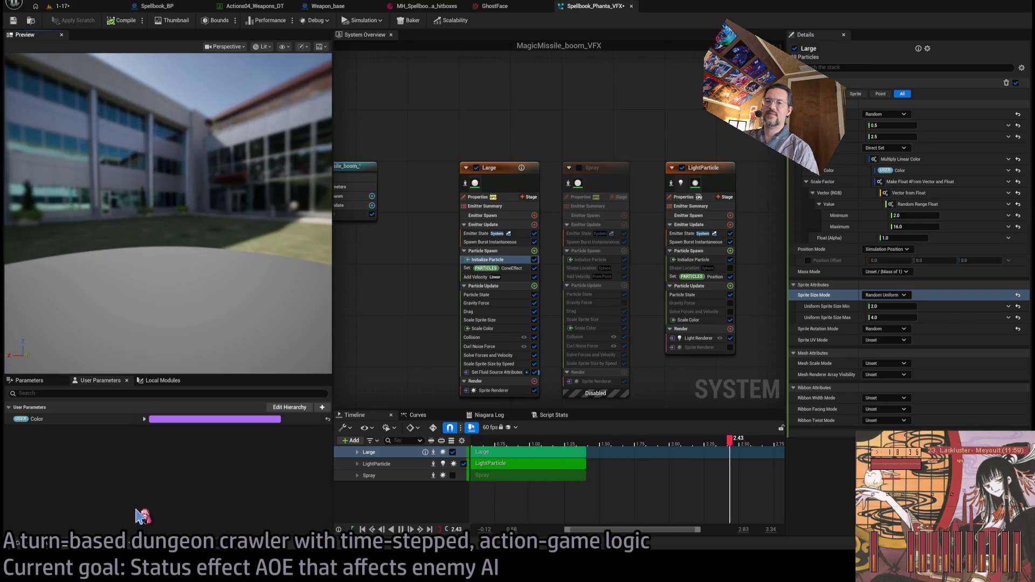
Bring Chrome forward on the Twitch tab and get to its channel search box.
{"action": "key", "text": "alt+Tab"}
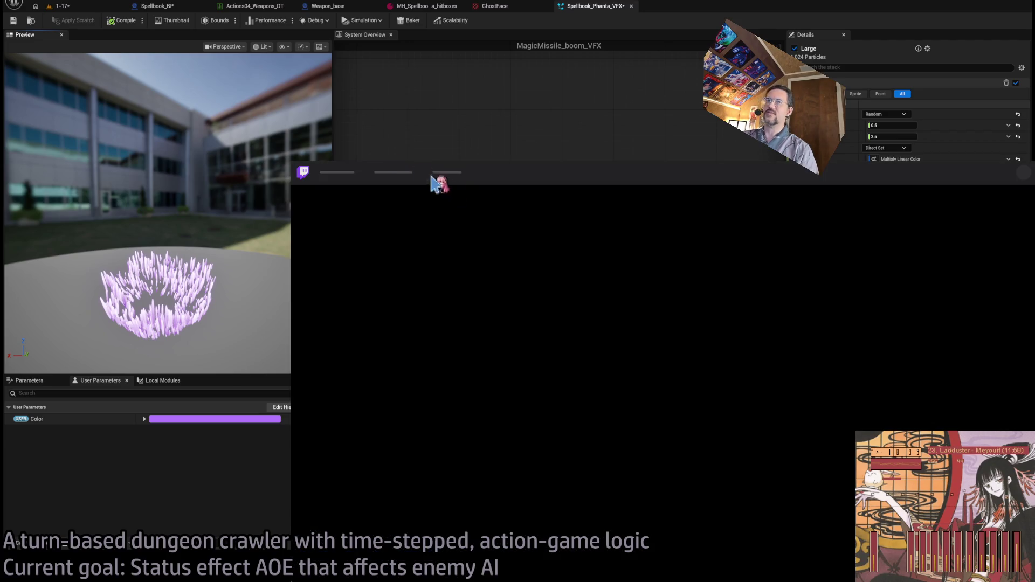
{"action": "left_click", "coordinate": [393, 163]}
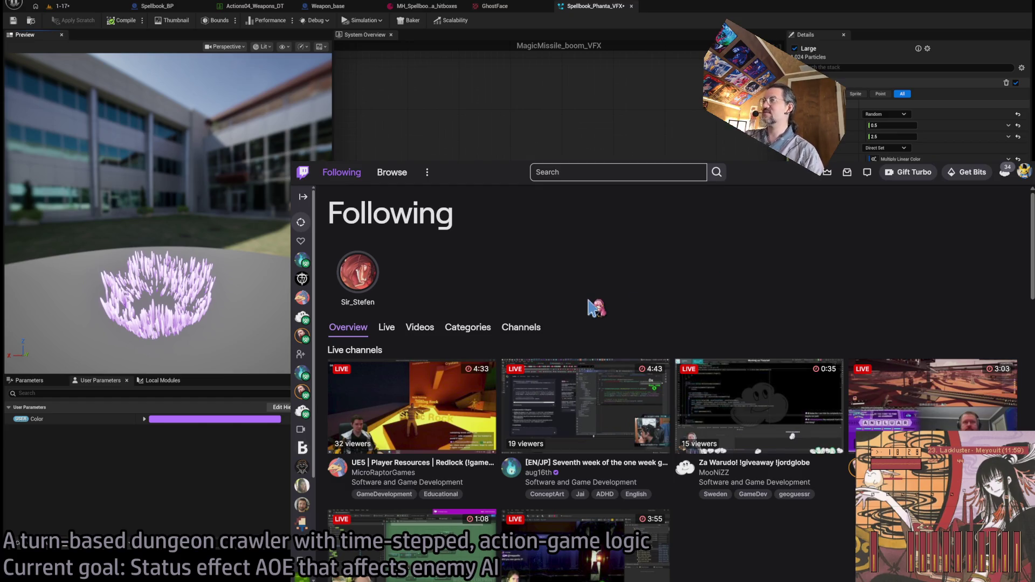
{"action": "left_click", "coordinate": [605, 174]}
{"action": "left_click", "coordinate": [776, 289]}
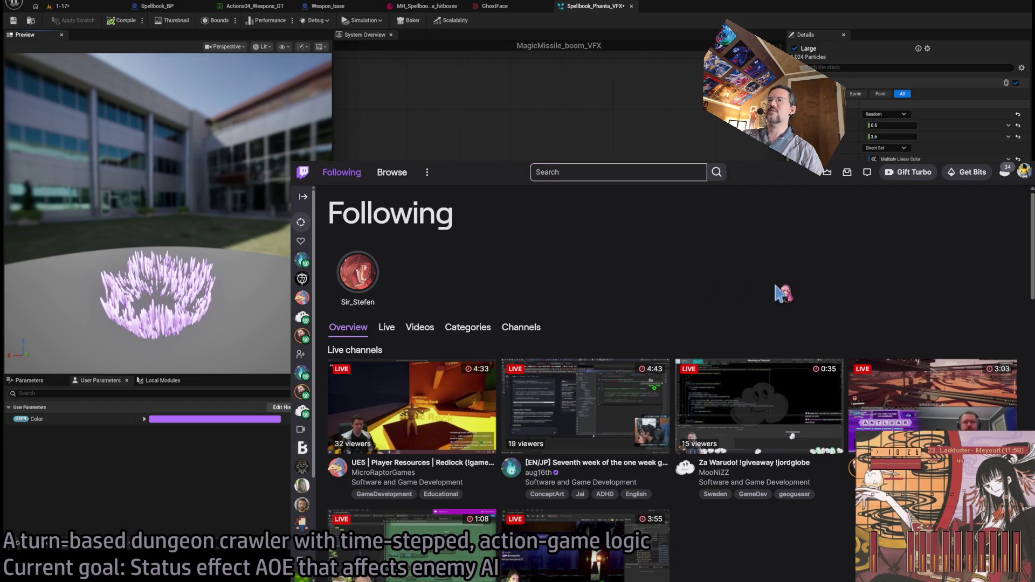
{"action": "left_click", "coordinate": [583, 173]}
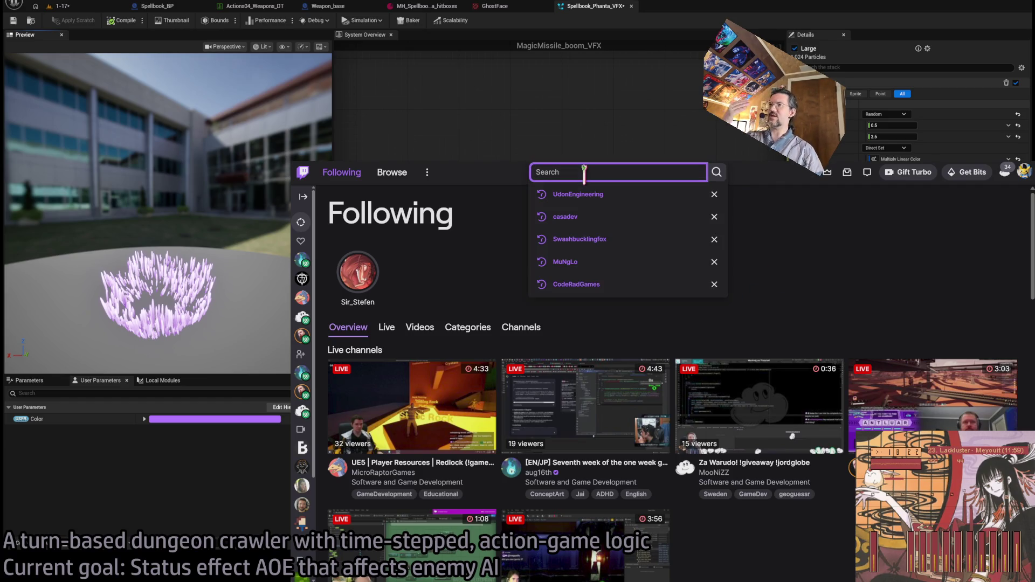
{"action": "key", "text": "Escape"}
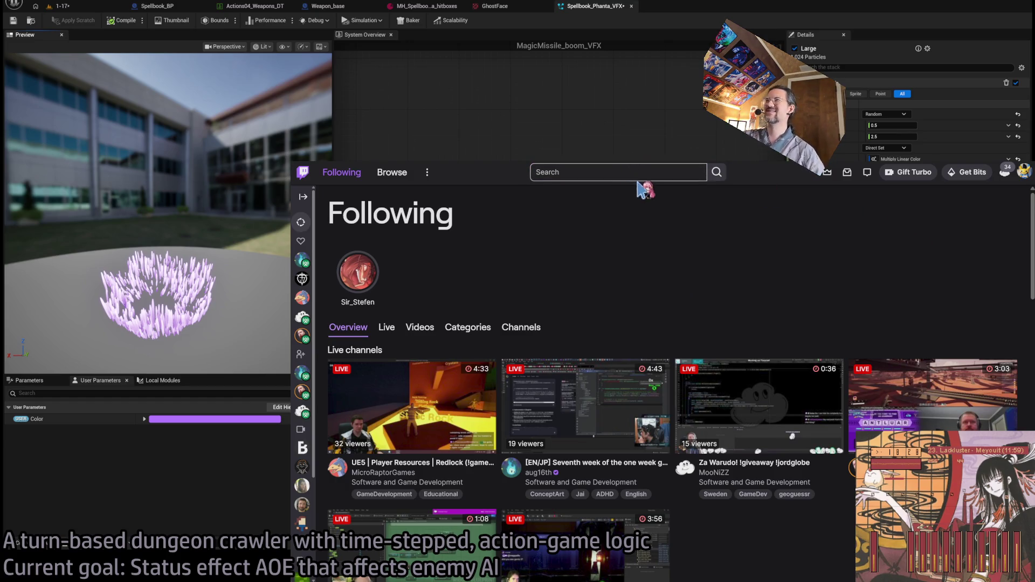
{"action": "left_click", "coordinate": [638, 180]}
{"action": "left_click", "coordinate": [899, 273]}
{"action": "scroll", "coordinate": [747, 308], "scroll_direction": "down", "scroll_amount": 3}
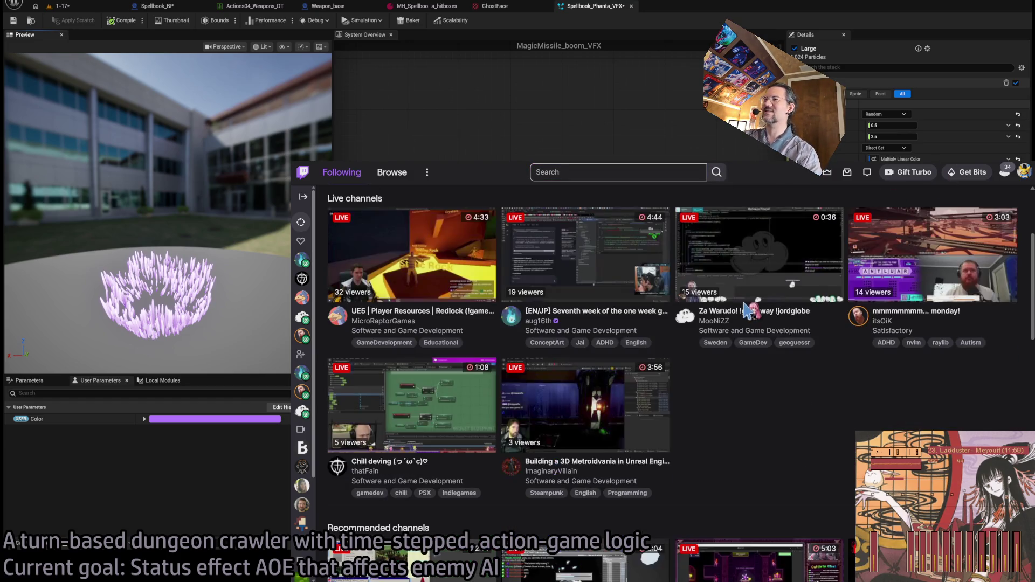
{"action": "scroll", "coordinate": [746, 308], "scroll_direction": "up", "scroll_amount": 3}
Search Twitch for the viewer's channel name, then rerun the search with a shortened name.
{"action": "left_click", "coordinate": [622, 170]}
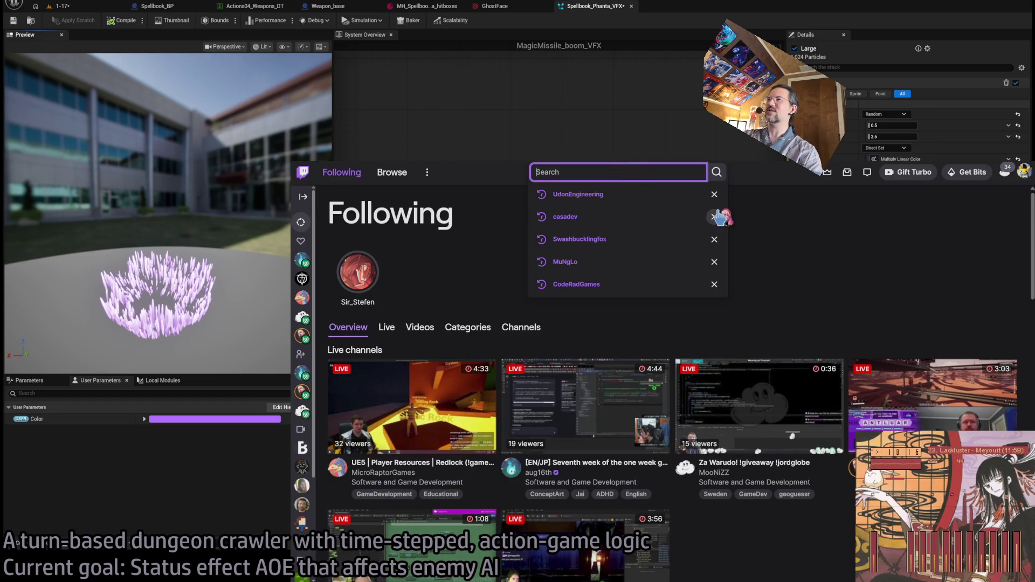
{"action": "type", "text": "lepos"}
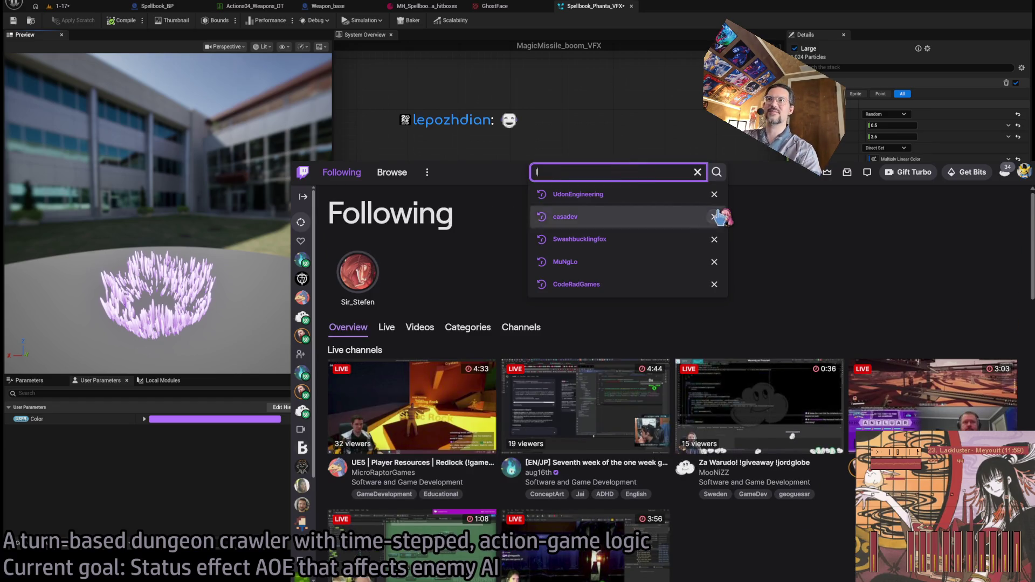
{"action": "key", "text": "BackSpace"}
{"action": "type", "text": "zhdianvibe"}
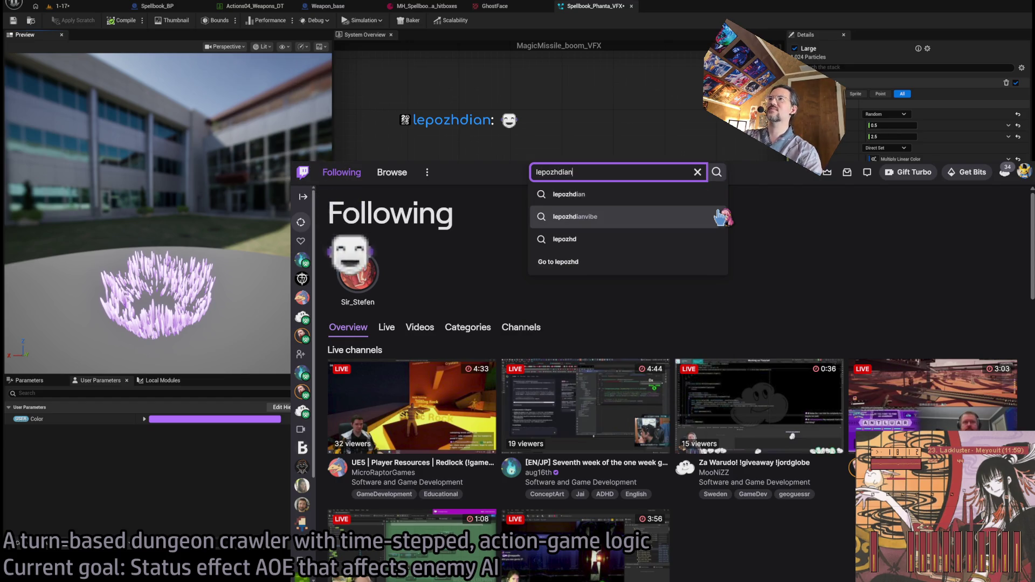
{"action": "key", "text": "Return"}
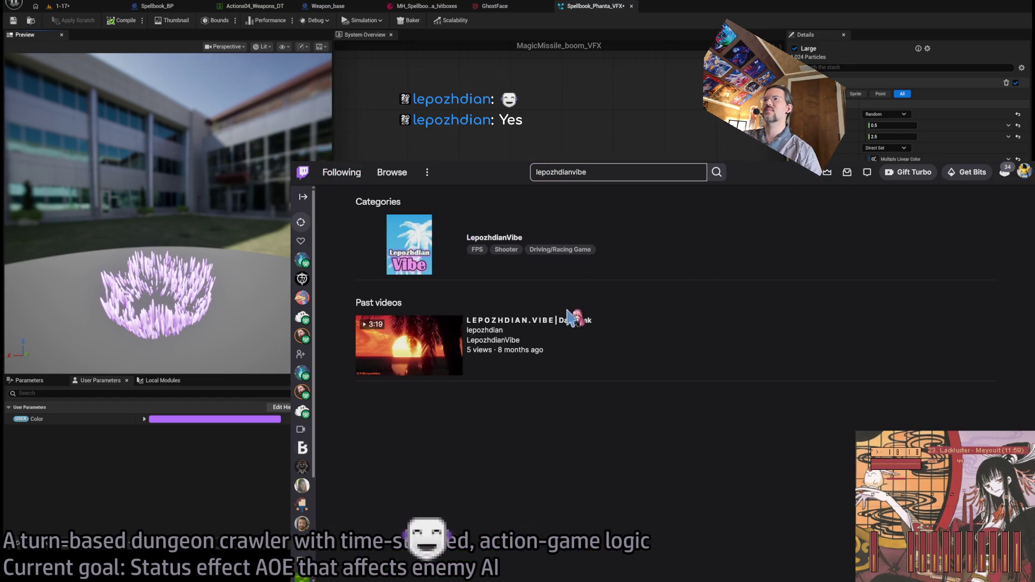
{"action": "left_click_drag", "start_coordinate": [576, 172], "coordinate": [604, 173]}
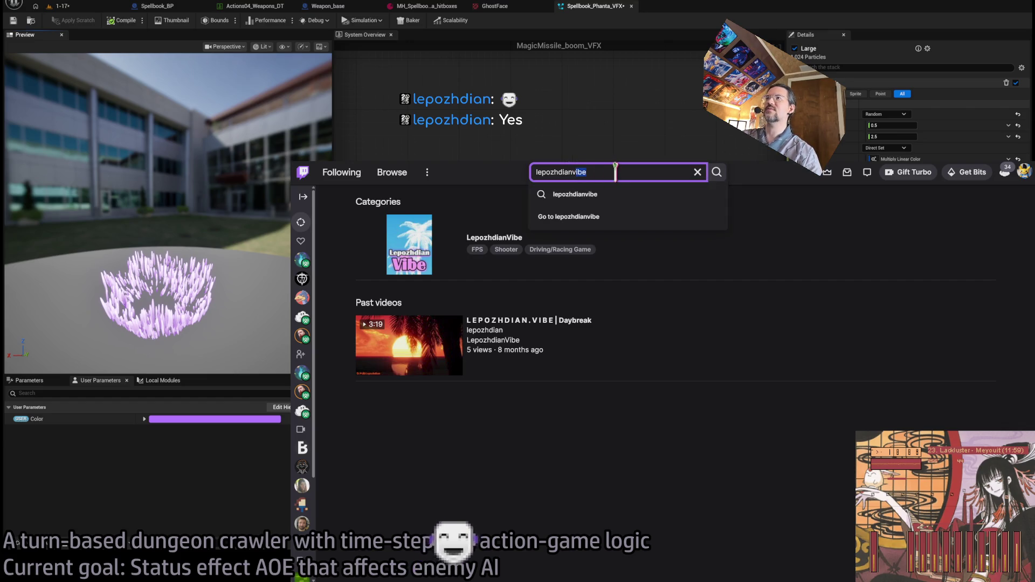
{"action": "key", "text": "BackSpace"}
{"action": "key", "text": "Return"}
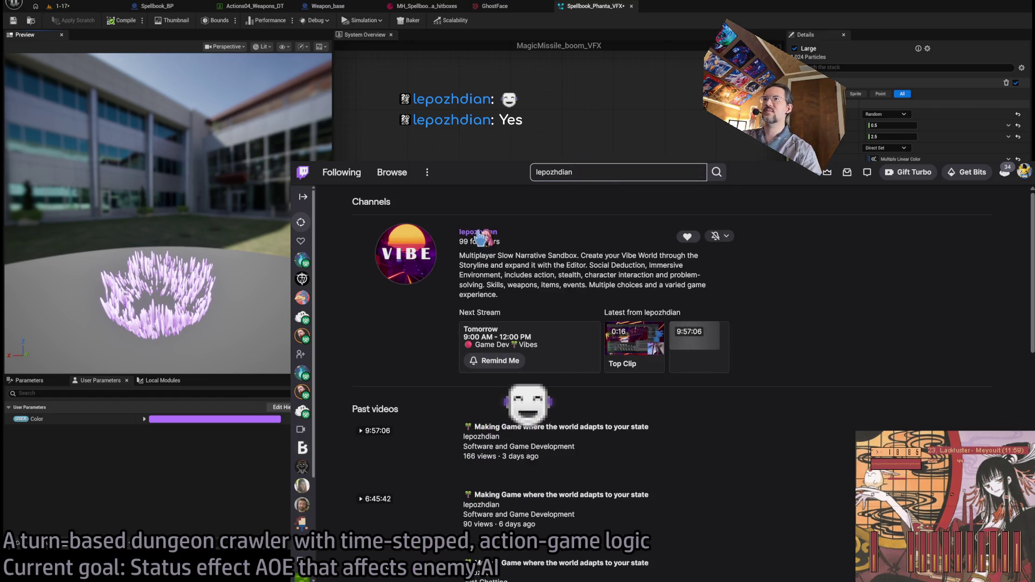
Open the viewer's channel and seek a past Vibe stream ahead to about 07:38.
{"action": "left_click", "coordinate": [478, 233]}
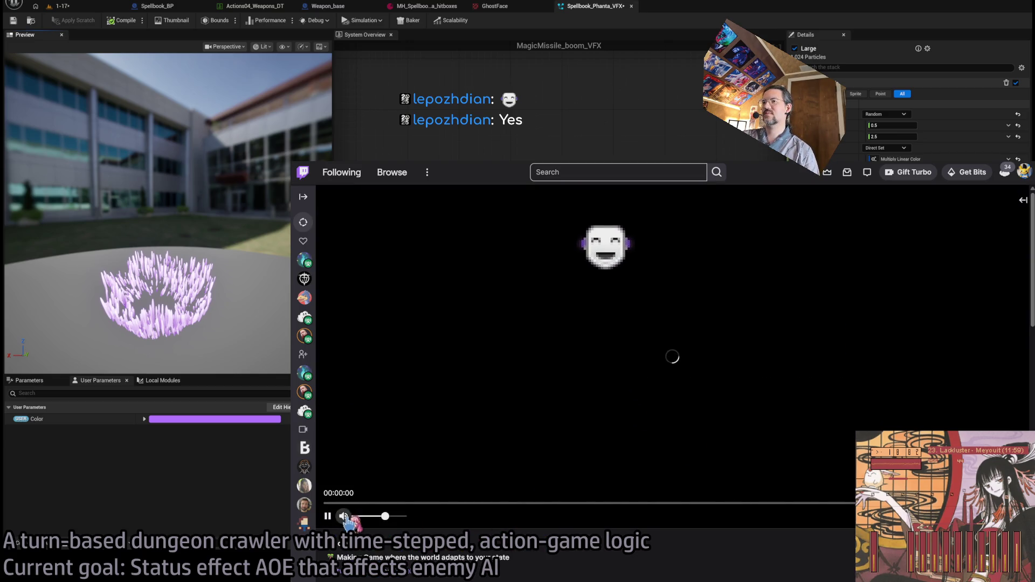
{"action": "left_click", "coordinate": [492, 505]}
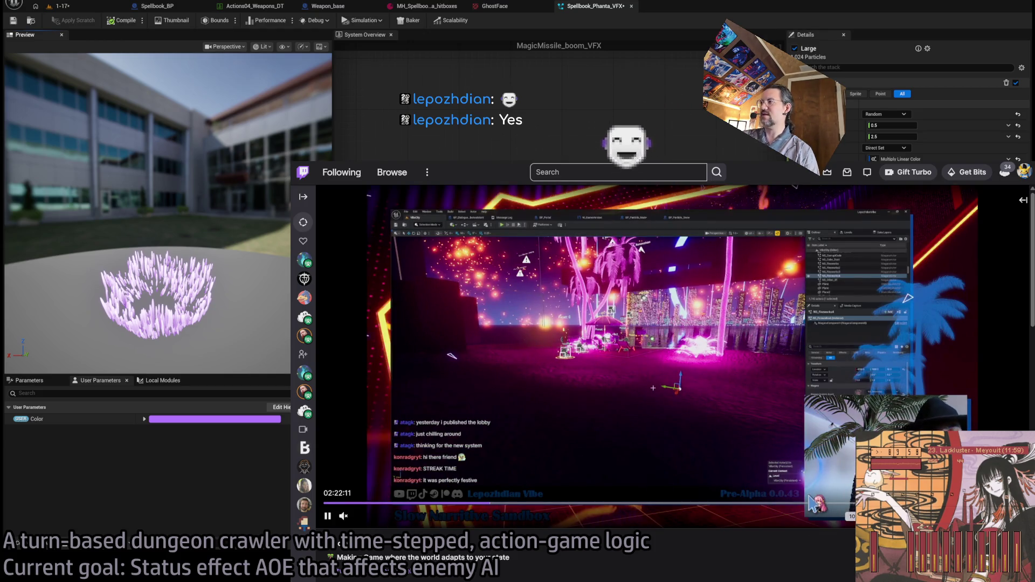
{"action": "left_click", "coordinate": [777, 504]}
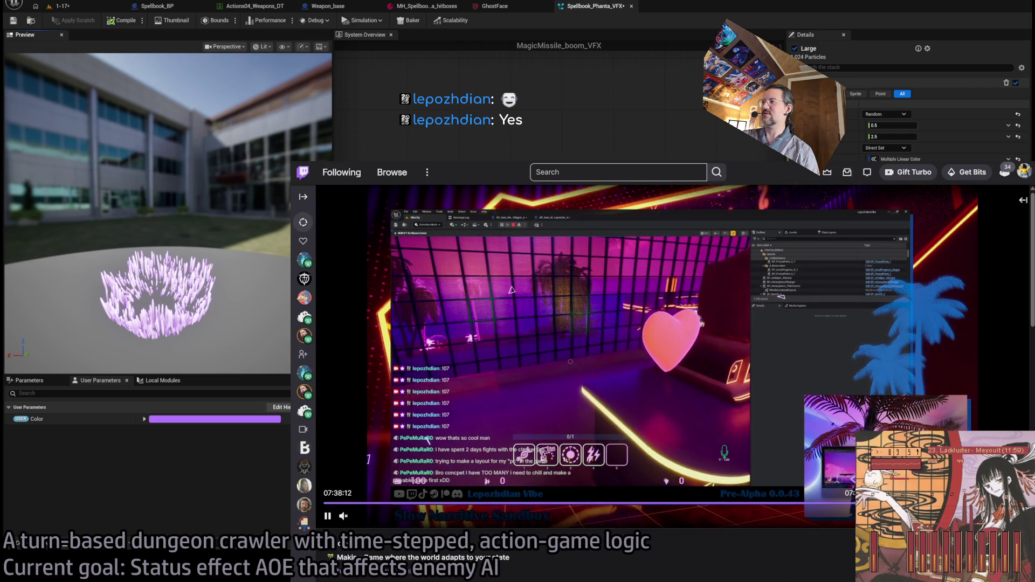
{"action": "left_click", "coordinate": [854, 503]}
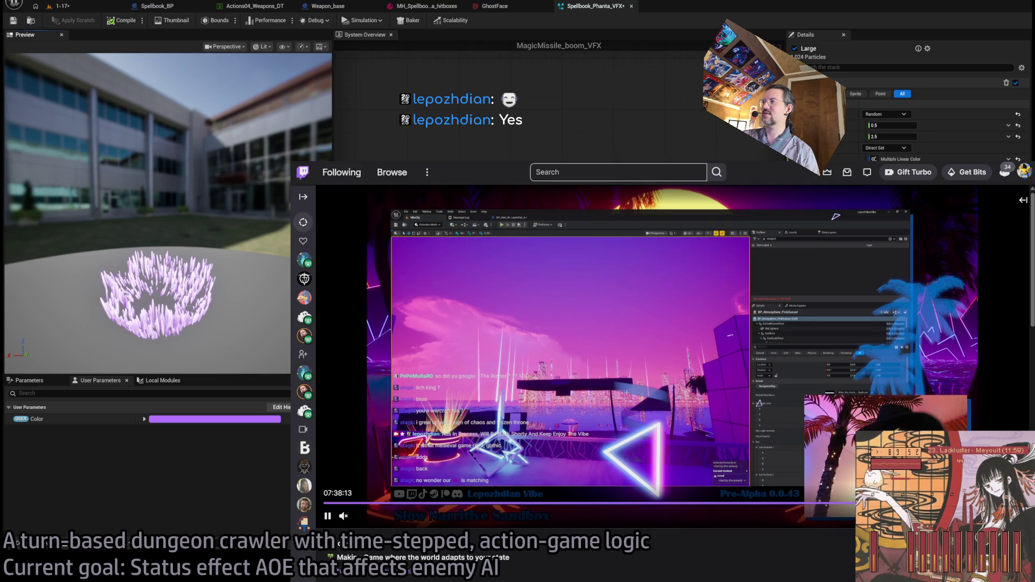
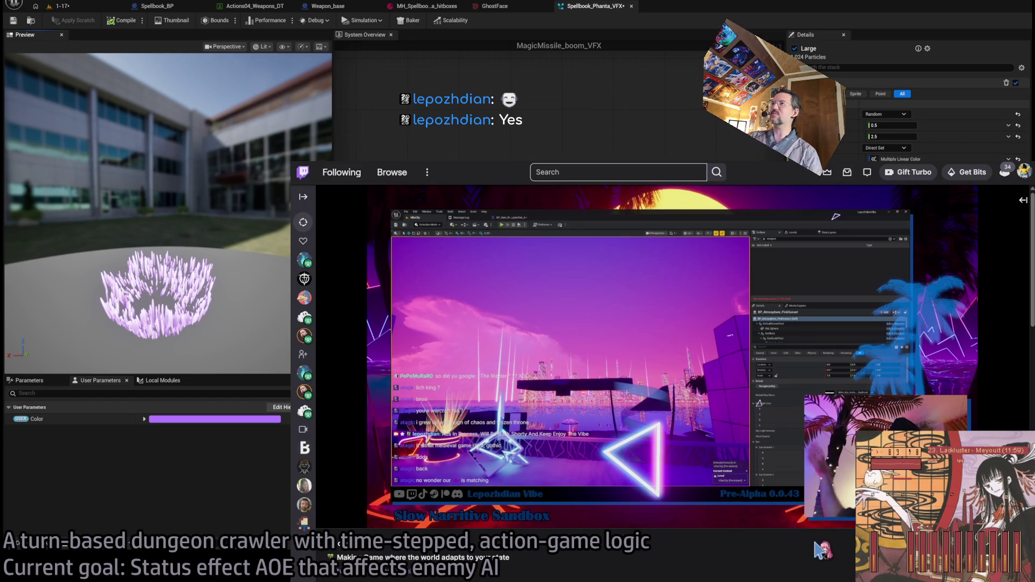
Enter 'google' in the browser address bar to load the Google homepage.
{"action": "key", "text": "ctrl+l"}
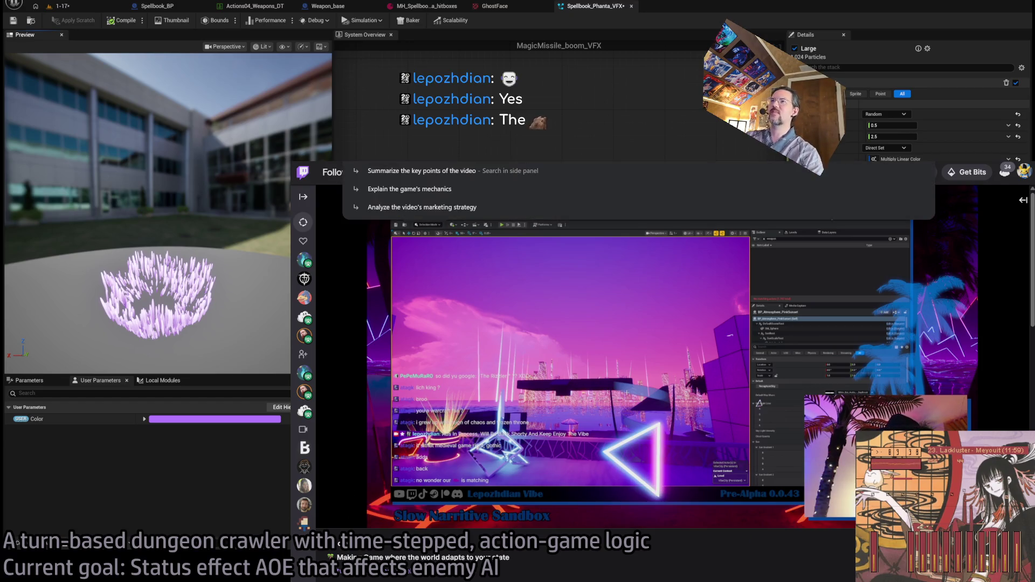
{"action": "type", "text": "google"}
{"action": "key", "text": "Return"}
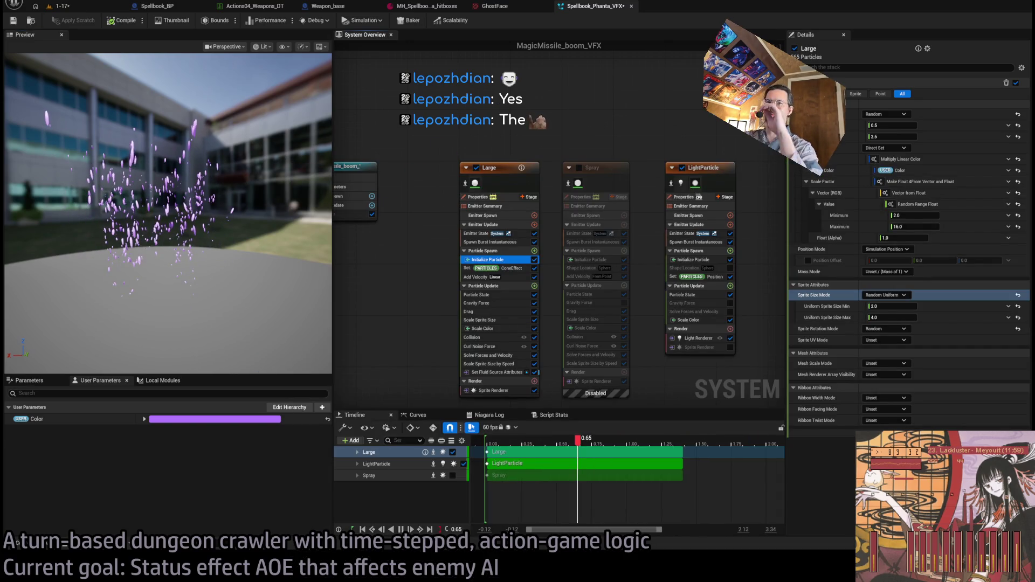
Cut the Large emitter's Spawn Burst count from 1024 to 384 and re-enable the Spray emitter.
{"action": "mouse_move", "coordinate": [281, 232]}
{"action": "left_mouse_down"}
{"action": "mouse_move", "coordinate": [253, 243]}
{"action": "mouse_move", "coordinate": [265, 250]}
{"action": "left_mouse_up"}
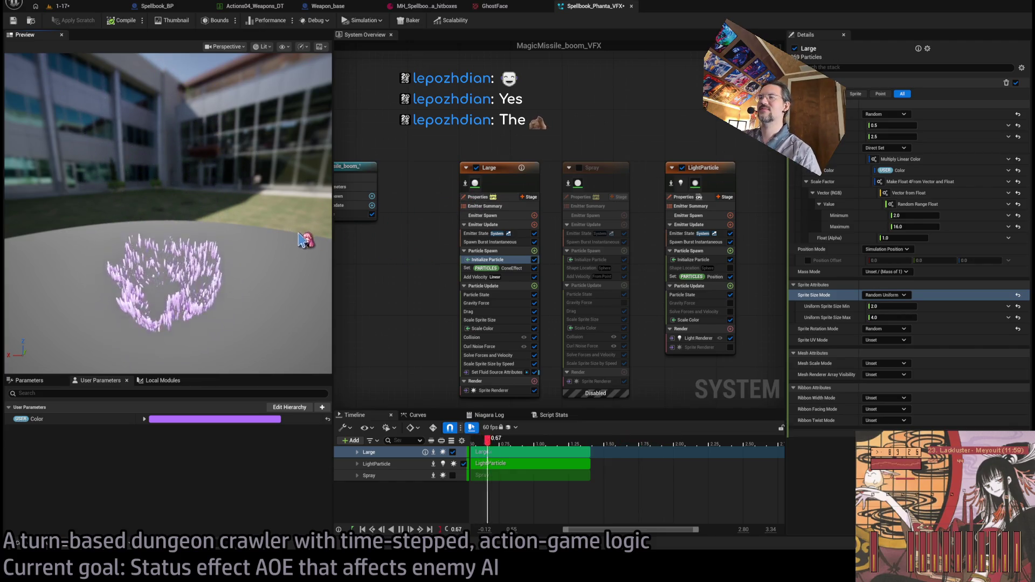
{"action": "left_click", "coordinate": [428, 197]}
{"action": "key", "text": "Home"}
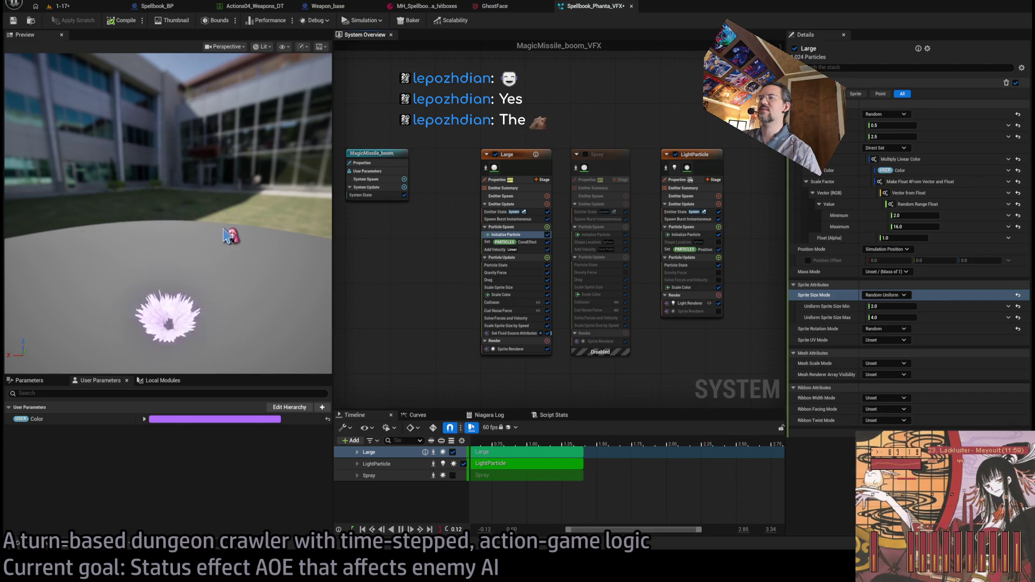
{"action": "left_click_drag", "start_coordinate": [599, 124], "coordinate": [555, 127]}
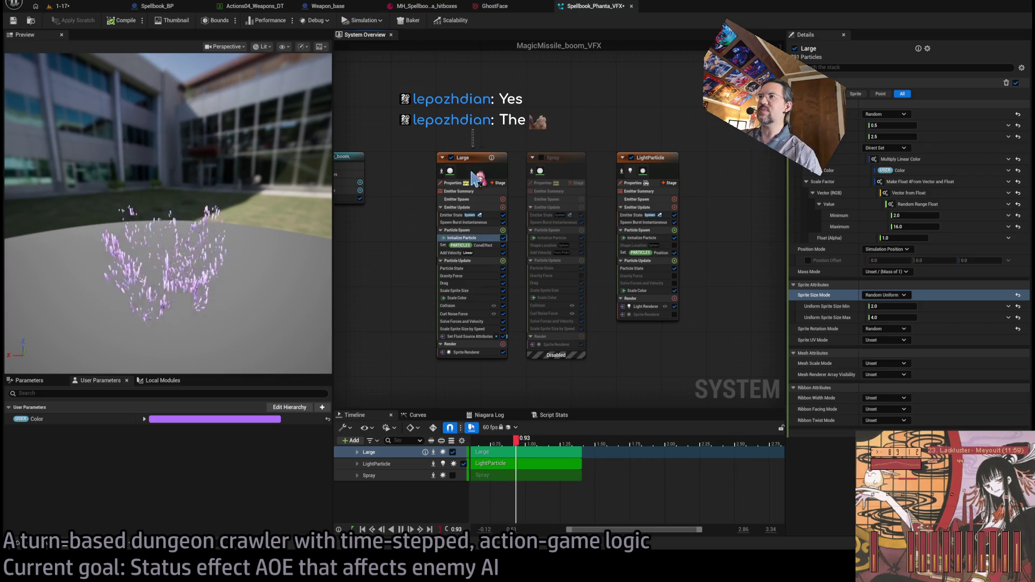
{"action": "left_click", "coordinate": [487, 256]}
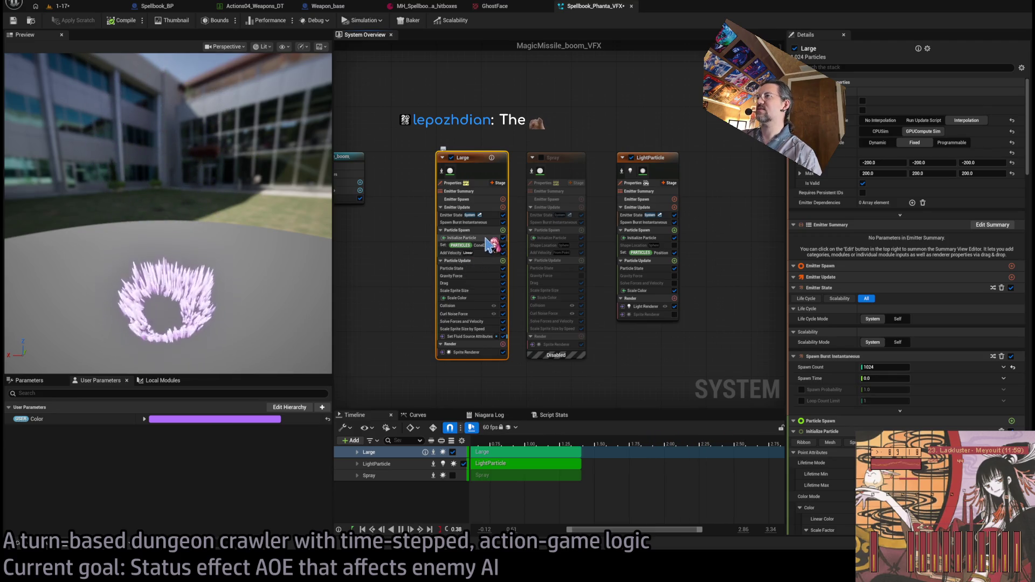
{"action": "left_click", "coordinate": [485, 222]}
{"action": "left_click", "coordinate": [909, 94]}
{"action": "type", "text": "512"}
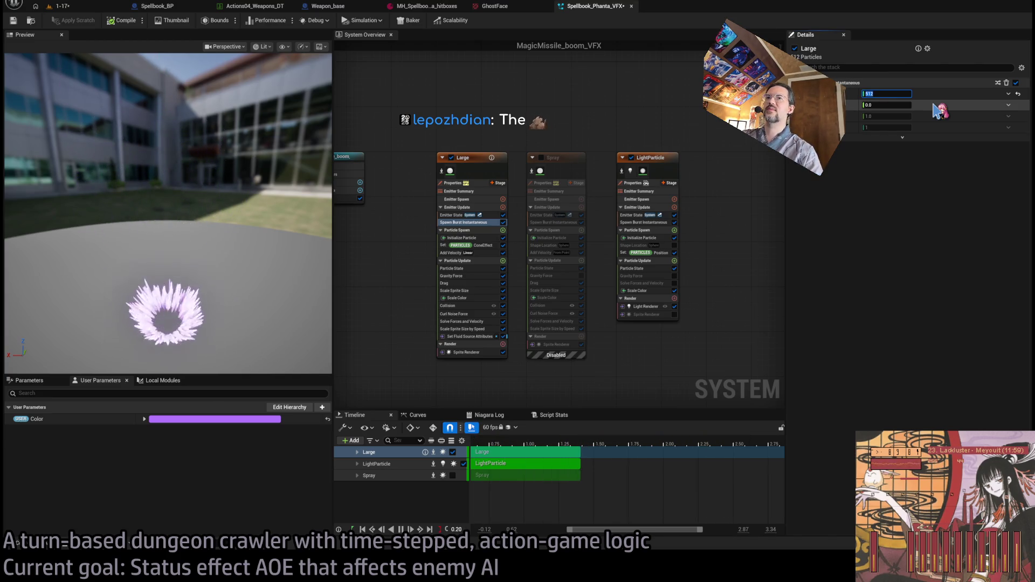
{"action": "type", "text": "384"}
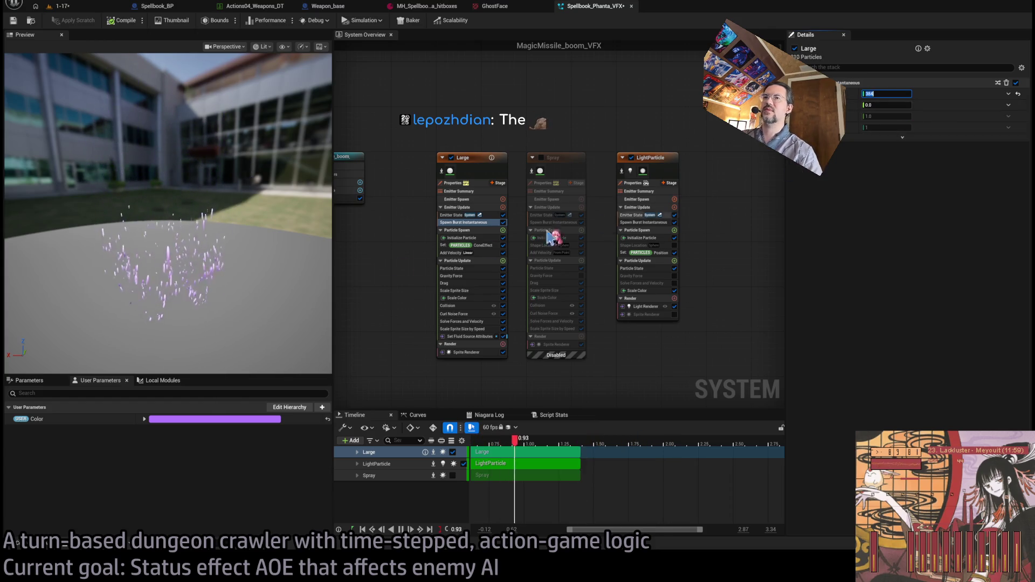
{"action": "left_click", "coordinate": [268, 271]}
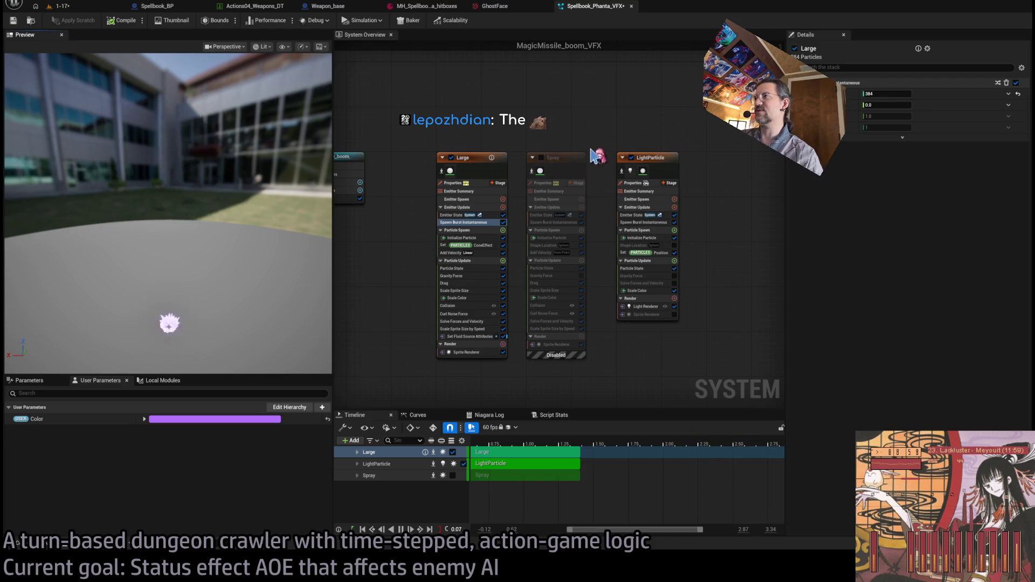
{"action": "left_click", "coordinate": [541, 158]}
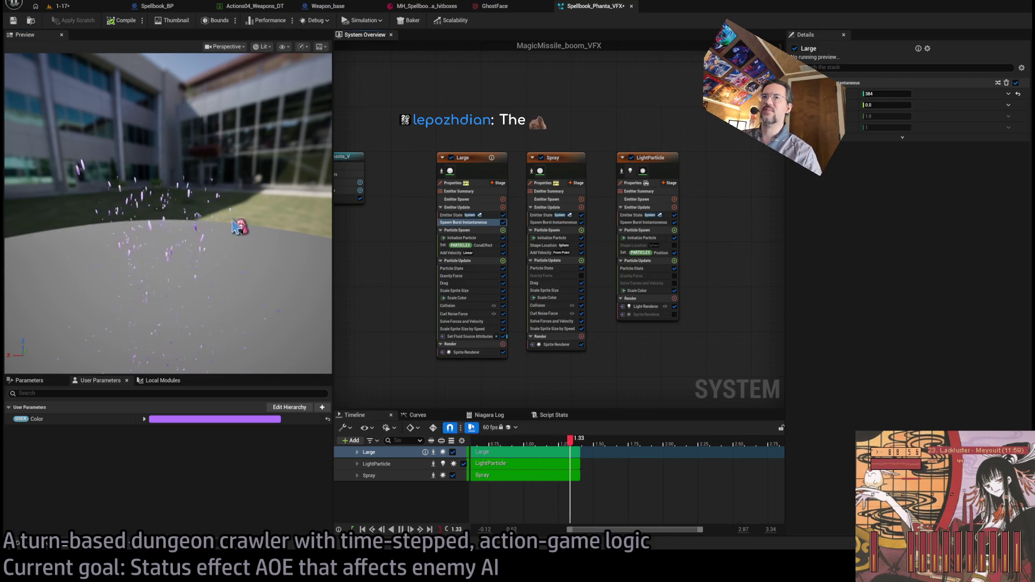
Lower the Spray emitter's Add Velocity maximum to 250.
{"action": "left_click", "coordinate": [553, 160]}
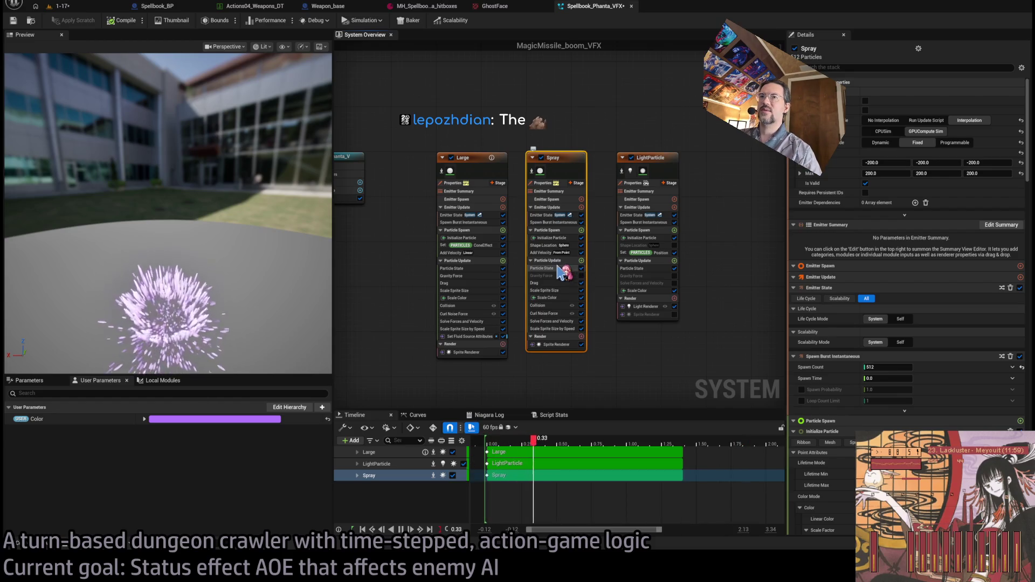
{"action": "left_click", "coordinate": [544, 253]}
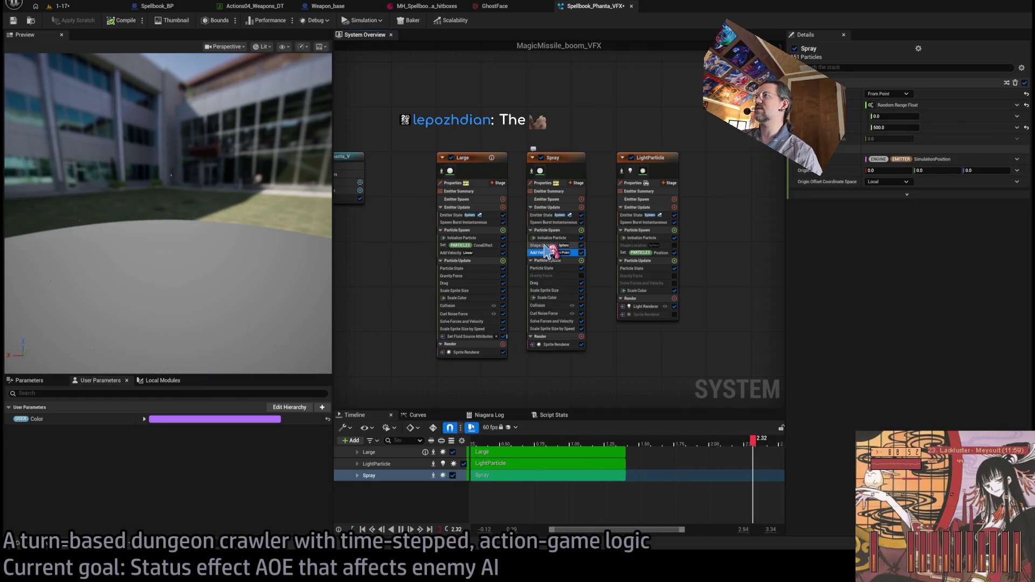
{"action": "left_click", "coordinate": [895, 128]}
{"action": "type", "text": "2"}
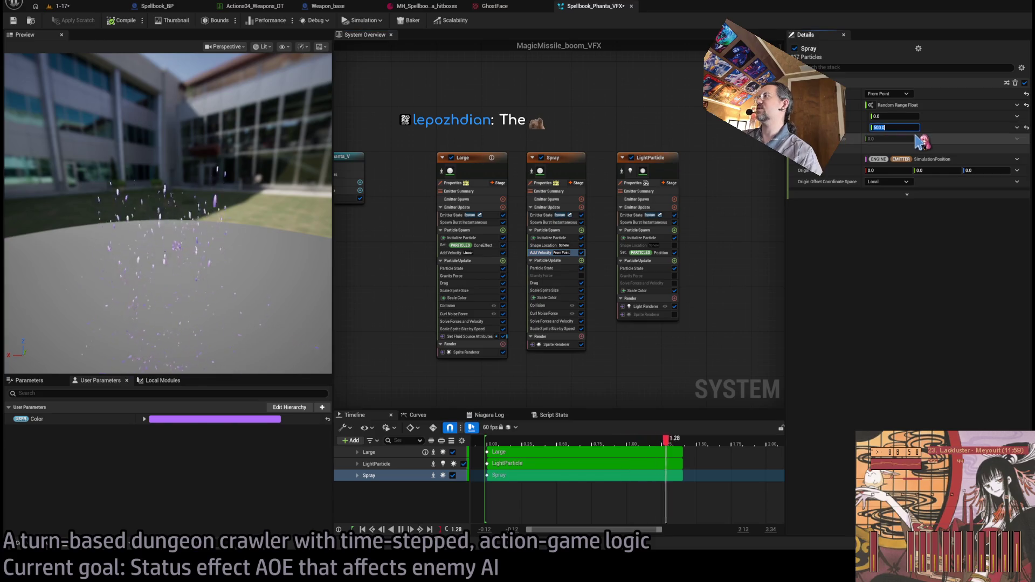
{"action": "key", "text": "Return"}
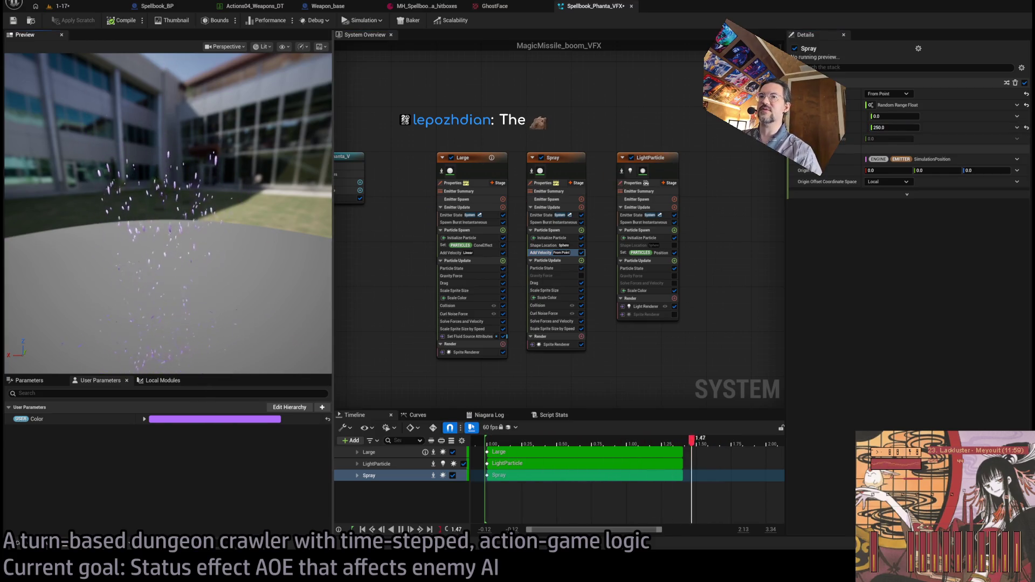
Move Drag above Gravity Force, unlink ConeEffect, and set Spray's Gravity Z to 980.
{"action": "left_click", "coordinate": [453, 276]}
{"action": "left_click_drag", "start_coordinate": [556, 283], "coordinate": [555, 275]}
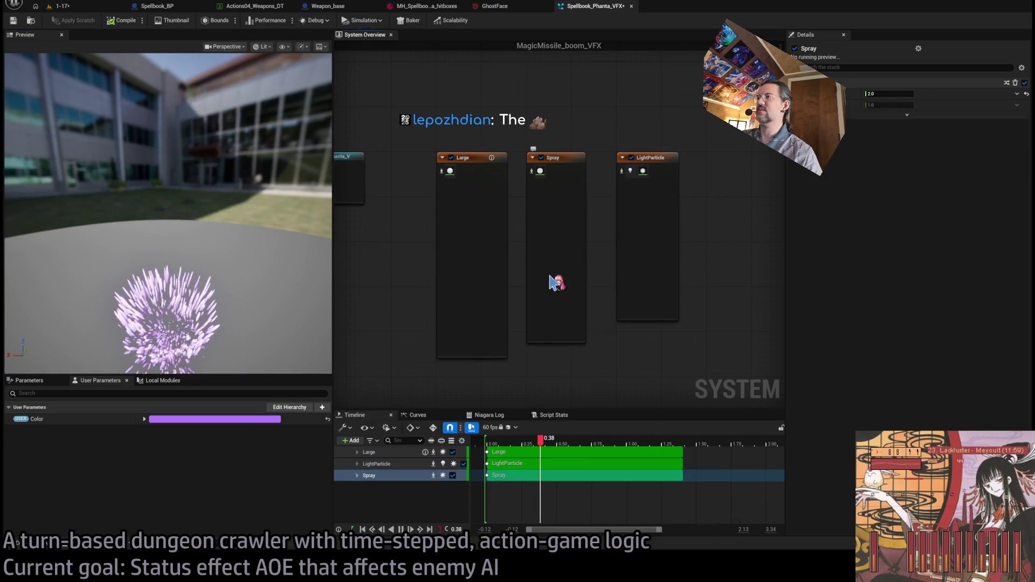
{"action": "left_click", "coordinate": [554, 284]}
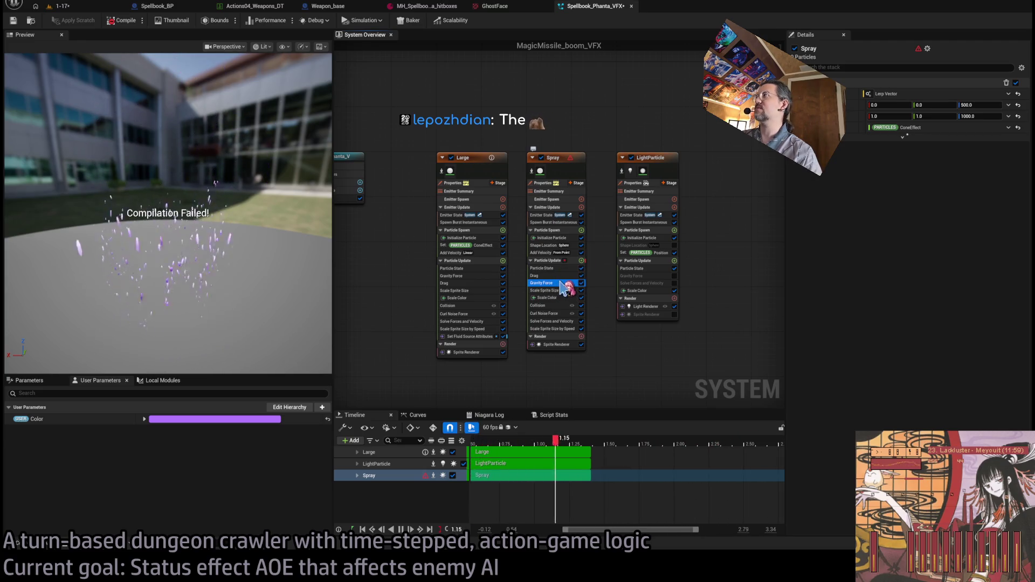
{"action": "right_click", "coordinate": [927, 132]}
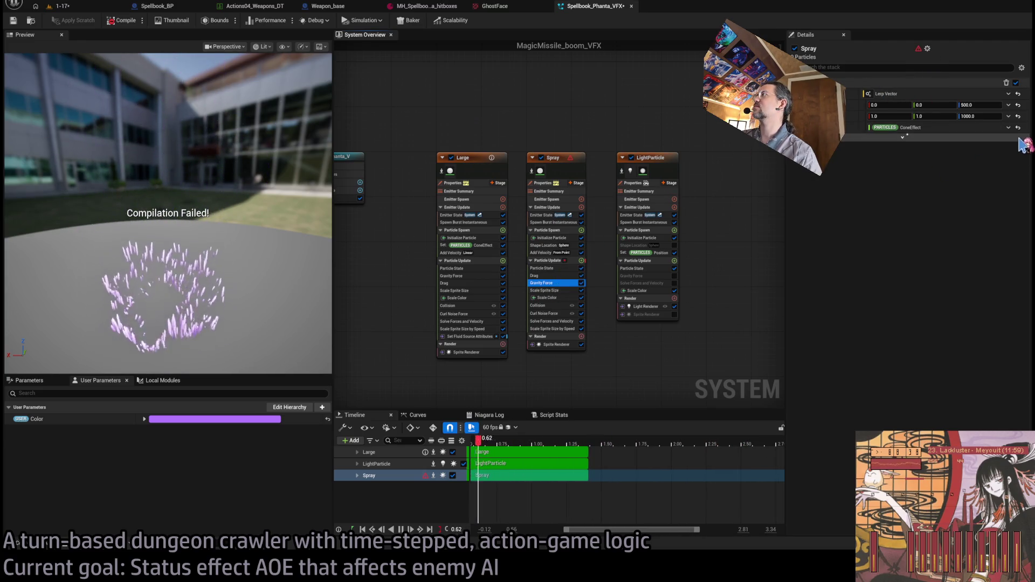
{"action": "left_click", "coordinate": [924, 156]}
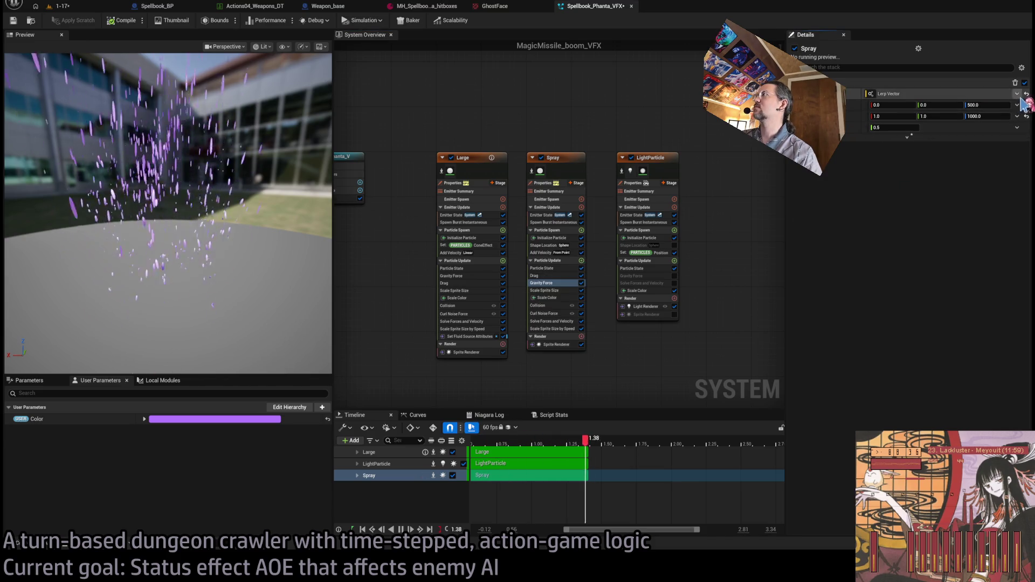
{"action": "left_click", "coordinate": [989, 94]}
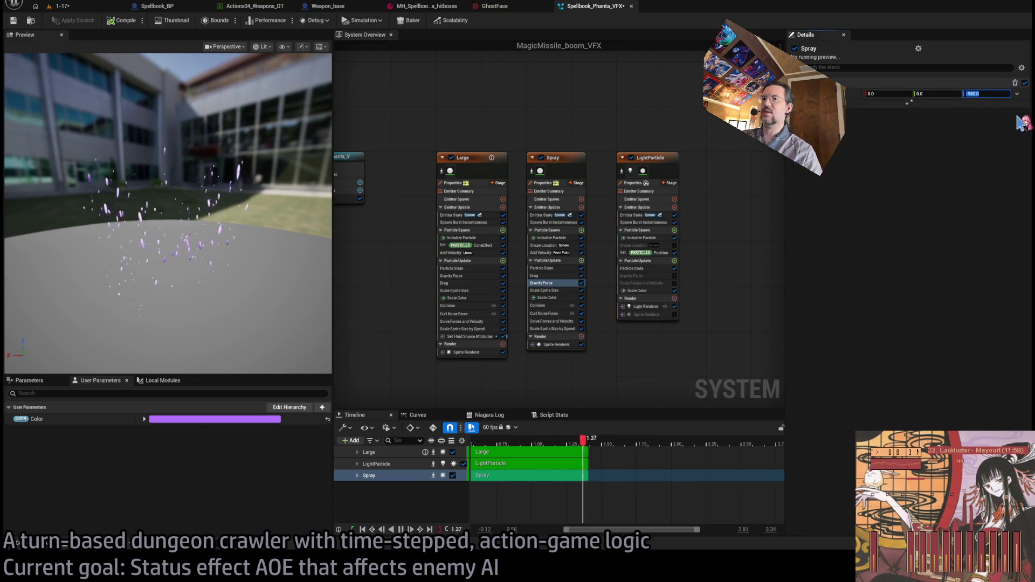
{"action": "key", "text": "Return"}
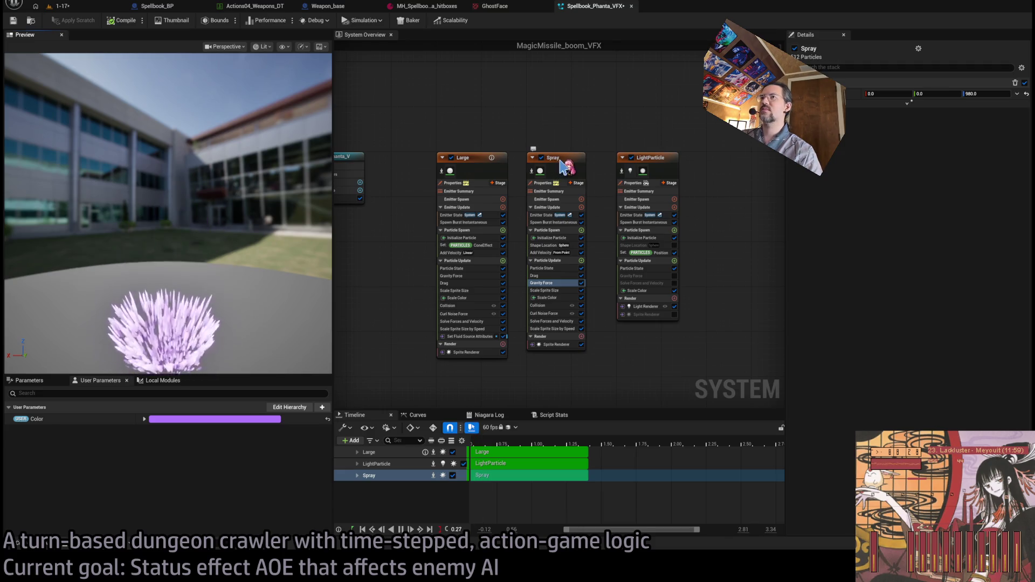
Delete the Spray emitter and duplicate the Large emitter.
{"action": "left_click", "coordinate": [570, 165]}
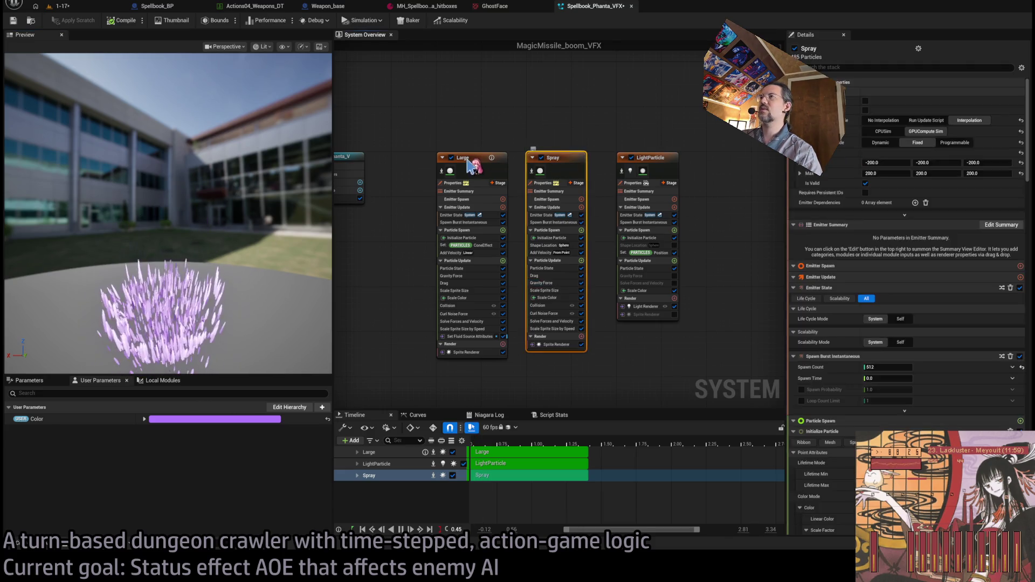
{"action": "key", "text": "Delete"}
{"action": "key", "text": "ctrl+d"}
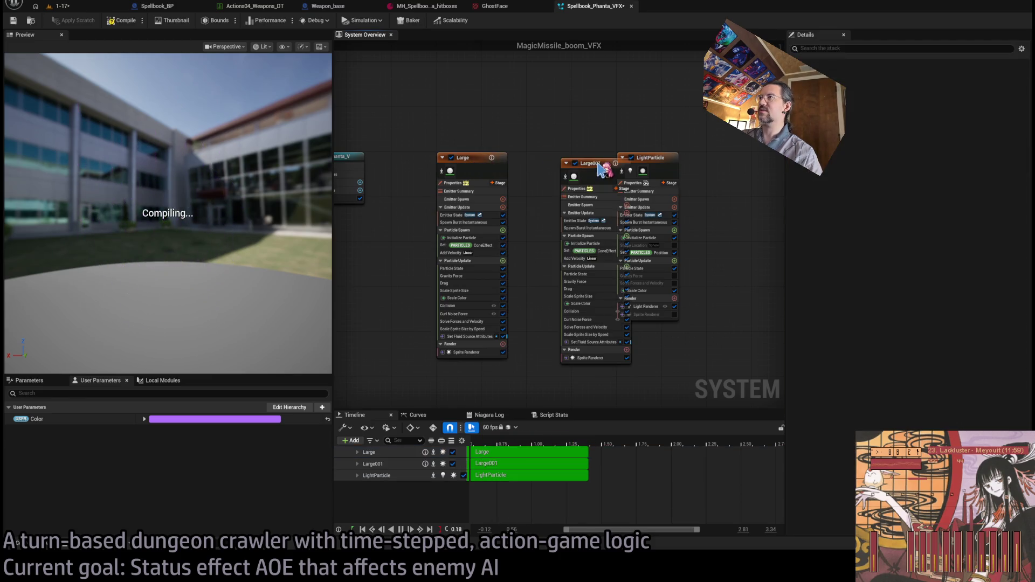
{"action": "left_click_drag", "start_coordinate": [653, 164], "coordinate": [715, 165]}
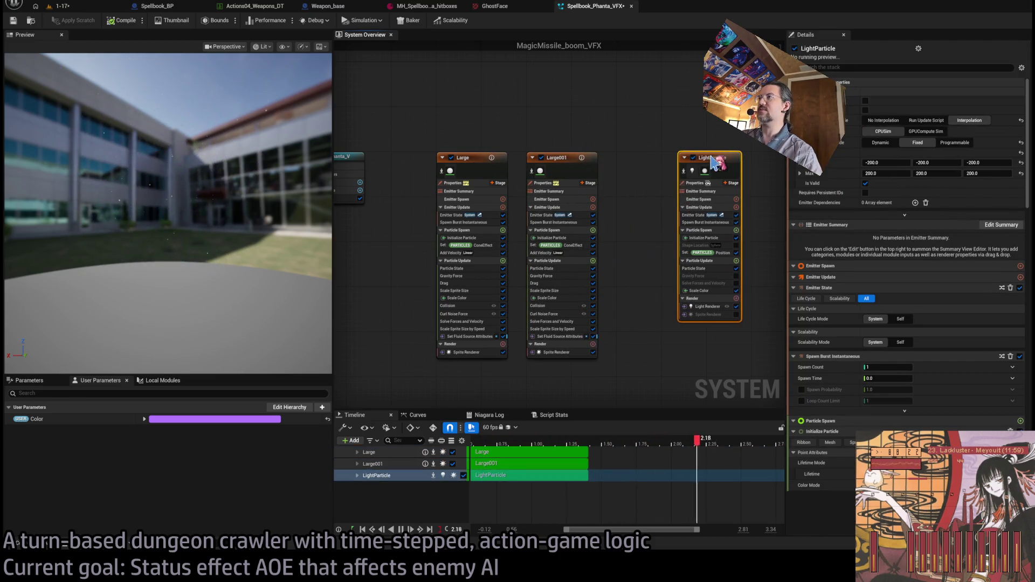
Disable the original Large emitter, rename the copy GhostFace, and browse its Sprite Renderer assets.
{"action": "left_click", "coordinate": [451, 157]}
{"action": "double_click", "coordinate": [556, 158]}
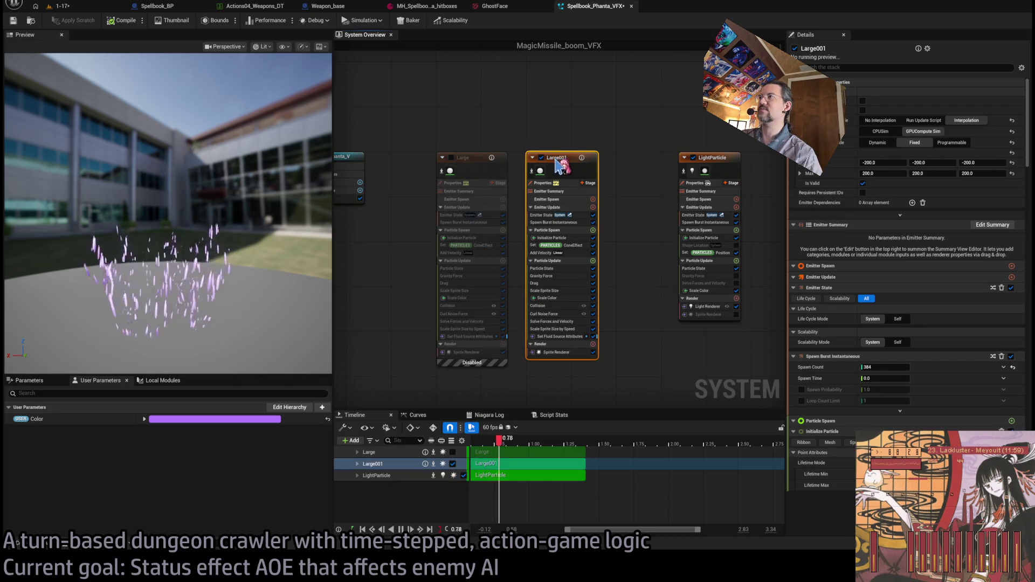
{"action": "type", "text": "GhostFace"}
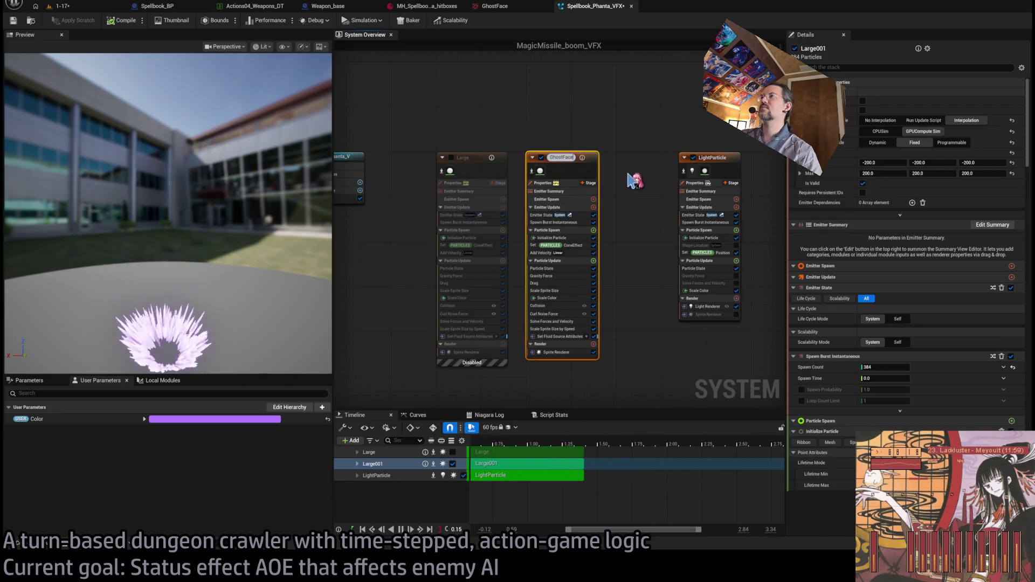
{"action": "key", "text": "Return"}
{"action": "left_click", "coordinate": [555, 352]}
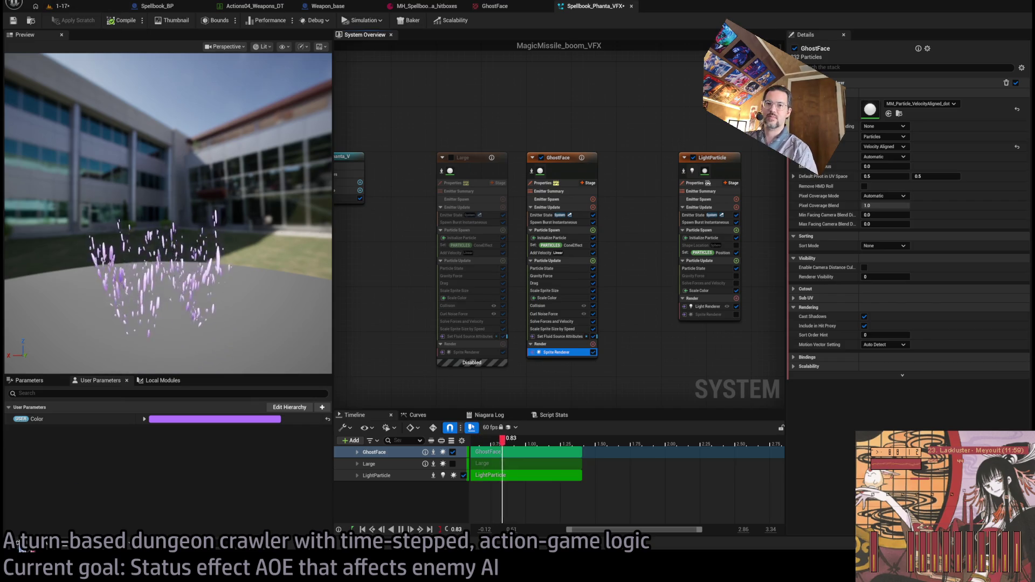
{"action": "key", "text": "ctrl+space"}
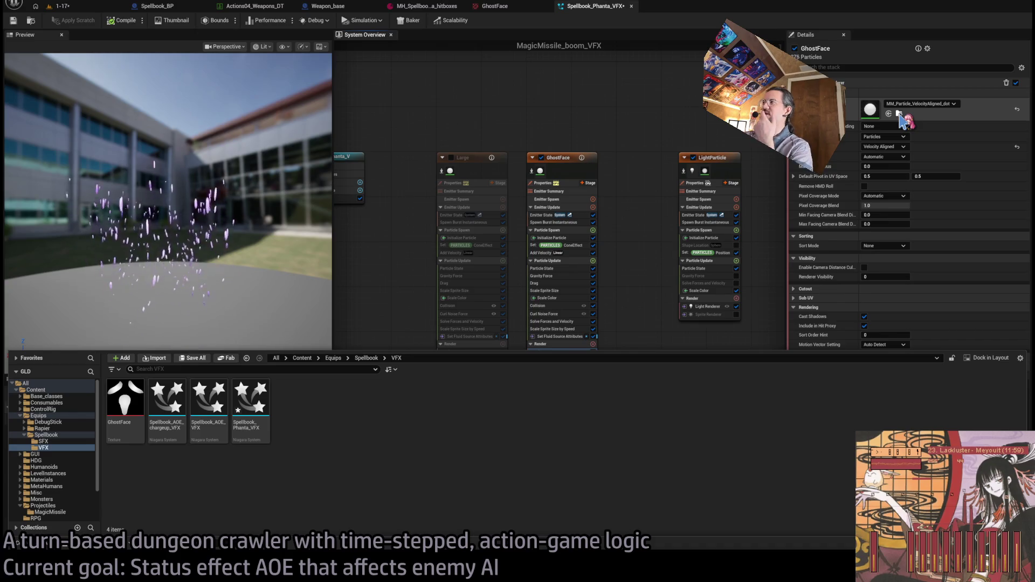
Locate the renderer's MM_Particle_VelocityAligned_dot material and drop a copy onto the sprite renderer slot.
{"action": "left_click", "coordinate": [900, 119]}
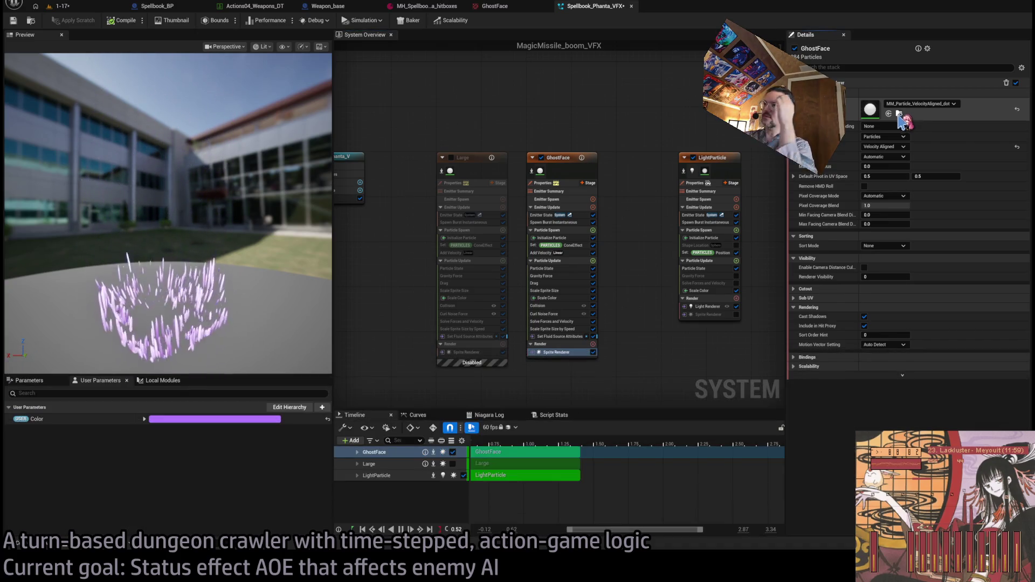
{"action": "left_click", "coordinate": [898, 114]}
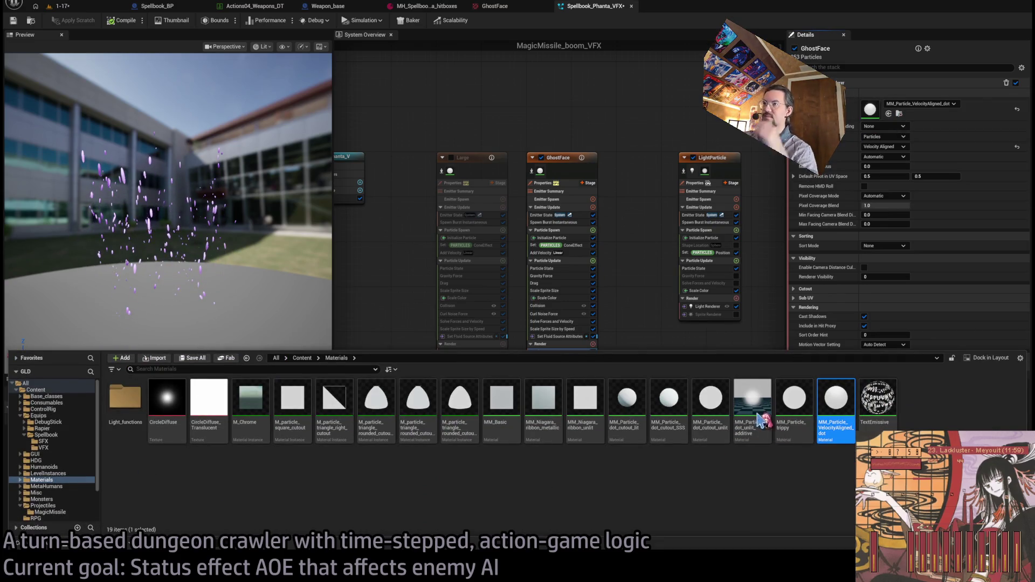
{"action": "key", "text": "Return"}
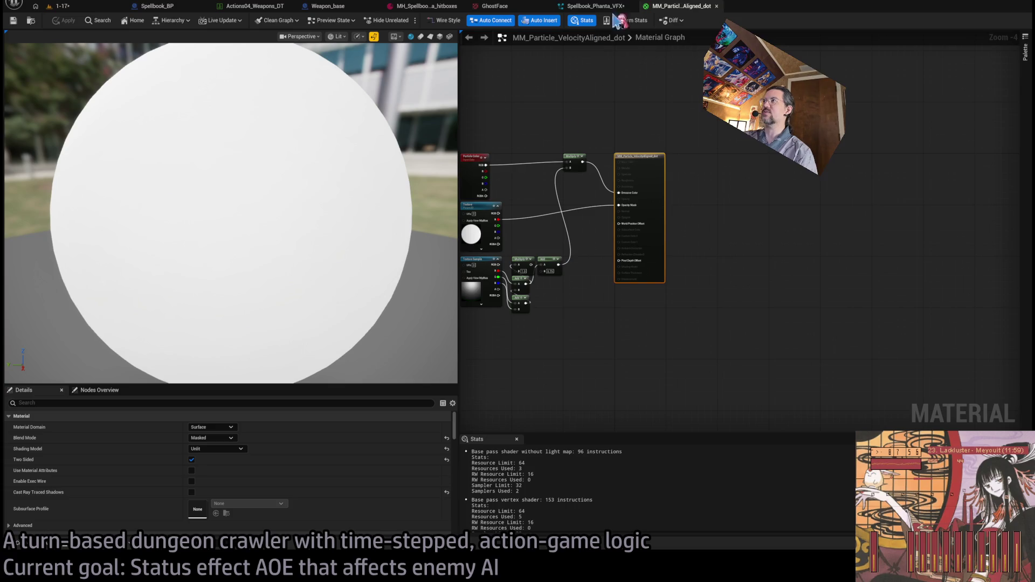
{"action": "left_click", "coordinate": [716, 5]}
{"action": "key", "text": "ctrl+space"}
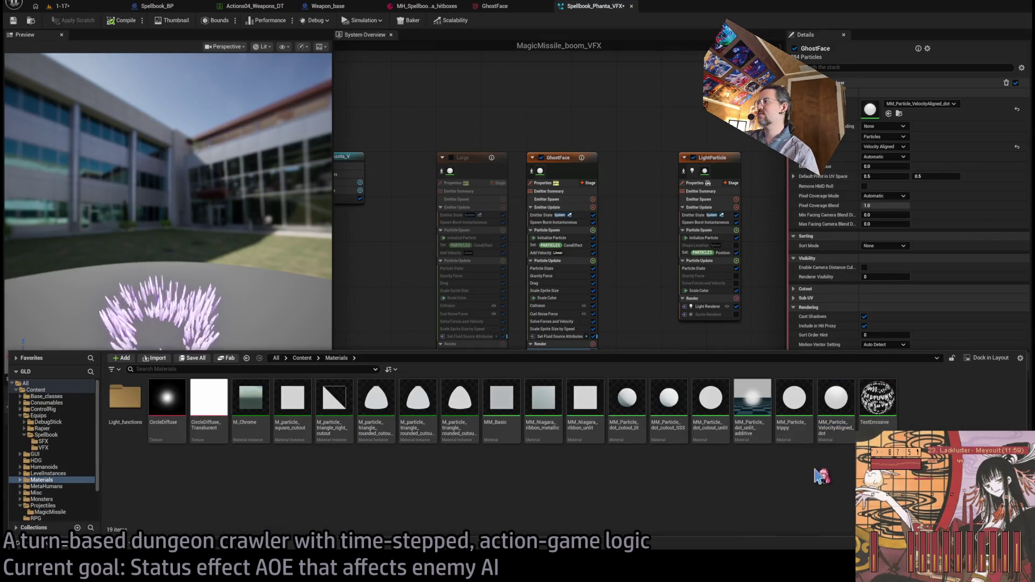
{"action": "mouse_move", "coordinate": [843, 384]}
{"action": "left_mouse_down"}
{"action": "mouse_move", "coordinate": [54, 436]}
{"action": "mouse_move", "coordinate": [44, 448]}
{"action": "left_mouse_up"}
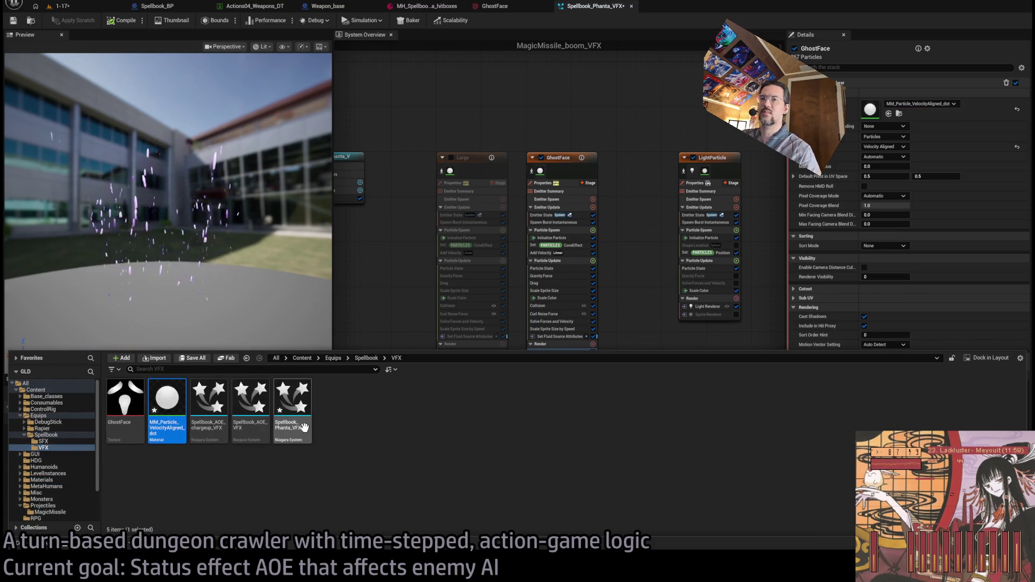
Rename the copied material GhostFace_M and open it in the Material Editor.
{"action": "key", "text": "F2"}
{"action": "type", "text": "ace_M"}
{"action": "key", "text": "Return"}
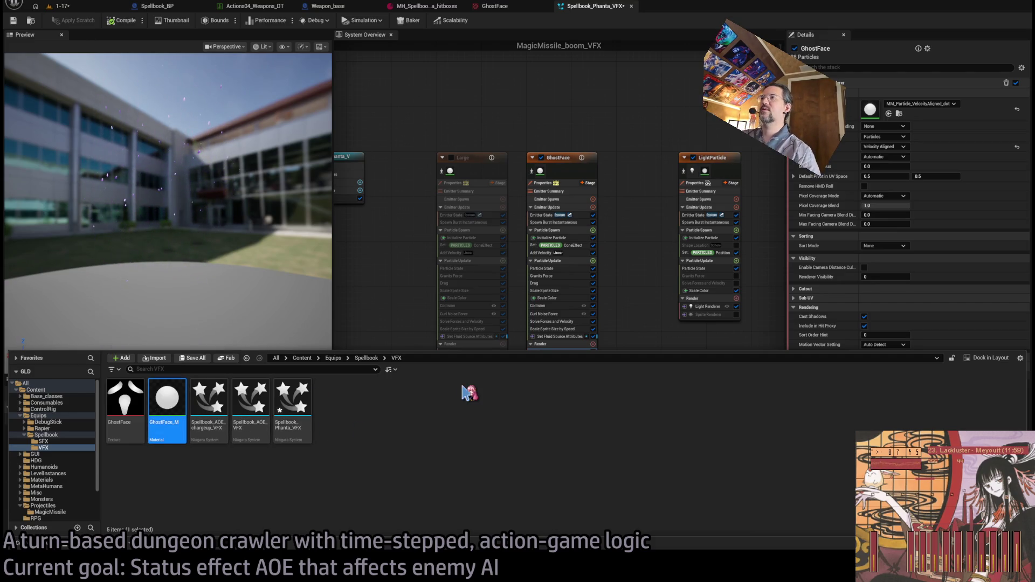
{"action": "key", "text": "Return"}
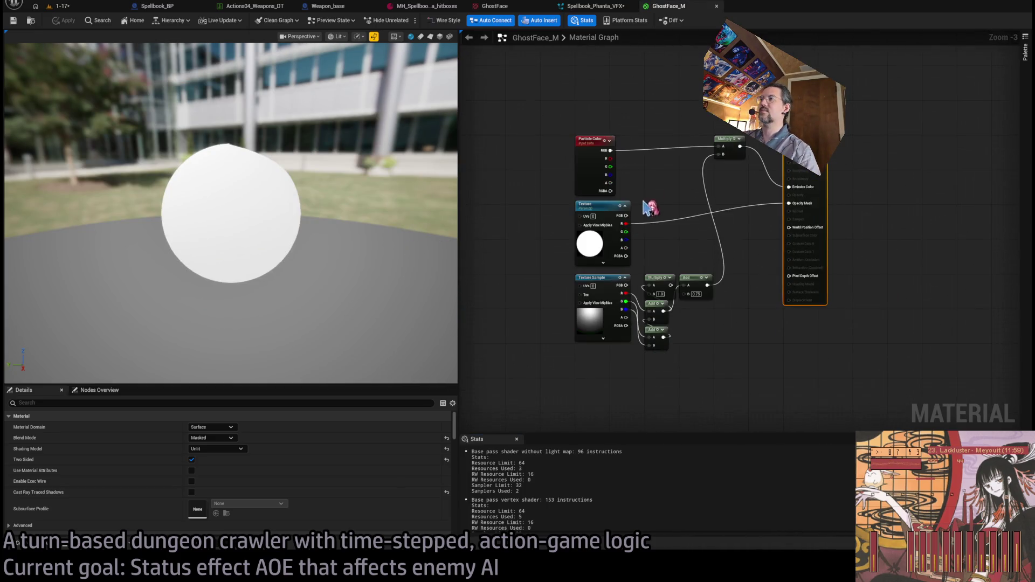
Set the Texture parameter to the GhostFace texture.
{"action": "scroll", "coordinate": [544, 232], "scroll_direction": "up", "scroll_amount": 3}
{"action": "left_click", "coordinate": [630, 237]}
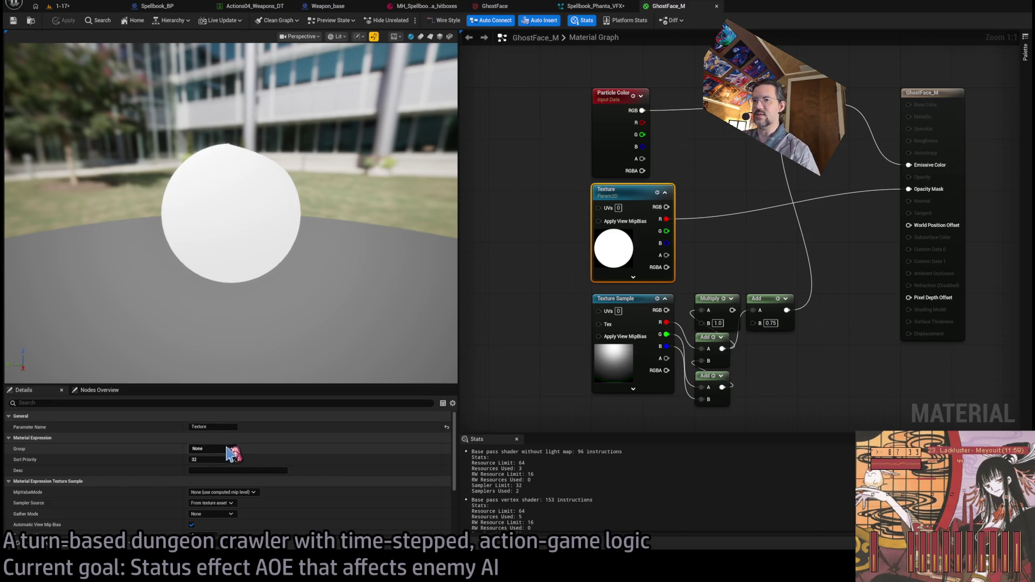
{"action": "scroll", "coordinate": [253, 468], "scroll_direction": "down", "scroll_amount": 4}
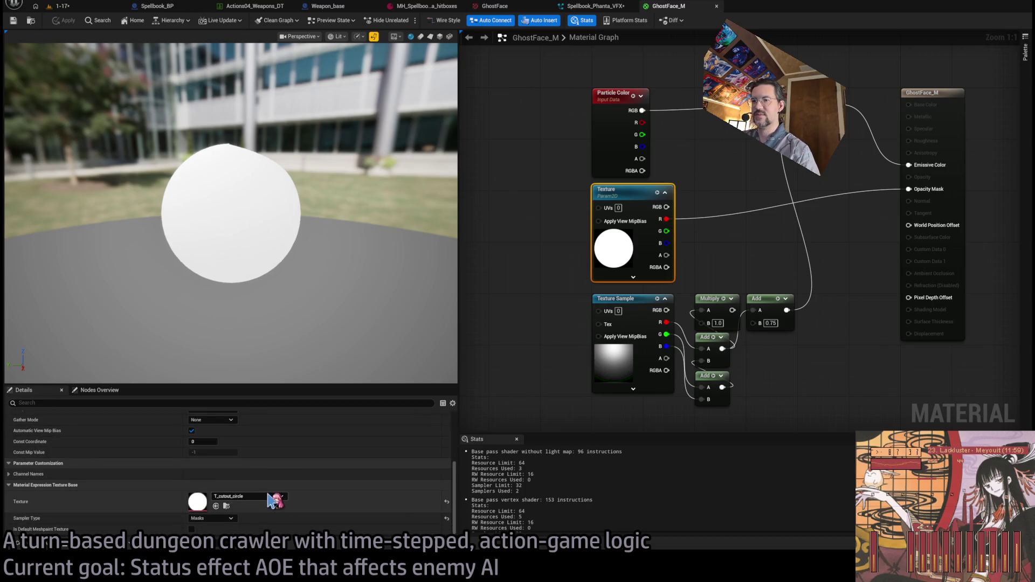
{"action": "left_click_drag", "start_coordinate": [275, 500], "coordinate": [272, 498]}
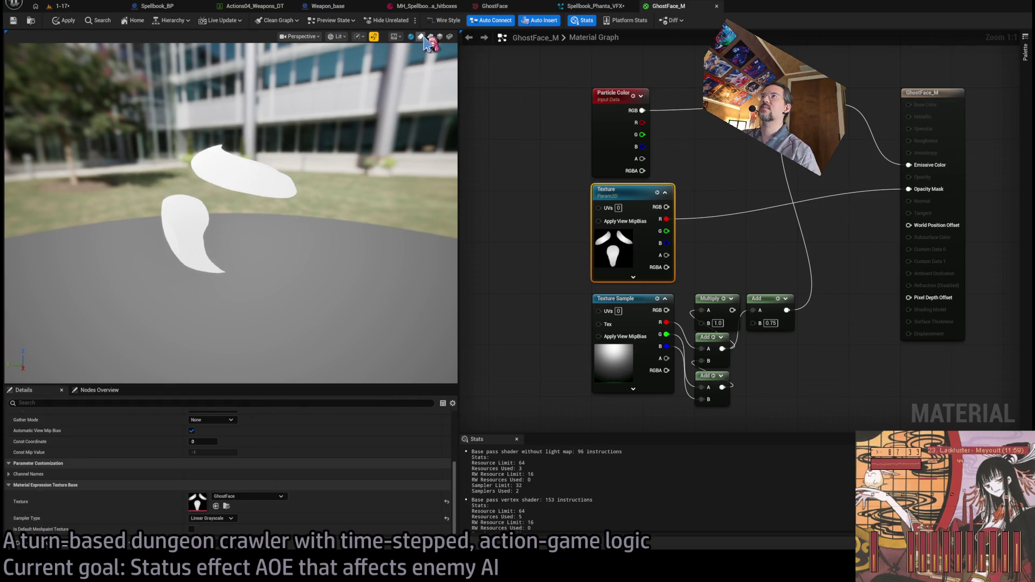
{"action": "mouse_move", "coordinate": [296, 227]}
{"action": "left_mouse_down"}
{"action": "mouse_move", "coordinate": [345, 218]}
{"action": "mouse_move", "coordinate": [296, 226]}
{"action": "left_mouse_up"}
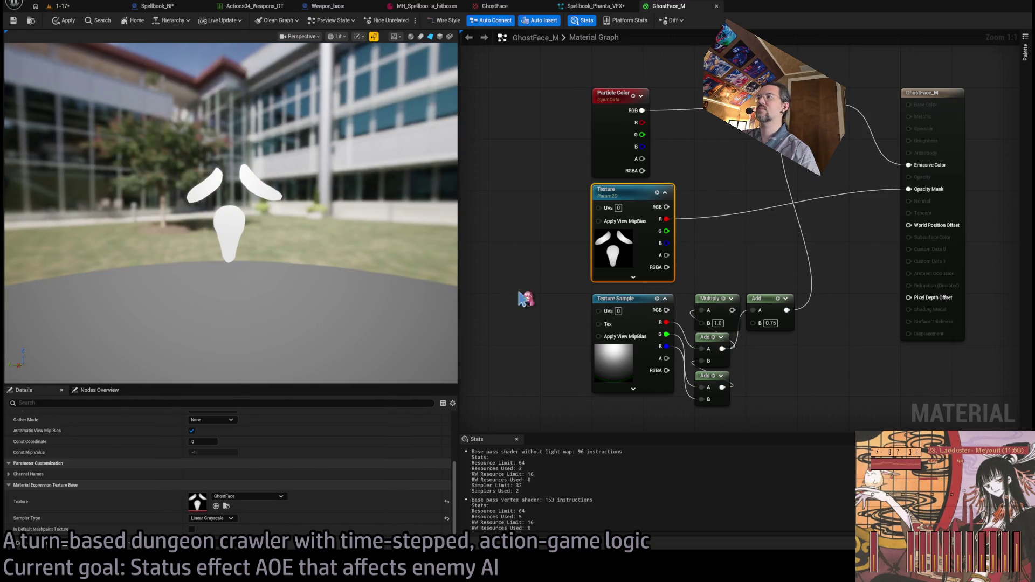
Delete the unused noise texture and math nodes and wire texture R into Opacity Mask.
{"action": "mouse_move", "coordinate": [563, 322]}
{"action": "left_mouse_down"}
{"action": "mouse_move", "coordinate": [735, 354]}
{"action": "mouse_move", "coordinate": [769, 347]}
{"action": "left_mouse_up"}
{"action": "key", "text": "Delete"}
{"action": "key", "text": "Home"}
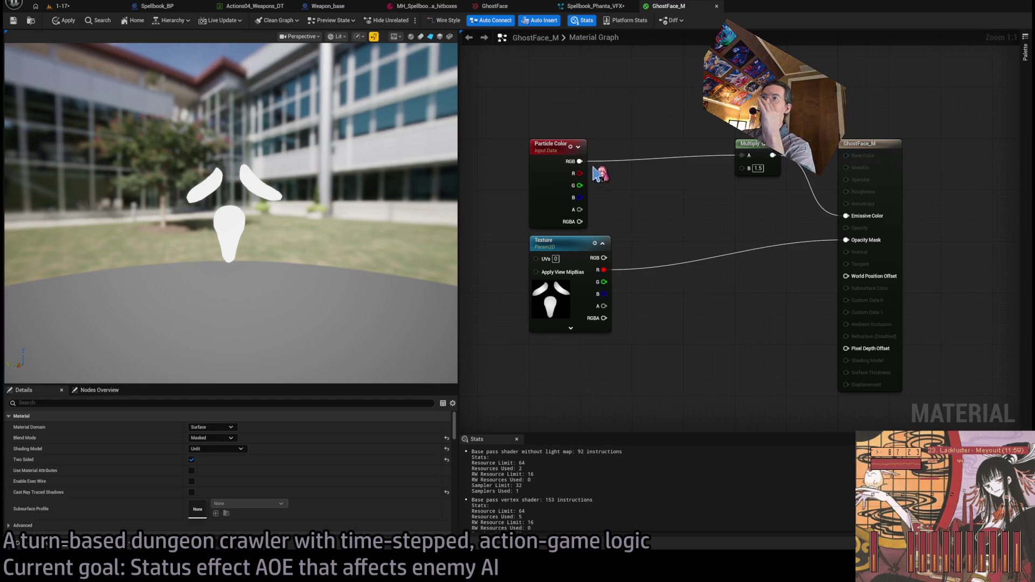
{"action": "left_click_drag", "start_coordinate": [611, 268], "coordinate": [674, 217]}
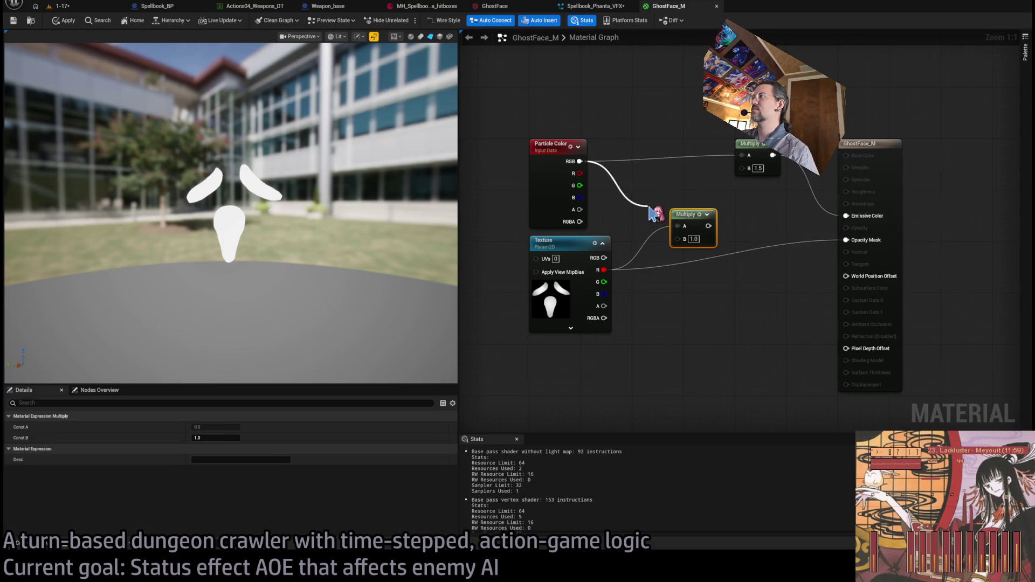
Route Particle Color through a new Multiply with texture red into Emissive Color, removing the old Multiply.
{"action": "left_click_drag", "start_coordinate": [670, 182], "coordinate": [686, 182]}
{"action": "mouse_move", "coordinate": [710, 225]}
{"action": "left_mouse_down"}
{"action": "mouse_move", "coordinate": [704, 200]}
{"action": "mouse_move", "coordinate": [665, 215]}
{"action": "left_mouse_up"}
{"action": "mouse_move", "coordinate": [580, 162]}
{"action": "left_mouse_down"}
{"action": "mouse_move", "coordinate": [665, 201]}
{"action": "mouse_move", "coordinate": [846, 216]}
{"action": "left_mouse_up"}
{"action": "left_click", "coordinate": [750, 144]}
{"action": "key", "text": "Delete"}
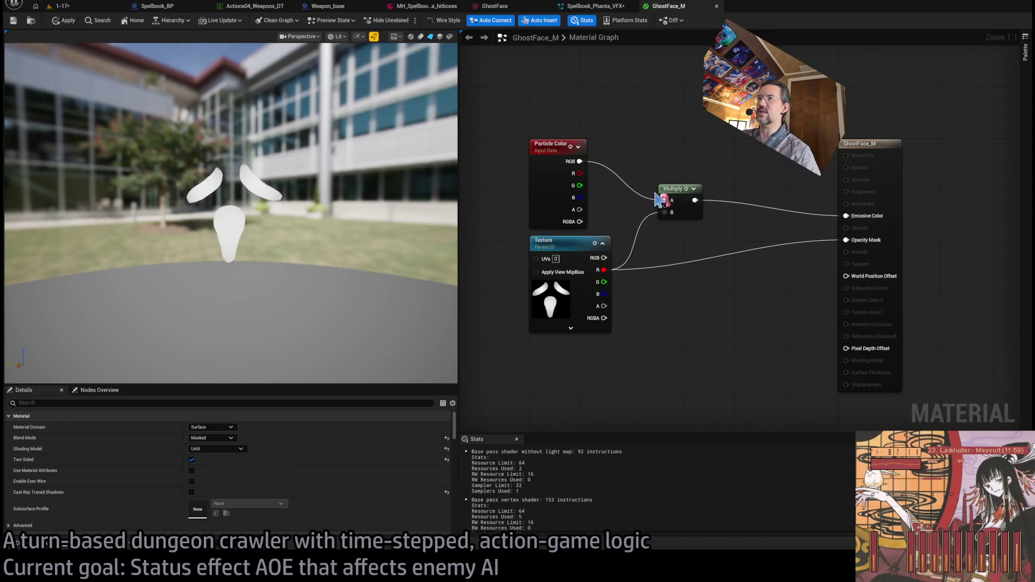
{"action": "left_click_drag", "start_coordinate": [674, 195], "coordinate": [699, 151]}
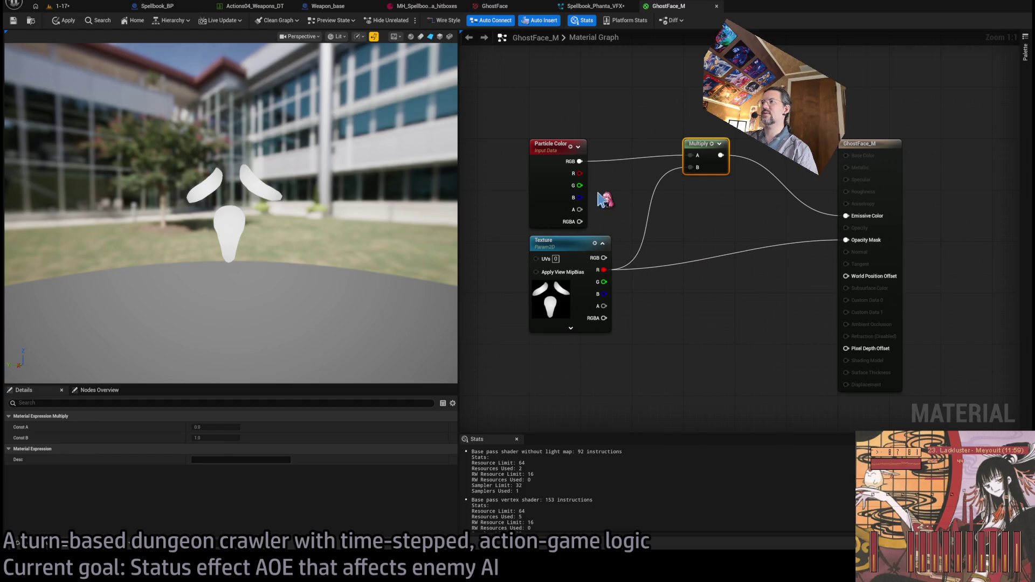
Drag the texture's red channel into a new If node as input A.
{"action": "scroll", "coordinate": [279, 213], "scroll_direction": "up", "scroll_amount": 5}
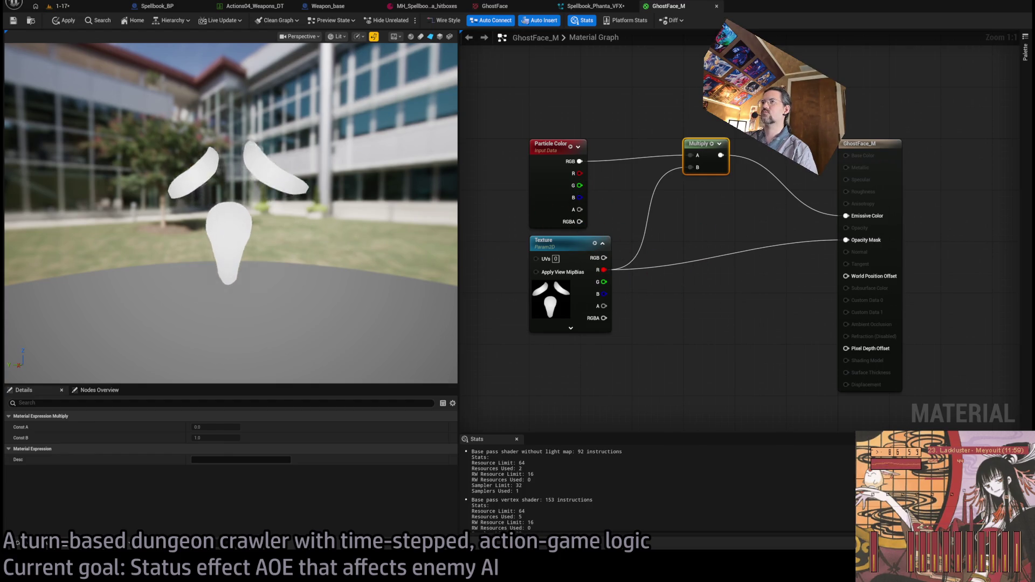
{"action": "scroll", "coordinate": [273, 213], "scroll_direction": "down", "scroll_amount": 3}
{"action": "mouse_move", "coordinate": [273, 212]}
{"action": "left_mouse_down"}
{"action": "mouse_move", "coordinate": [323, 216]}
{"action": "mouse_move", "coordinate": [237, 215]}
{"action": "left_mouse_up"}
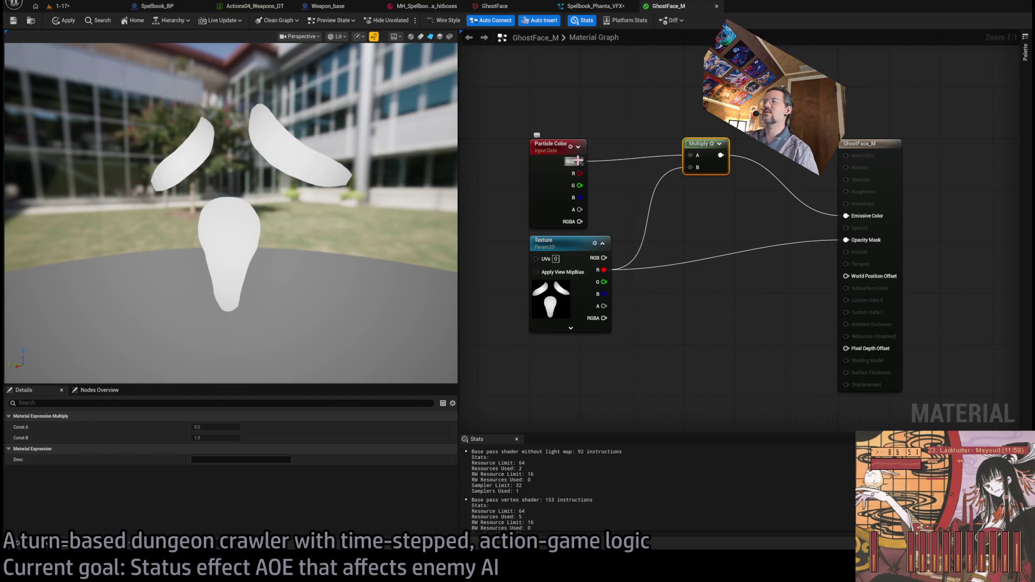
{"action": "mouse_move", "coordinate": [578, 210]}
{"action": "left_mouse_down"}
{"action": "mouse_move", "coordinate": [650, 226]}
{"action": "mouse_move", "coordinate": [620, 237]}
{"action": "left_mouse_up"}
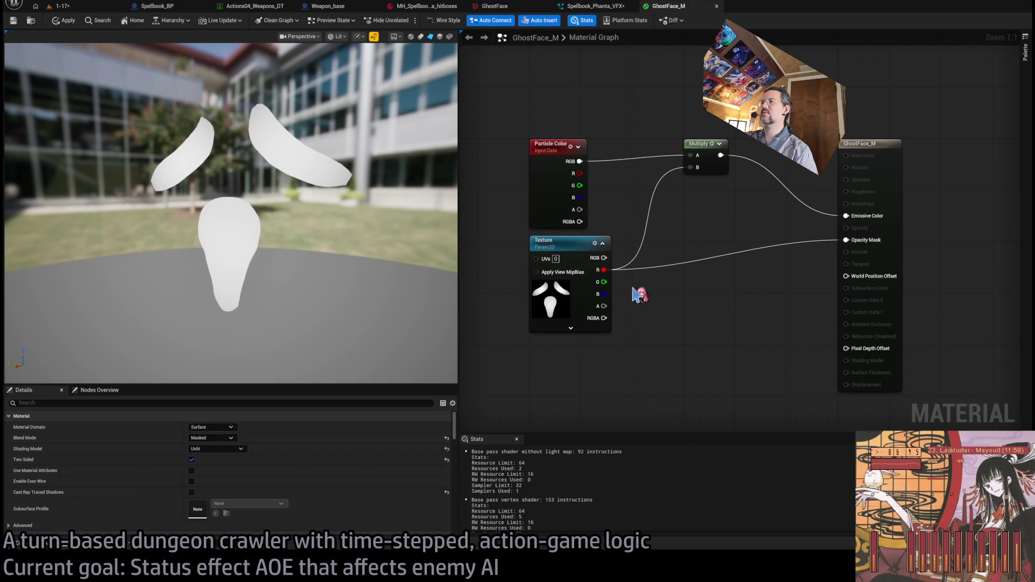
{"action": "left_click_drag", "start_coordinate": [603, 270], "coordinate": [688, 290]}
{"action": "left_click_drag", "start_coordinate": [695, 293], "coordinate": [696, 293]}
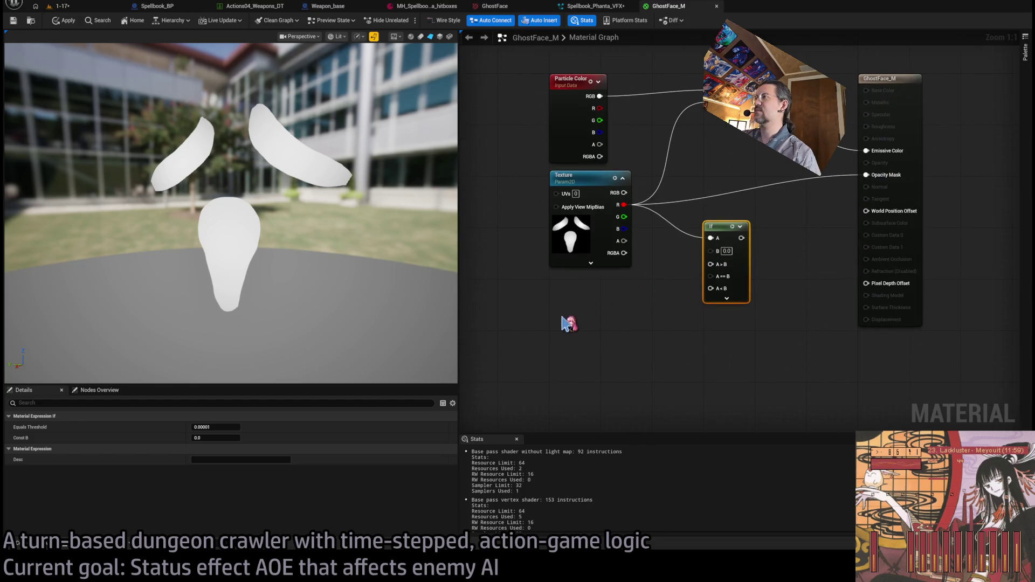
Add Constants 0 and 1 for the If node's A>B and A<B inputs.
{"action": "left_click", "coordinate": [593, 320]}
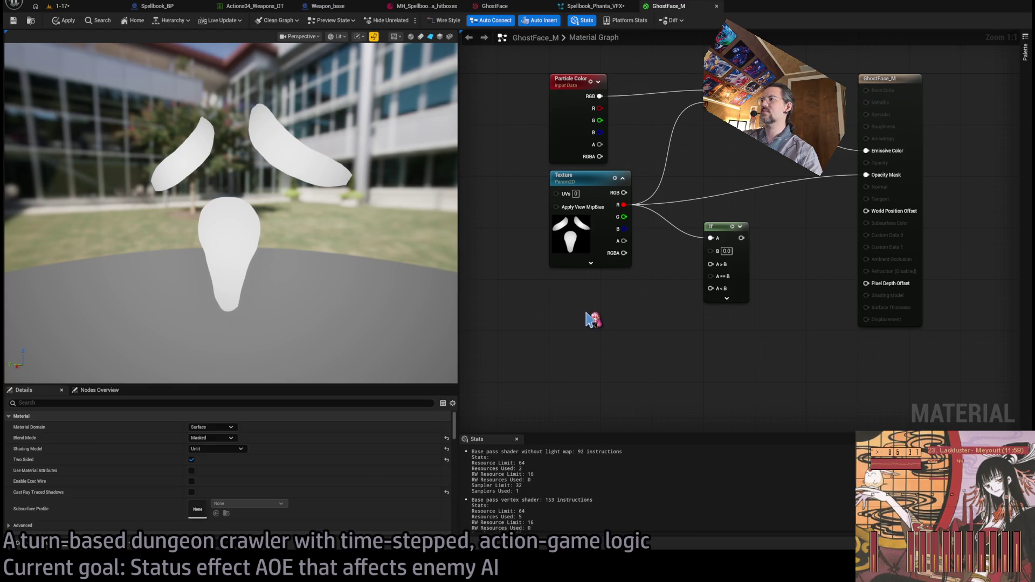
{"action": "left_click", "coordinate": [593, 320]}
{"action": "mouse_move", "coordinate": [593, 318]}
{"action": "left_mouse_down"}
{"action": "mouse_move", "coordinate": [557, 288]}
{"action": "mouse_move", "coordinate": [710, 265]}
{"action": "left_mouse_up"}
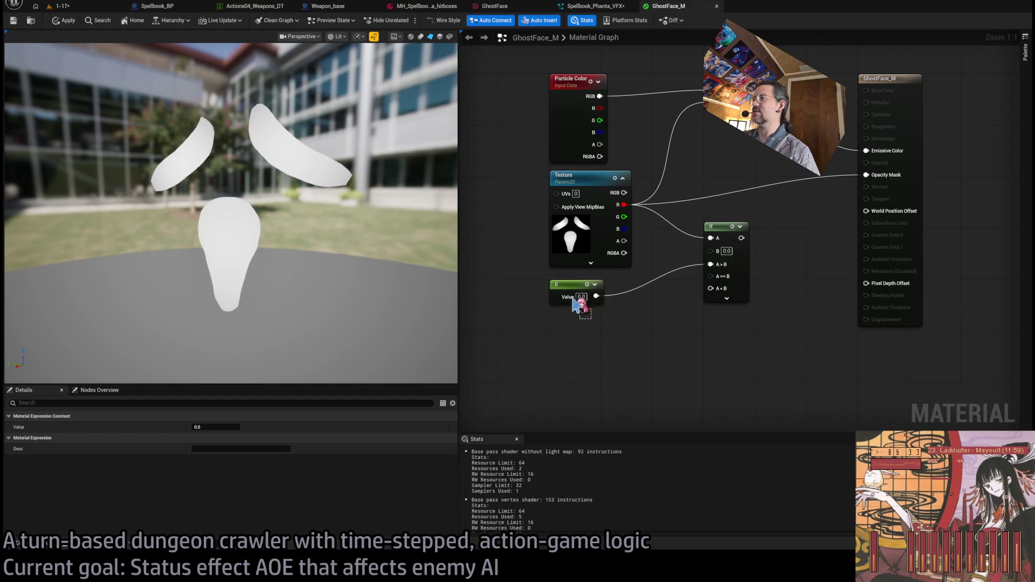
{"action": "left_click", "coordinate": [573, 304]}
{"action": "key", "text": "ctrl+c"}
{"action": "key", "text": "ctrl+v"}
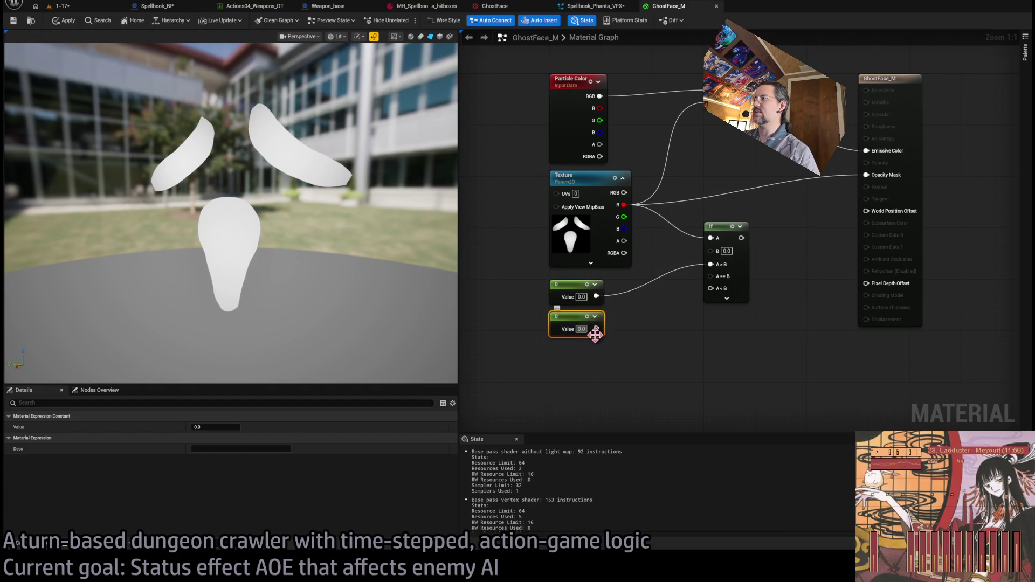
{"action": "double_click", "coordinate": [581, 329]}
{"action": "type", "text": "1"}
{"action": "key", "text": "Return"}
{"action": "left_click_drag", "start_coordinate": [597, 329], "coordinate": [710, 289]}
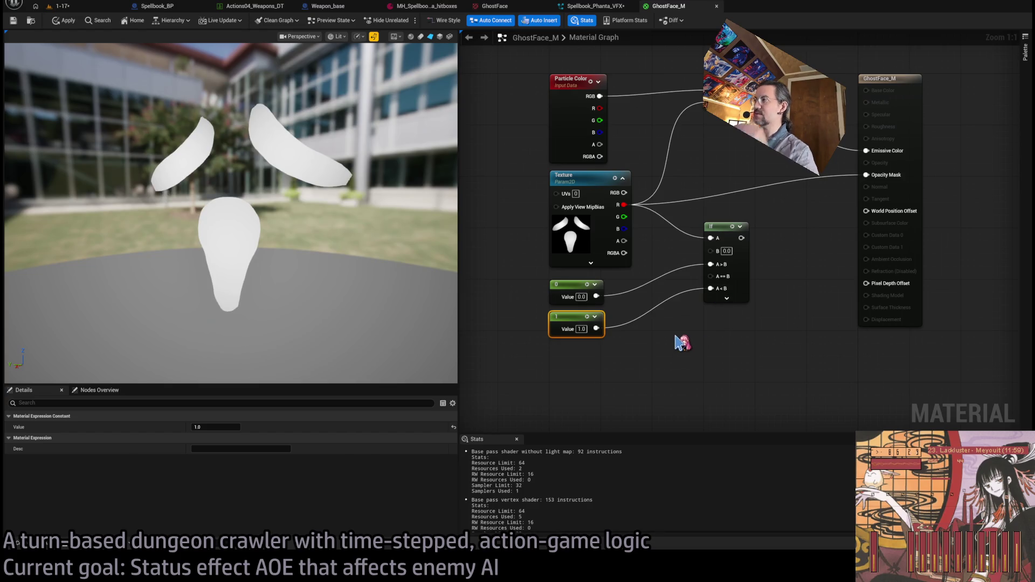
Connect the If output to Opacity Mask and feed Particle Color alpha into its B input.
{"action": "left_click_drag", "start_coordinate": [709, 324], "coordinate": [627, 353]}
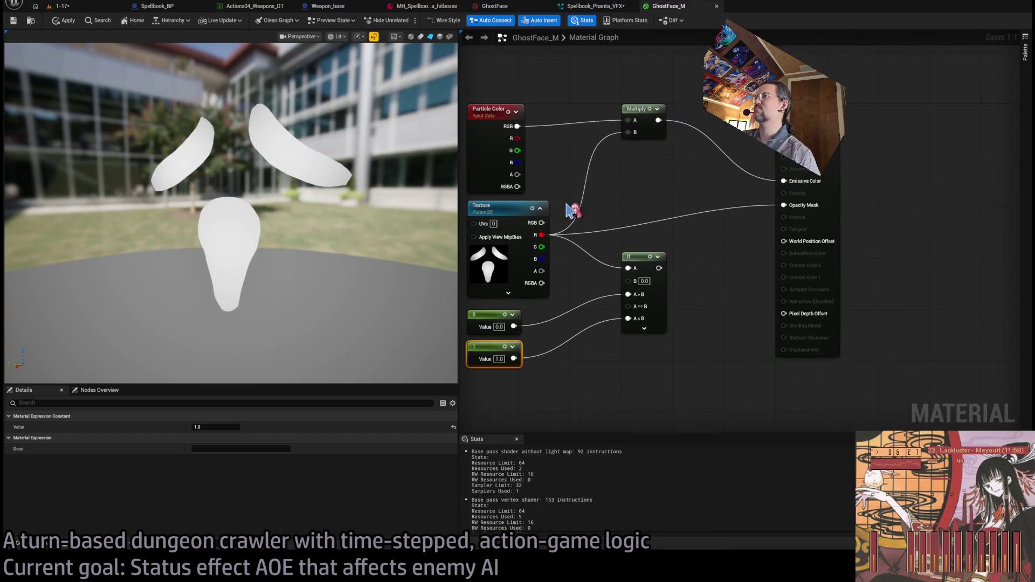
{"action": "left_click_drag", "start_coordinate": [570, 210], "coordinate": [604, 237]}
{"action": "left_click_drag", "start_coordinate": [692, 294], "coordinate": [817, 231]}
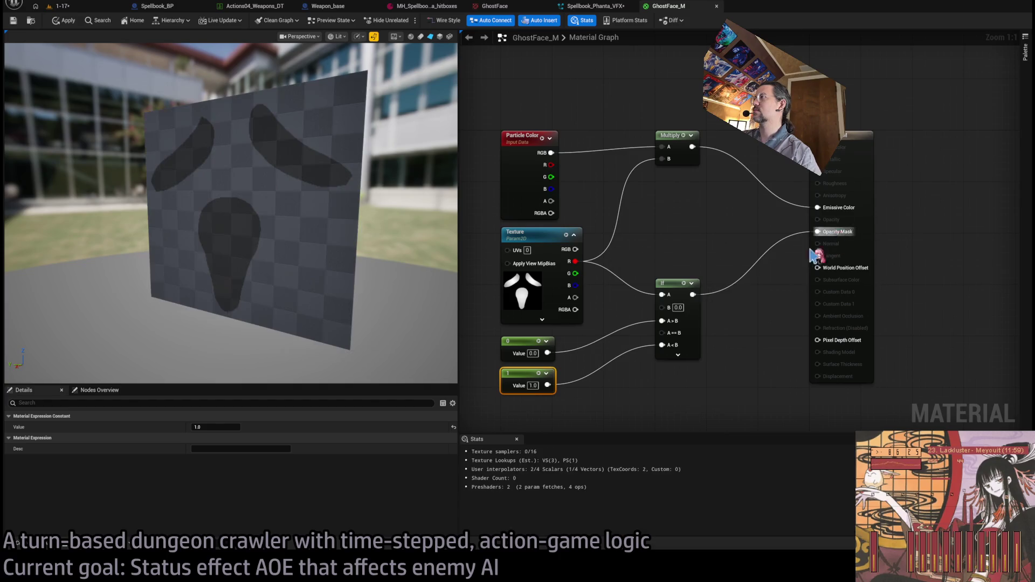
{"action": "left_click", "coordinate": [628, 261]}
{"action": "left_click_drag", "start_coordinate": [549, 158], "coordinate": [558, 151]}
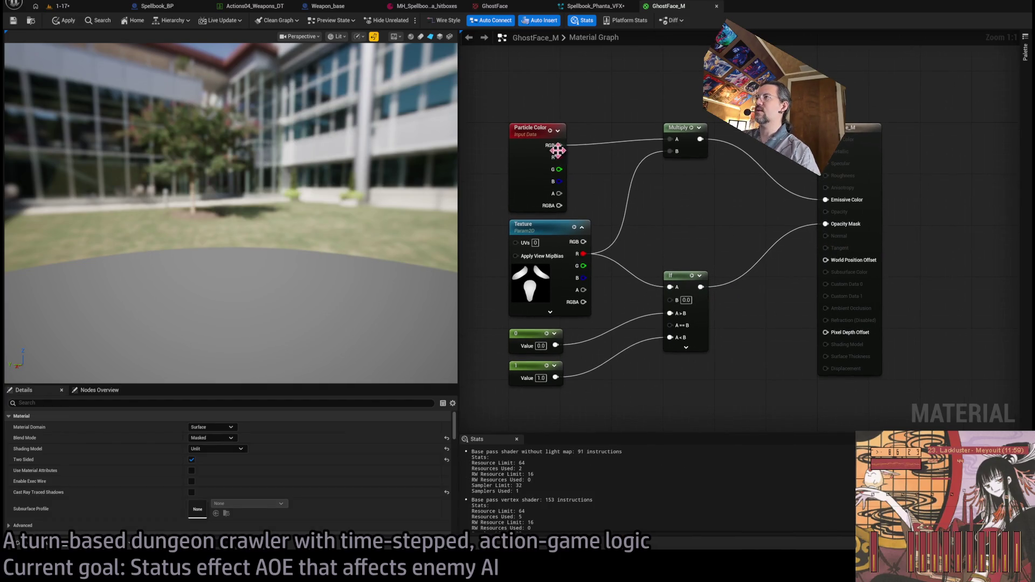
{"action": "left_click_drag", "start_coordinate": [559, 193], "coordinate": [670, 299]}
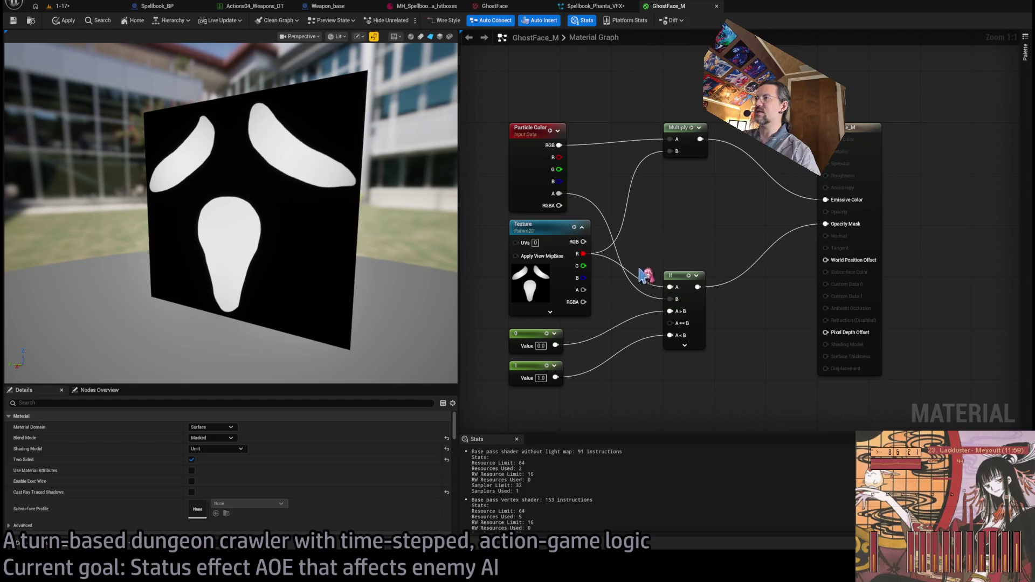
Inspect the Particle Color node, clear space in the graph, and paste in a Time node.
{"action": "left_click", "coordinate": [538, 175]}
{"action": "left_click", "coordinate": [598, 176]}
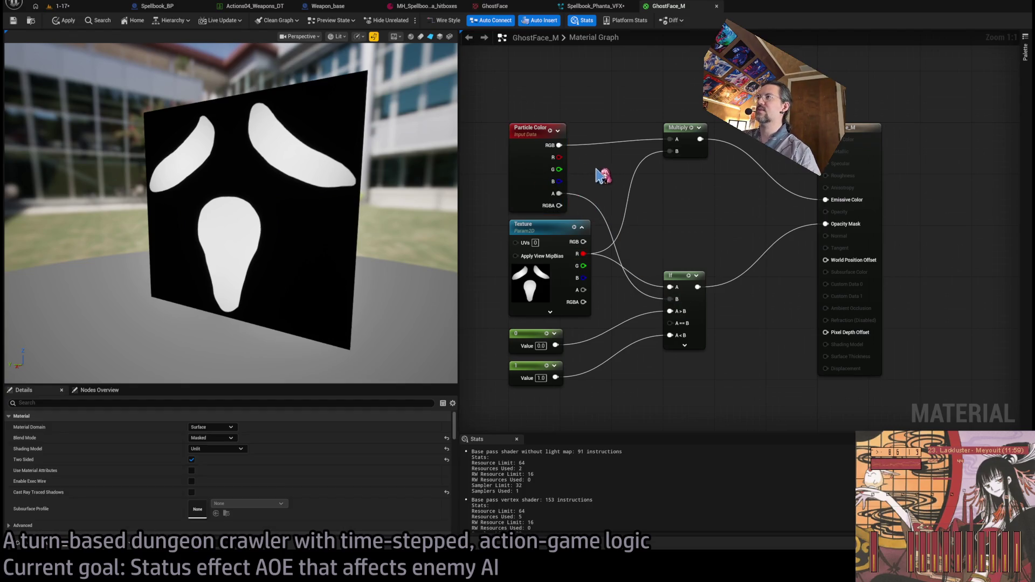
{"action": "left_click", "coordinate": [526, 186]}
{"action": "left_click", "coordinate": [595, 166]}
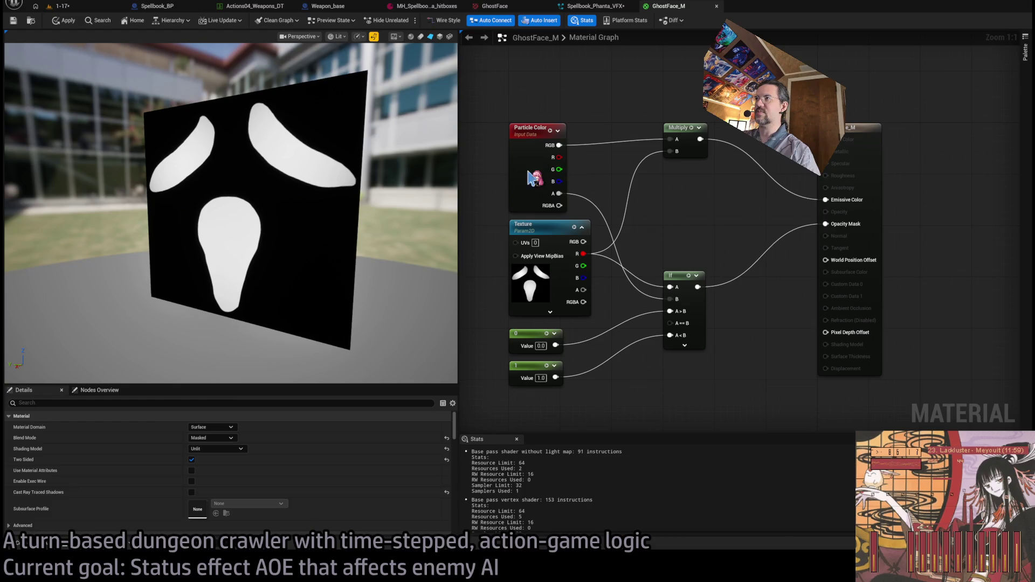
{"action": "left_click", "coordinate": [532, 178]}
{"action": "left_click", "coordinate": [615, 176]}
{"action": "left_click", "coordinate": [528, 133]}
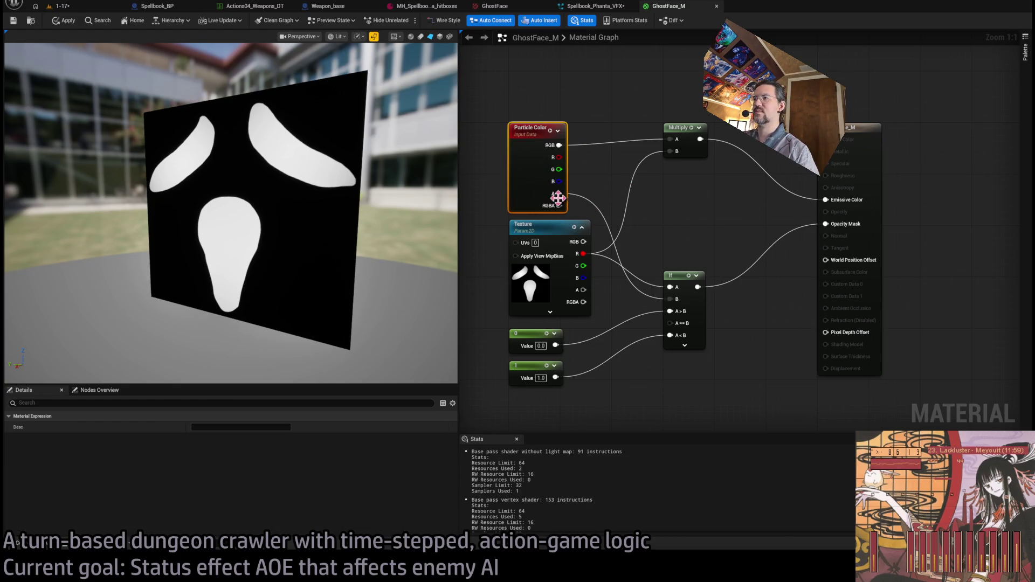
{"action": "left_click_drag", "start_coordinate": [558, 198], "coordinate": [641, 176]}
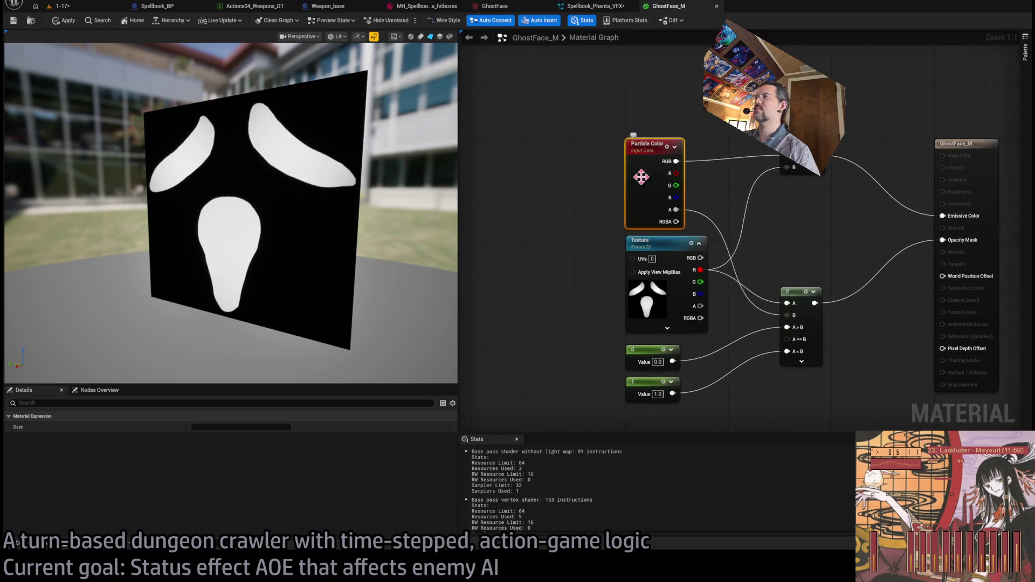
{"action": "left_click", "coordinate": [522, 246]}
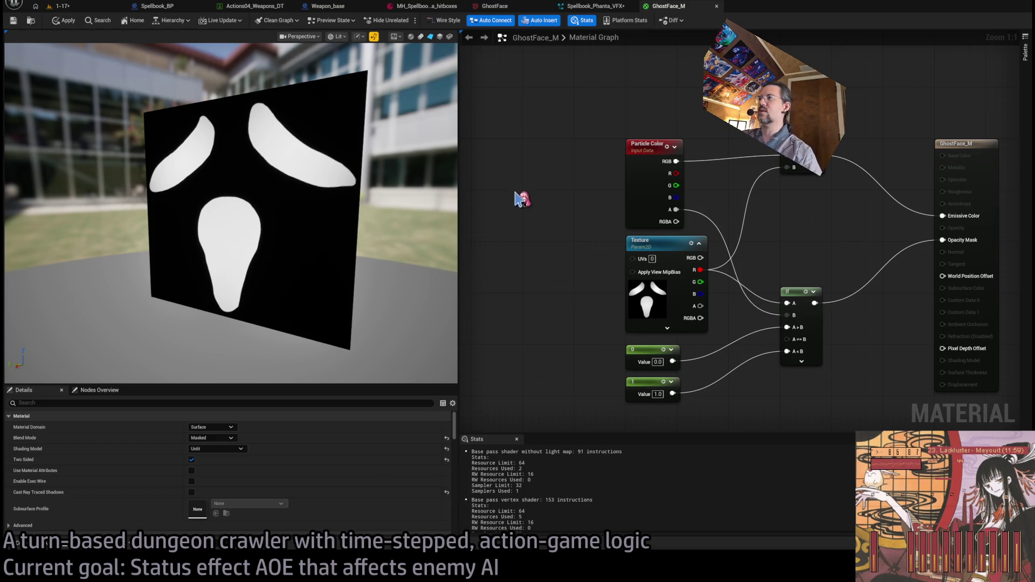
{"action": "left_click_drag", "start_coordinate": [522, 198], "coordinate": [642, 118]}
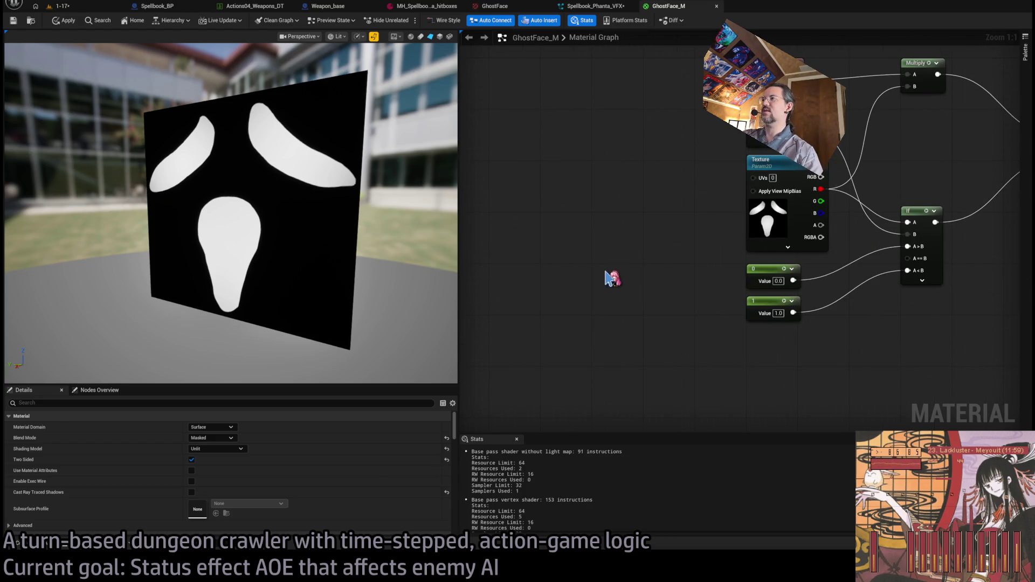
{"action": "key", "text": "ctrl+v"}
Chain Time into Sine and a MatFunc_normalize_sine node feeding the If node.
{"action": "mouse_move", "coordinate": [613, 278]}
{"action": "left_mouse_down"}
{"action": "mouse_move", "coordinate": [515, 352]}
{"action": "mouse_move", "coordinate": [644, 377]}
{"action": "left_mouse_up"}
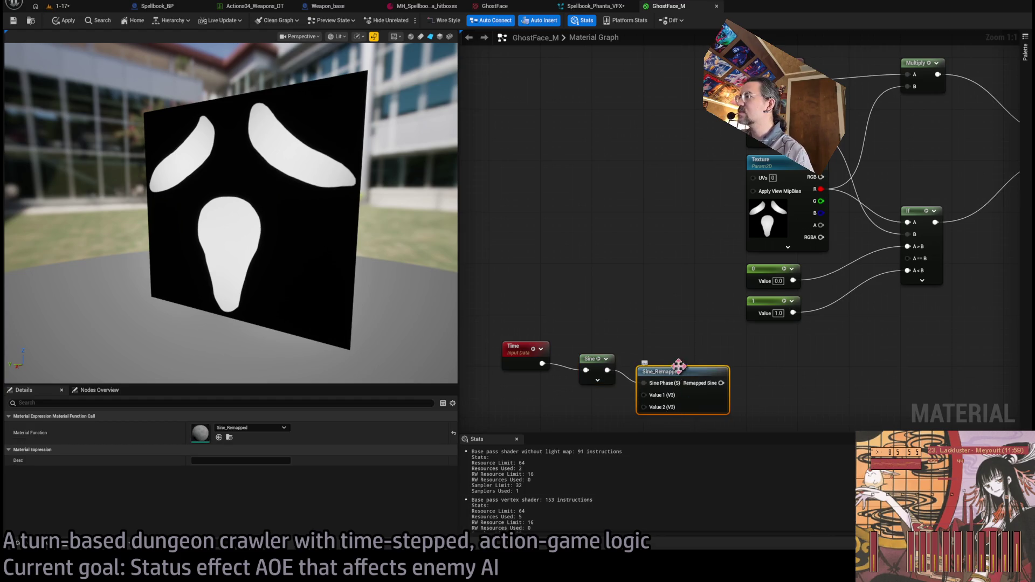
{"action": "left_click", "coordinate": [670, 371]}
{"action": "left_click_drag", "start_coordinate": [607, 370], "coordinate": [655, 366]}
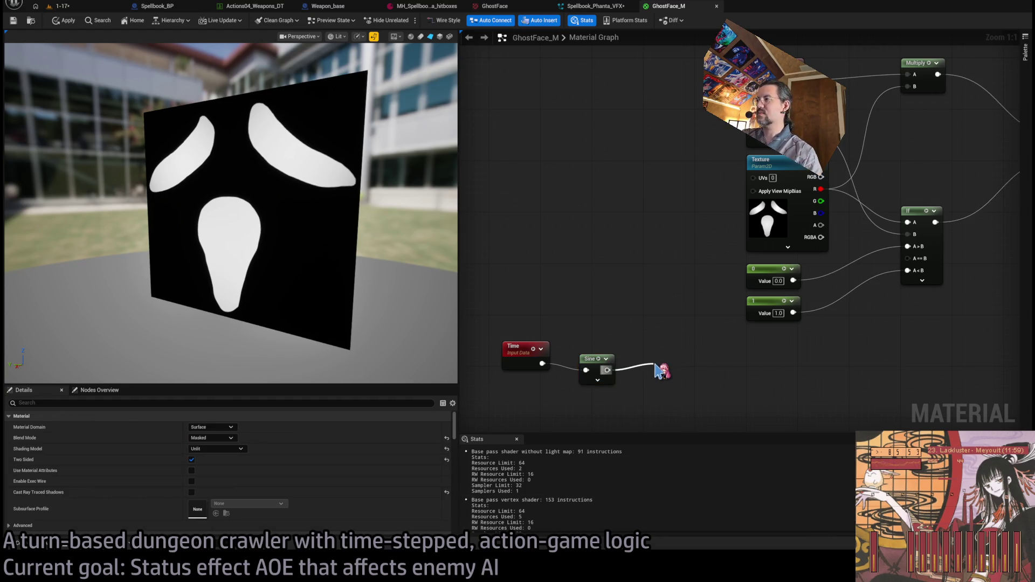
{"action": "left_click", "coordinate": [722, 417]}
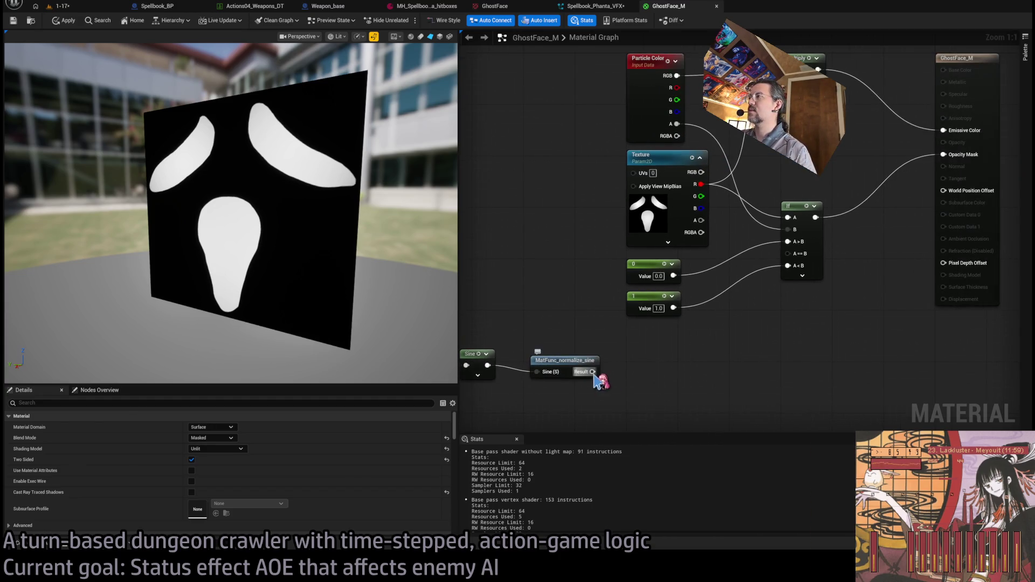
{"action": "mouse_move", "coordinate": [592, 371]}
{"action": "left_mouse_down"}
{"action": "mouse_move", "coordinate": [796, 277]}
{"action": "mouse_move", "coordinate": [789, 235]}
{"action": "mouse_move", "coordinate": [777, 334]}
{"action": "mouse_move", "coordinate": [789, 230]}
{"action": "left_mouse_up"}
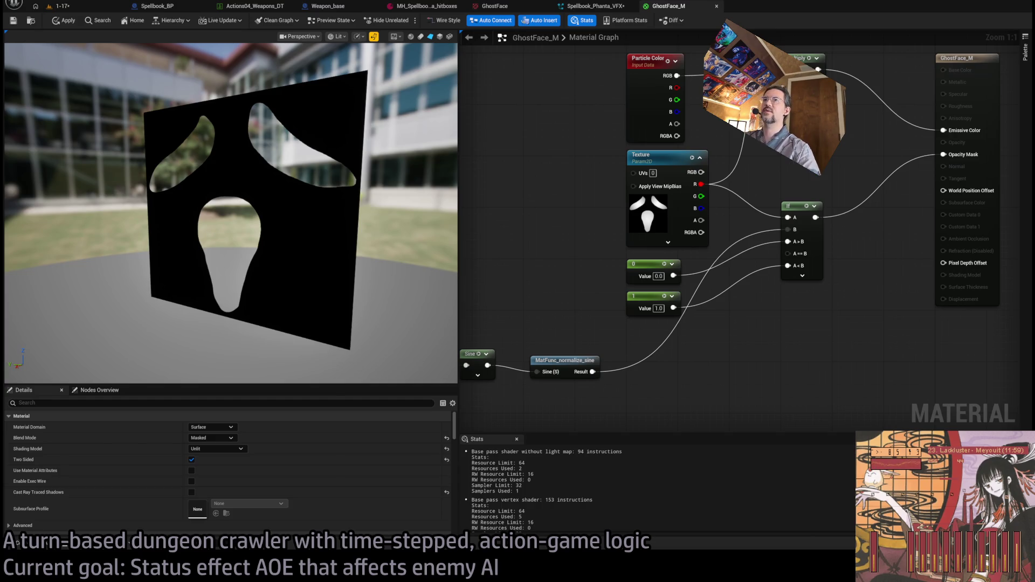
{"action": "left_click_drag", "start_coordinate": [301, 277], "coordinate": [301, 278]}
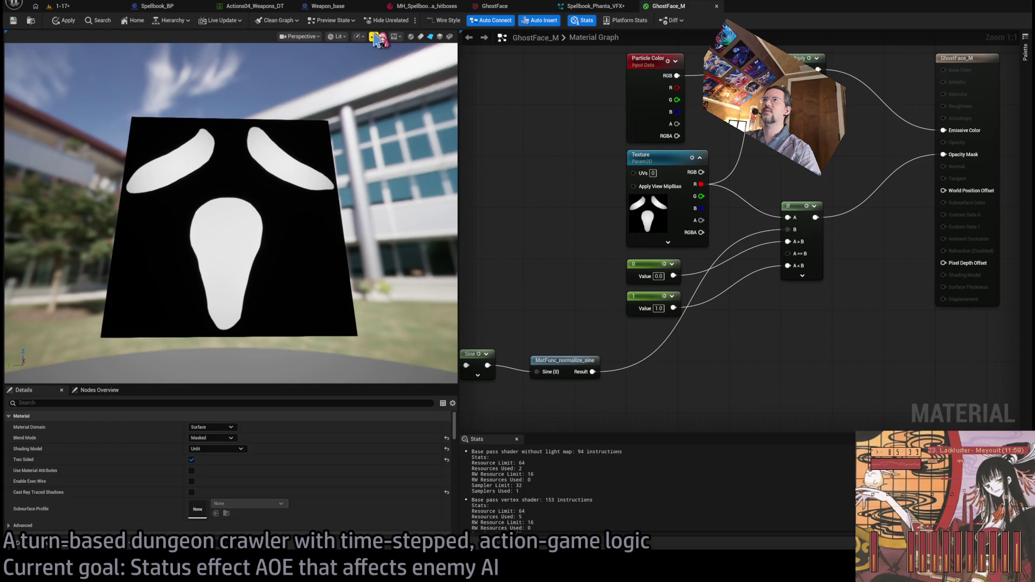
Replace the If node's A link with the MatFunc_normalize_sine Result.
{"action": "left_click", "coordinate": [374, 38]}
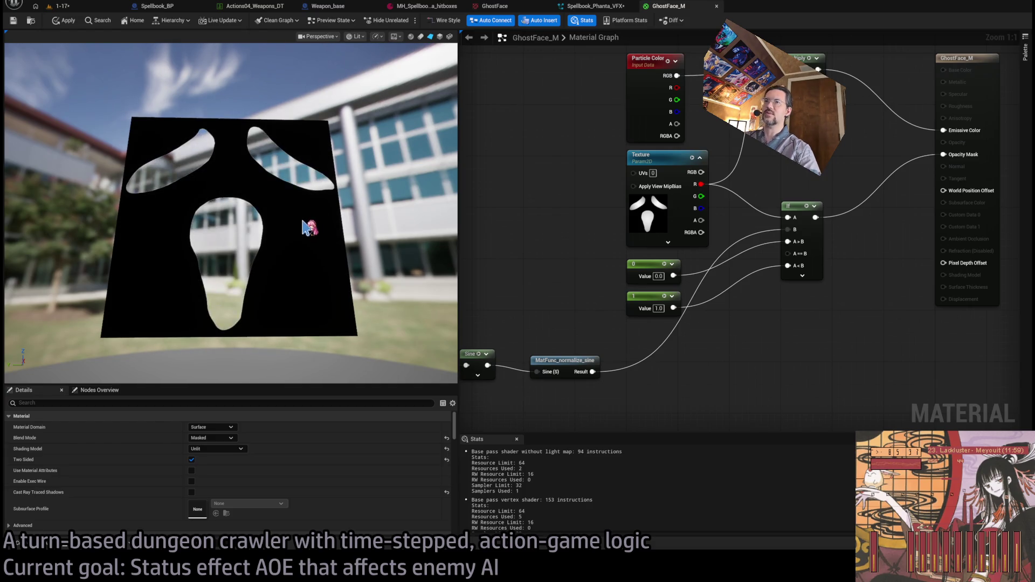
{"action": "left_click_drag", "start_coordinate": [755, 319], "coordinate": [767, 347]}
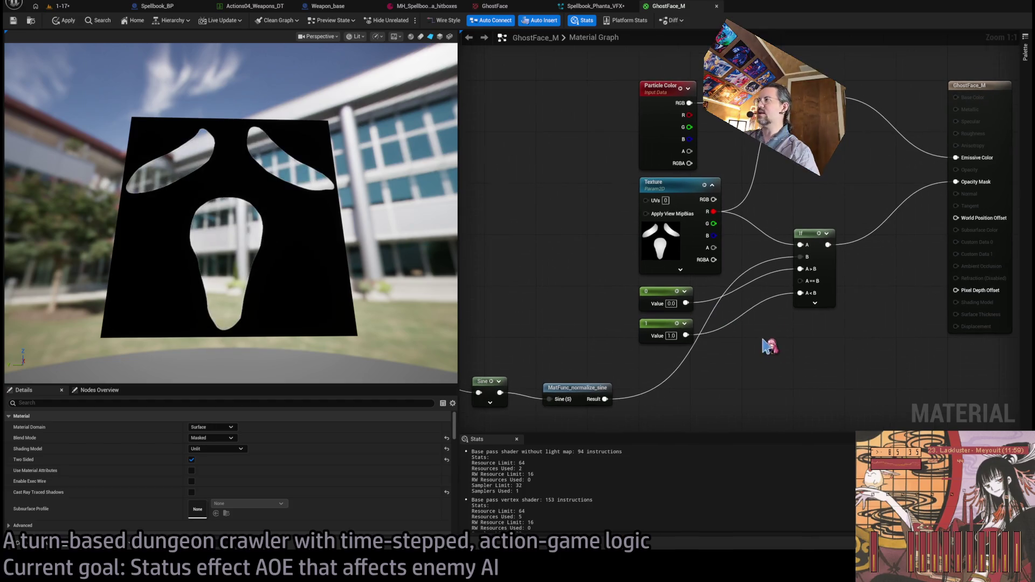
{"action": "left_click", "coordinate": [800, 245], "text": "alt"}
{"action": "left_click_drag", "start_coordinate": [605, 399], "coordinate": [801, 245]}
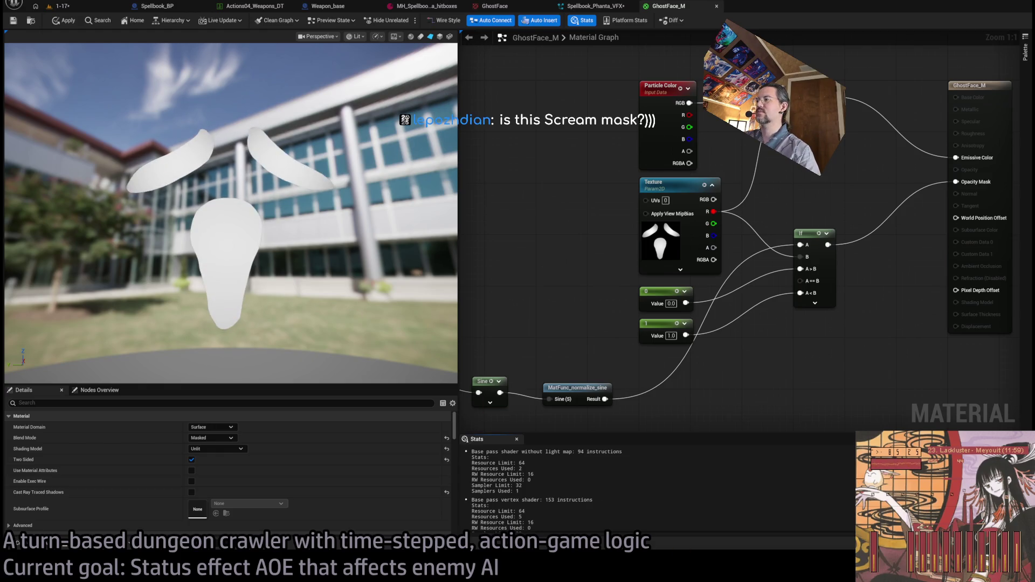
In Photoshop, add a new layer above the ghost mask and fill it.
{"action": "key", "text": "alt+Tab"}
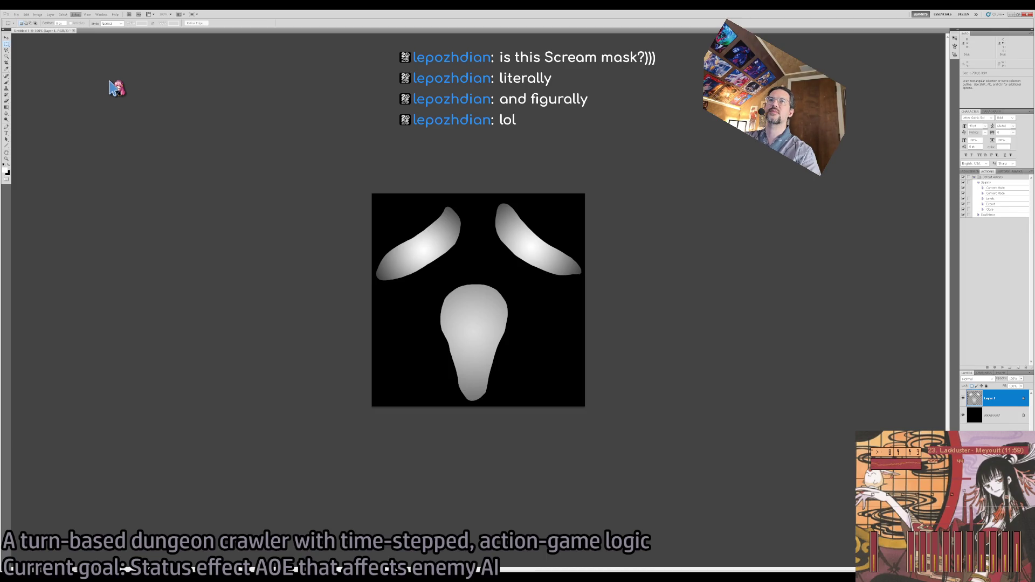
{"action": "key", "text": "ctrl+shift+alt+n"}
{"action": "key", "text": "g"}
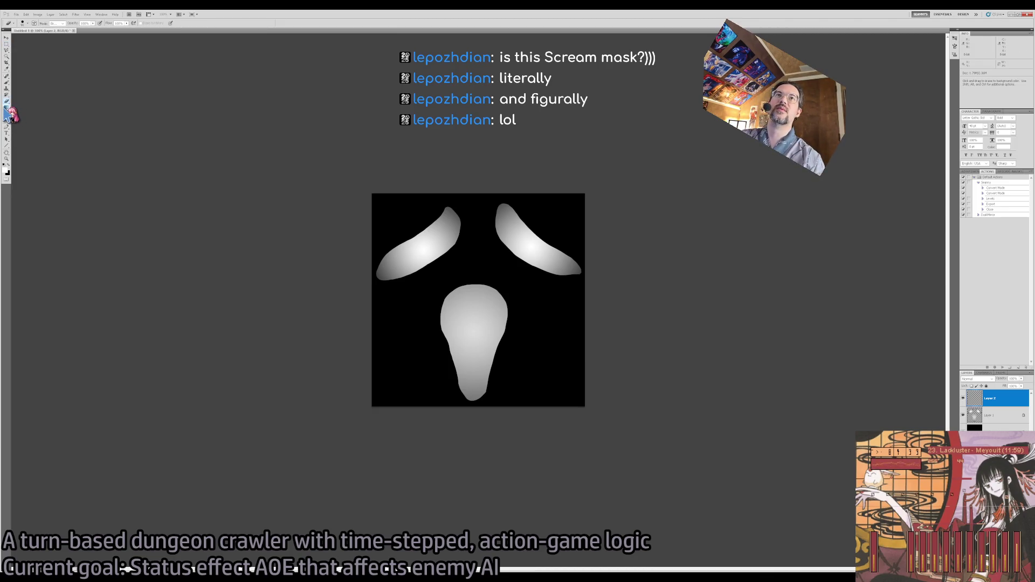
{"action": "key", "text": "shift+g"}
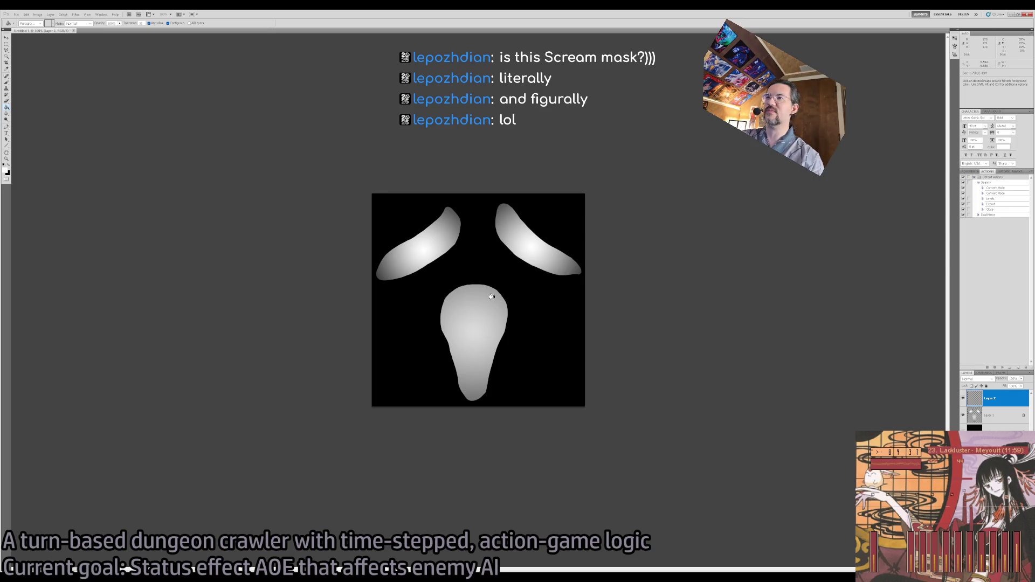
{"action": "key", "text": "i"}
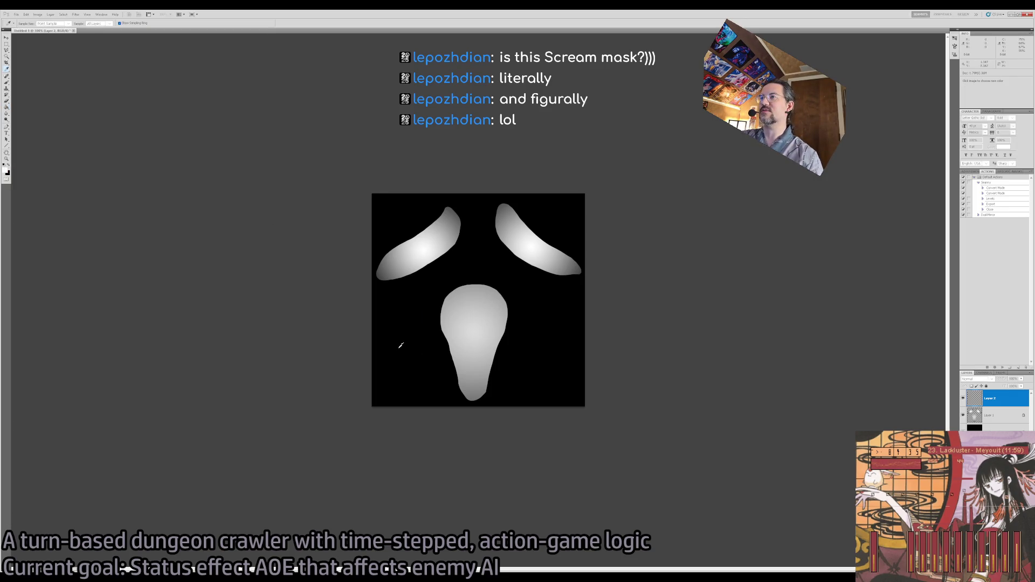
{"action": "key", "text": "g"}
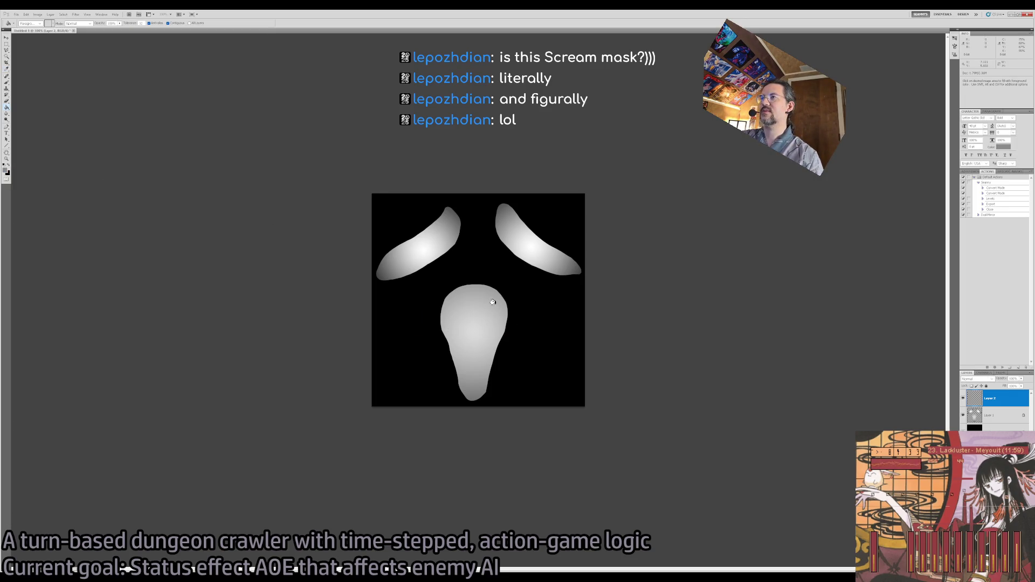
{"action": "left_click", "coordinate": [536, 322]}
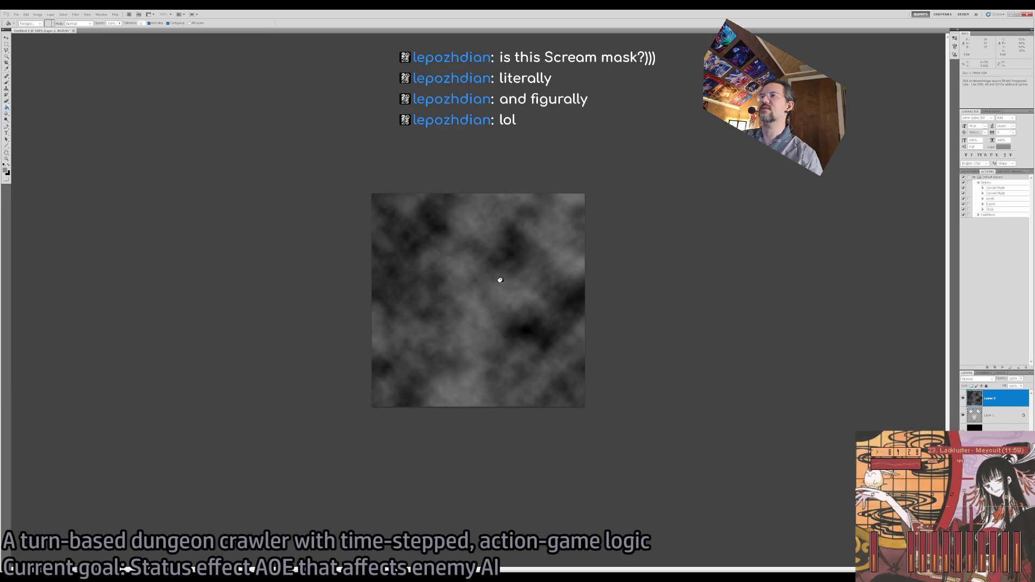
Zoom to 200%, try and undo Auto Contrast on the clouds, and set Layer 2 to Multiply.
{"action": "key", "text": "z"}
{"action": "left_click", "coordinate": [499, 275]}
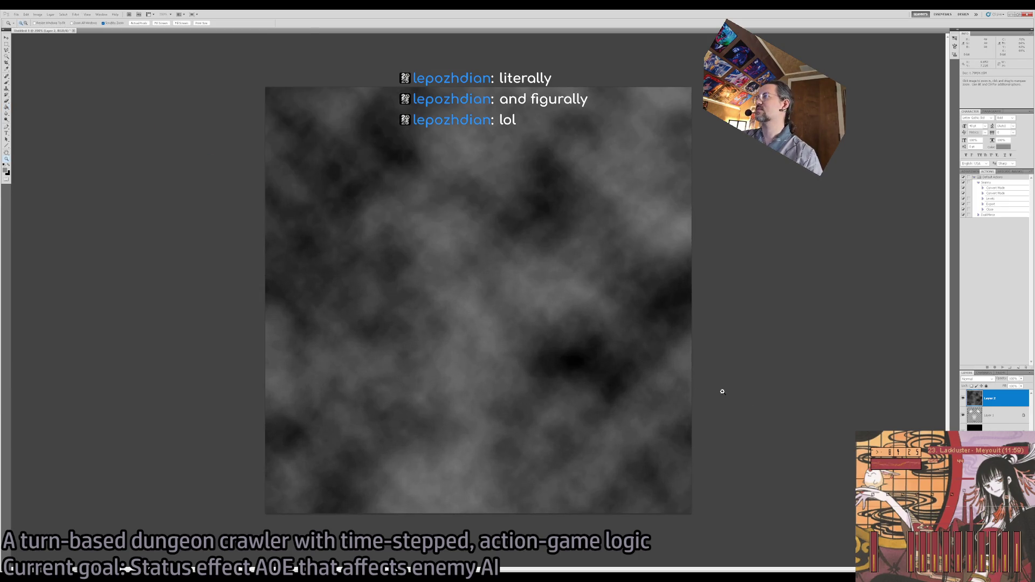
{"action": "key", "text": "i"}
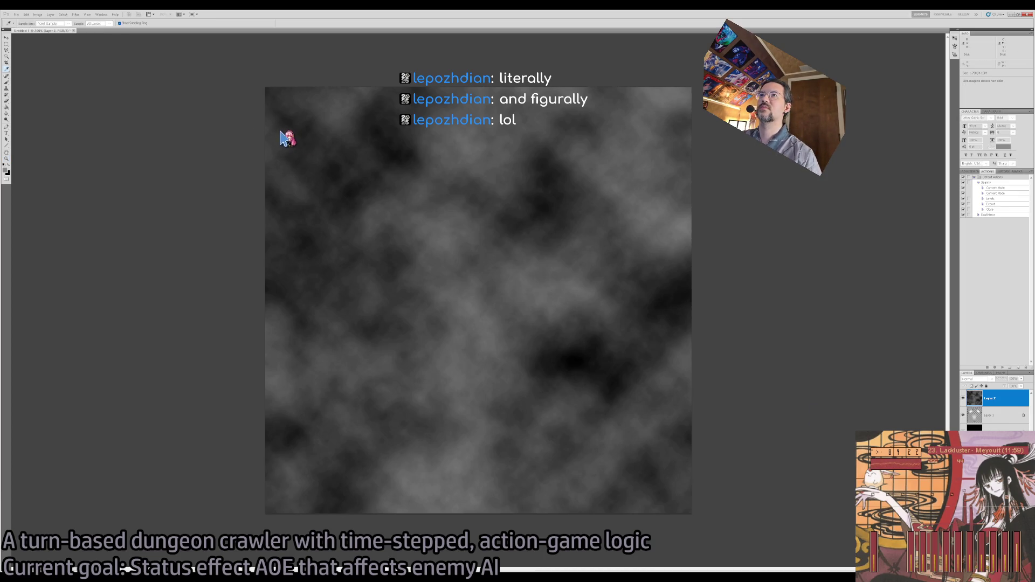
{"action": "key", "text": "ctrl+shift+l"}
{"action": "key", "text": "ctrl+z"}
{"action": "key", "text": "z"}
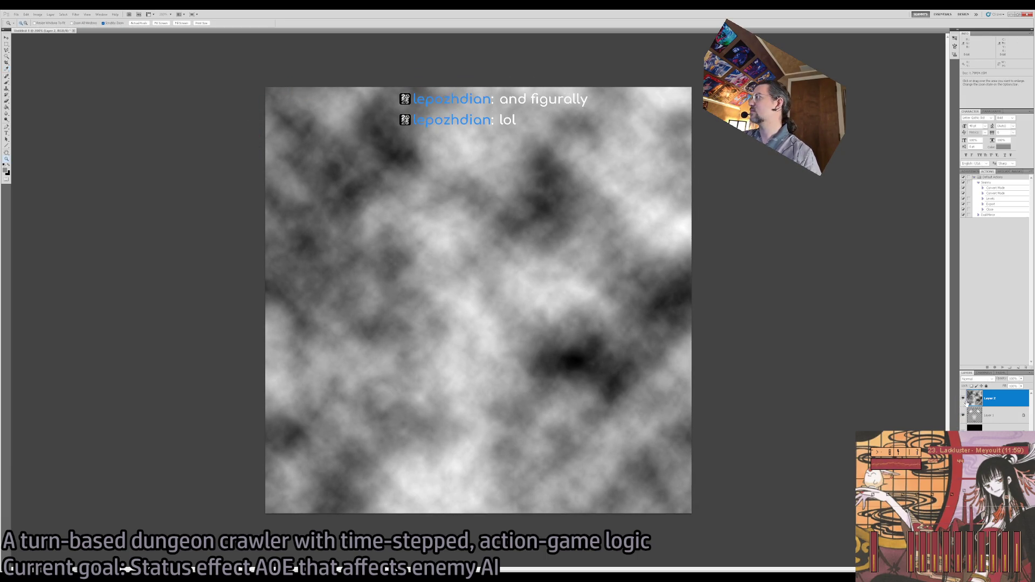
{"action": "left_click", "coordinate": [983, 381]}
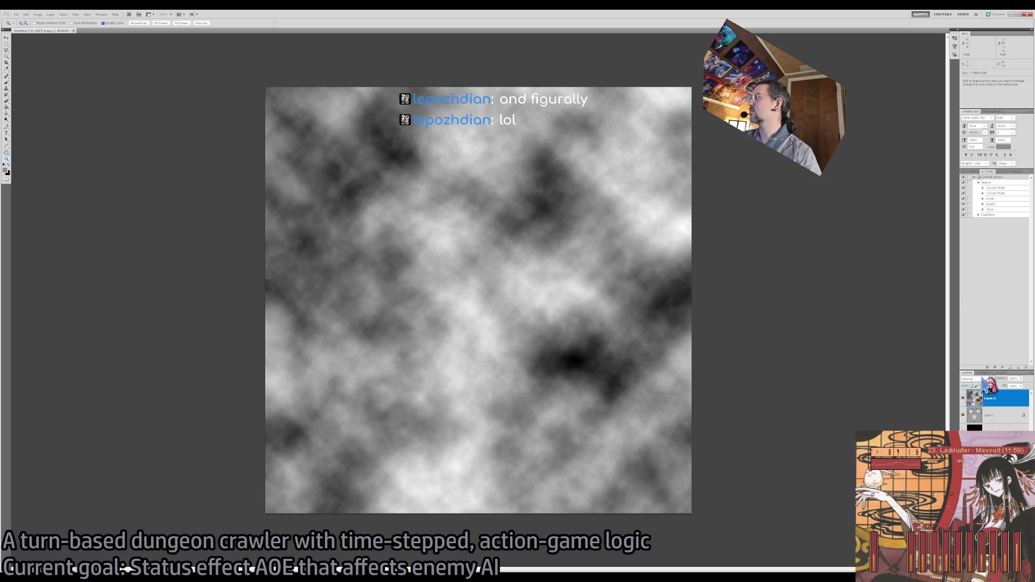
{"action": "key", "text": "Down"}
{"action": "key", "text": "Down"}
{"action": "key", "text": "Down"}
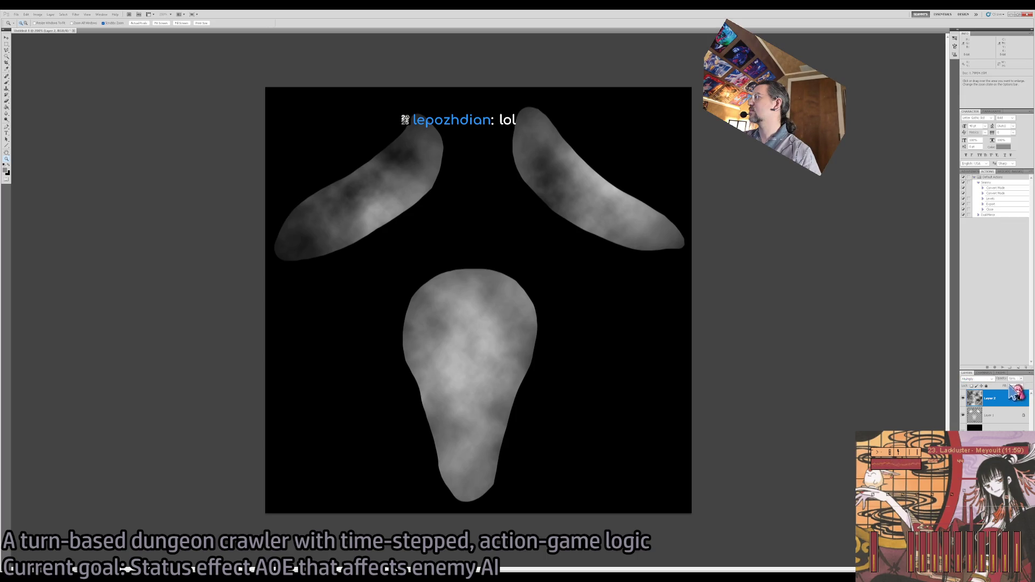
Drop Layer 2's opacity to 0% and add a white Reveal All layer mask.
{"action": "left_click_drag", "start_coordinate": [1008, 380], "coordinate": [1000, 387]}
{"action": "key", "text": "b"}
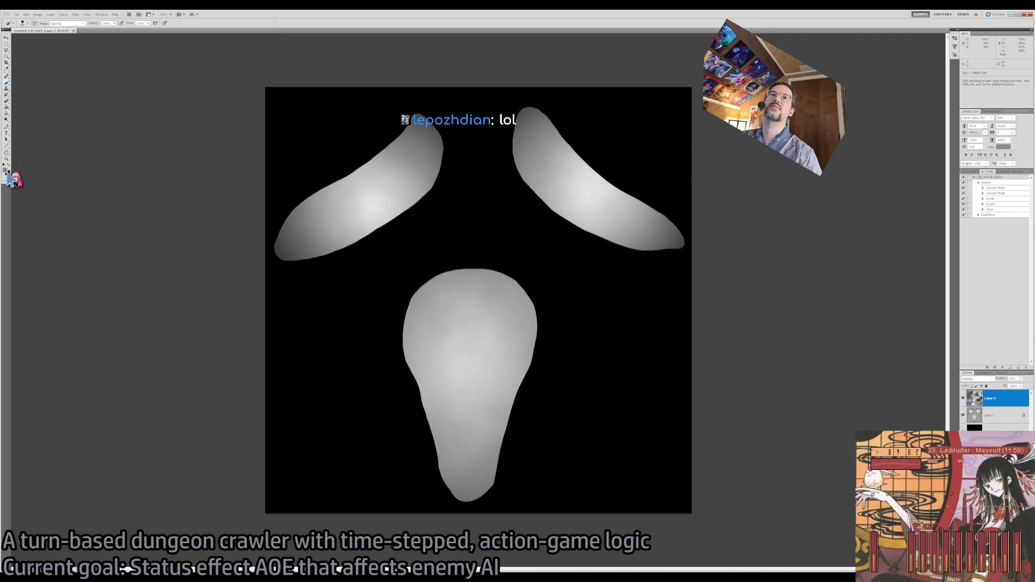
{"action": "key", "text": "i"}
{"action": "key", "text": "b"}
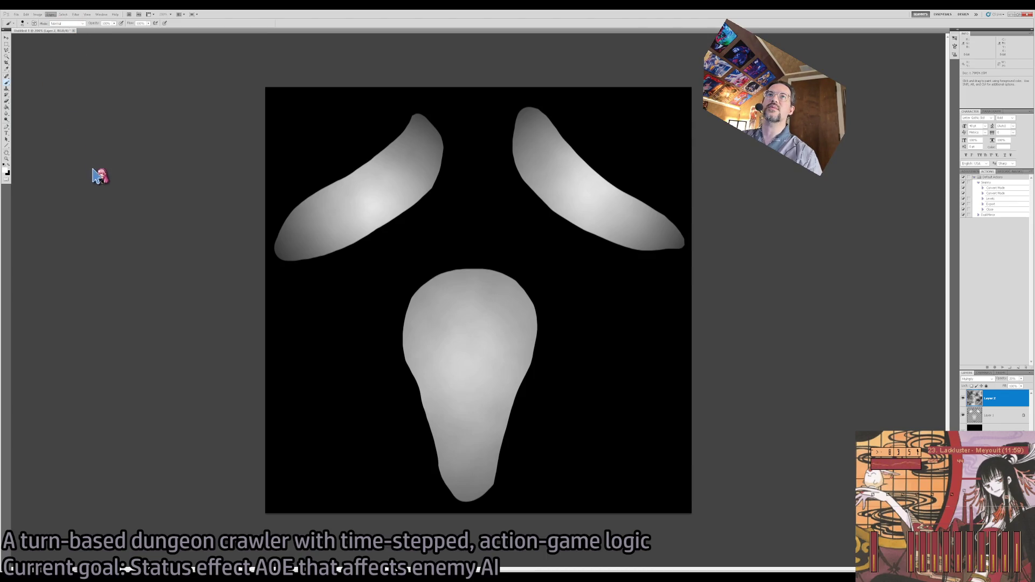
{"action": "key", "text": "x"}
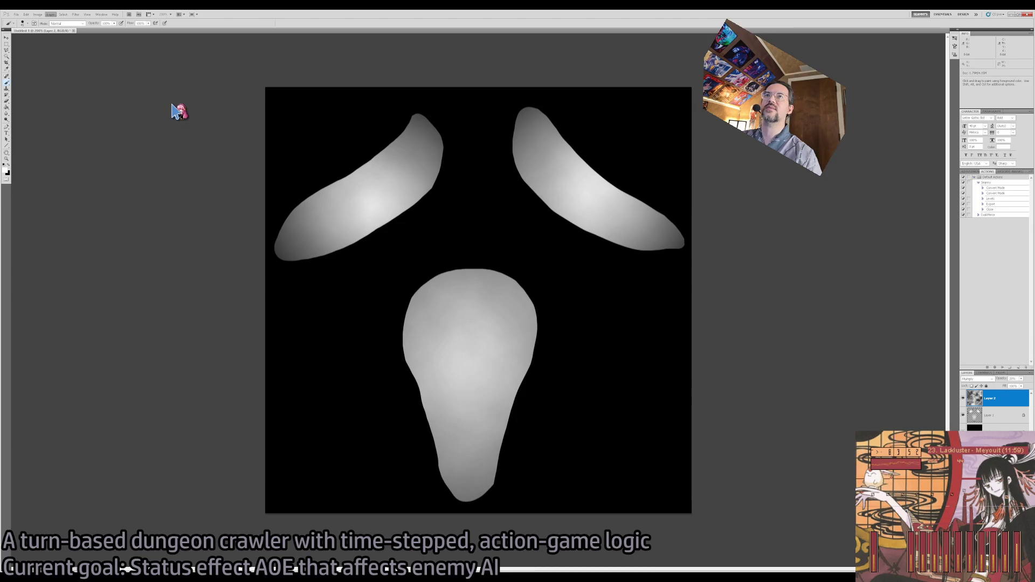
{"action": "key", "text": "alt+l"}
Add a white mask to Layer 2 and paint soft black over the left eye shape.
{"action": "key", "text": "m"}
{"action": "key", "text": "r"}
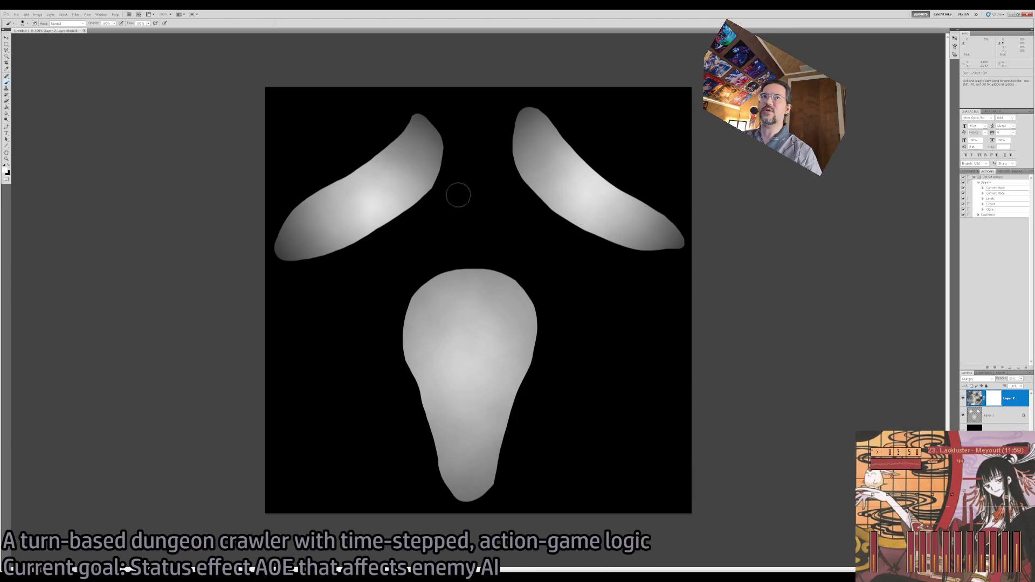
{"action": "key", "text": "x"}
{"action": "mouse_move", "coordinate": [579, 181]}
{"action": "left_mouse_down"}
{"action": "mouse_move", "coordinate": [558, 213]}
{"action": "mouse_move", "coordinate": [593, 197]}
{"action": "mouse_move", "coordinate": [598, 208]}
{"action": "left_mouse_up"}
{"action": "key", "text": "ctrl+z"}
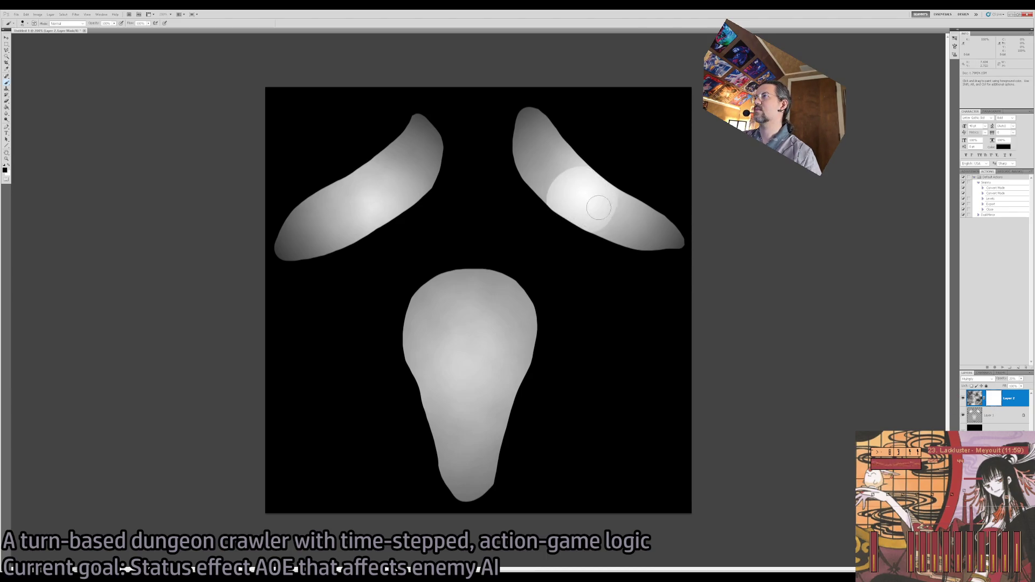
{"action": "mouse_move", "coordinate": [388, 194]}
{"action": "left_mouse_down"}
{"action": "mouse_move", "coordinate": [372, 191]}
{"action": "mouse_move", "coordinate": [377, 205]}
{"action": "mouse_move", "coordinate": [365, 208]}
{"action": "mouse_move", "coordinate": [405, 205]}
{"action": "left_mouse_up"}
{"action": "left_click_drag", "start_coordinate": [460, 318], "coordinate": [482, 332]}
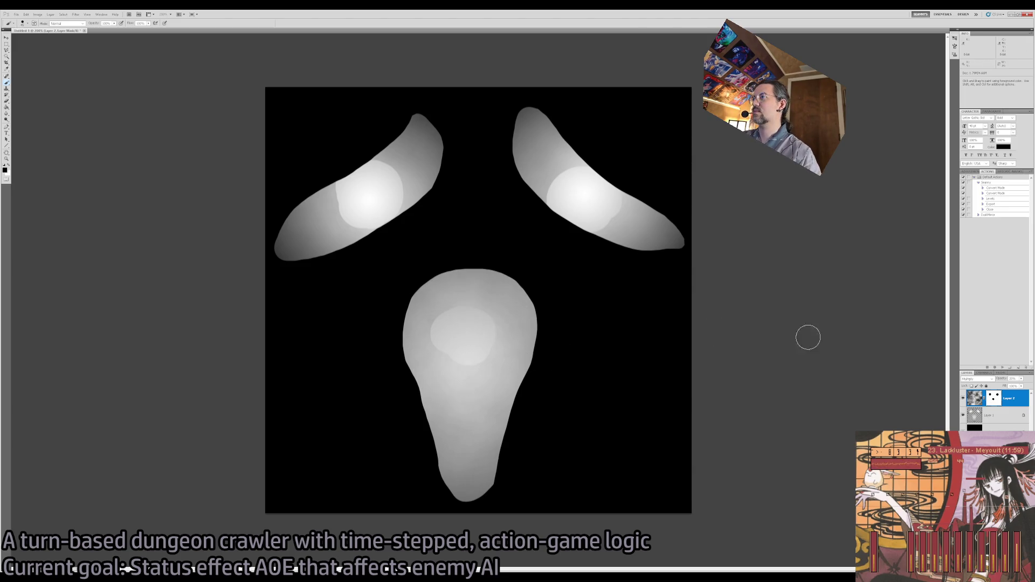
{"action": "key", "text": "ctrl+z"}
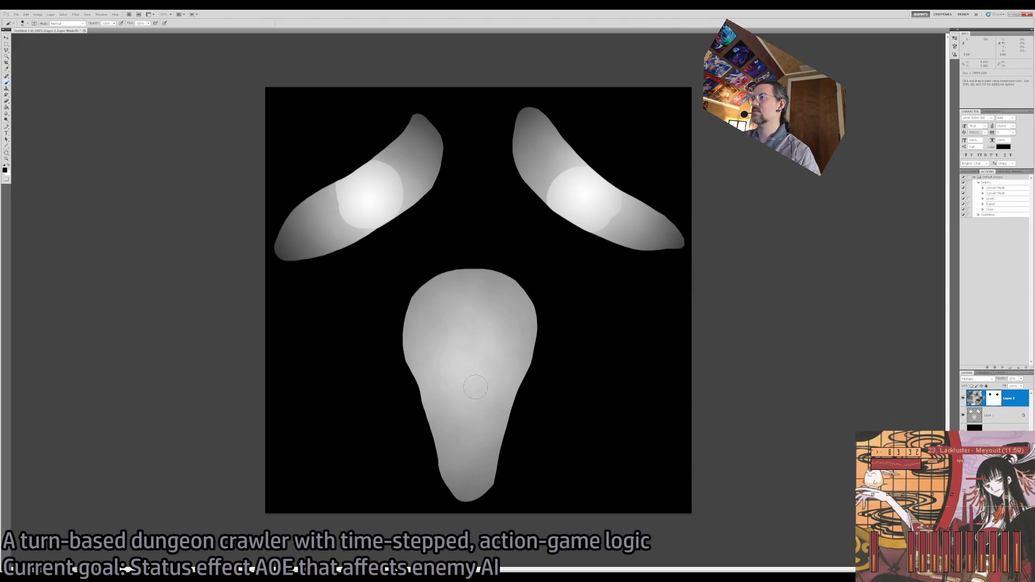
Paint a wider stroke down the nose shape, then Gaussian-blur the mask twice to soften it.
{"action": "left_click_drag", "start_coordinate": [470, 378], "coordinate": [472, 423]}
{"action": "key", "text": "ctrl+z"}
{"action": "left_click_drag", "start_coordinate": [470, 428], "coordinate": [471, 376]}
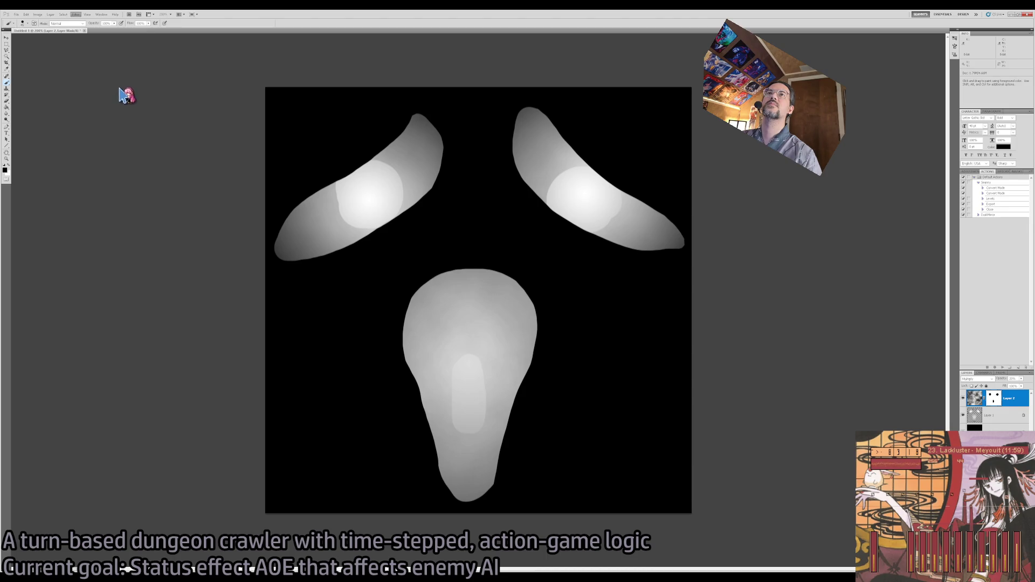
{"action": "key", "text": "h"}
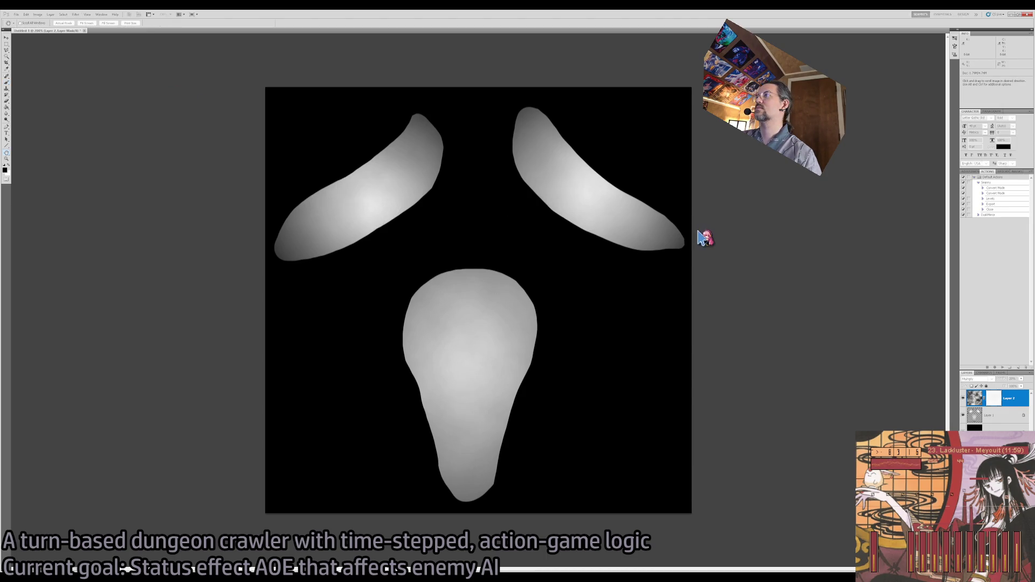
{"action": "key", "text": "ctrl+z"}
{"action": "key", "text": "ctrl+f"}
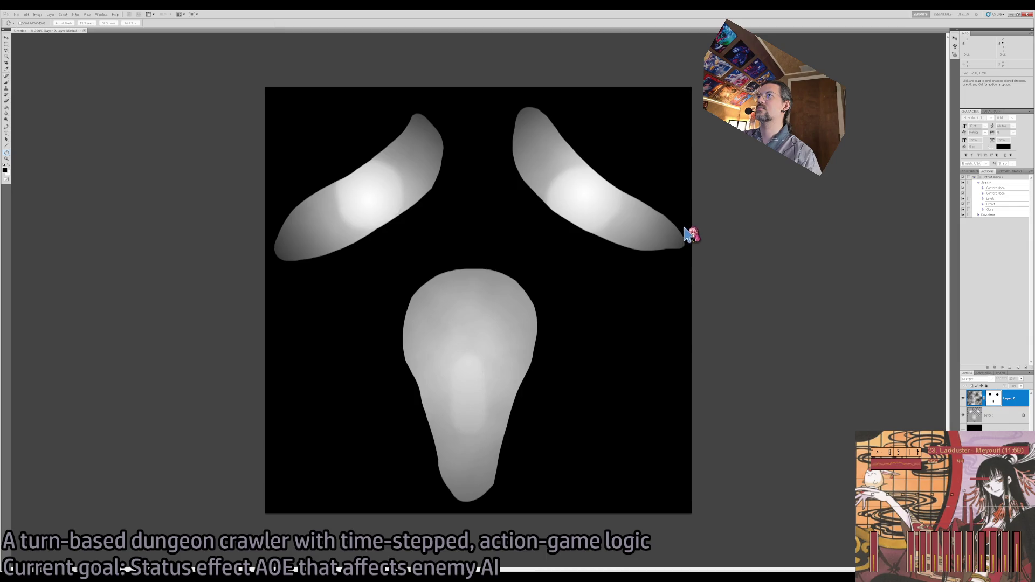
{"action": "key", "text": "ctrl+f"}
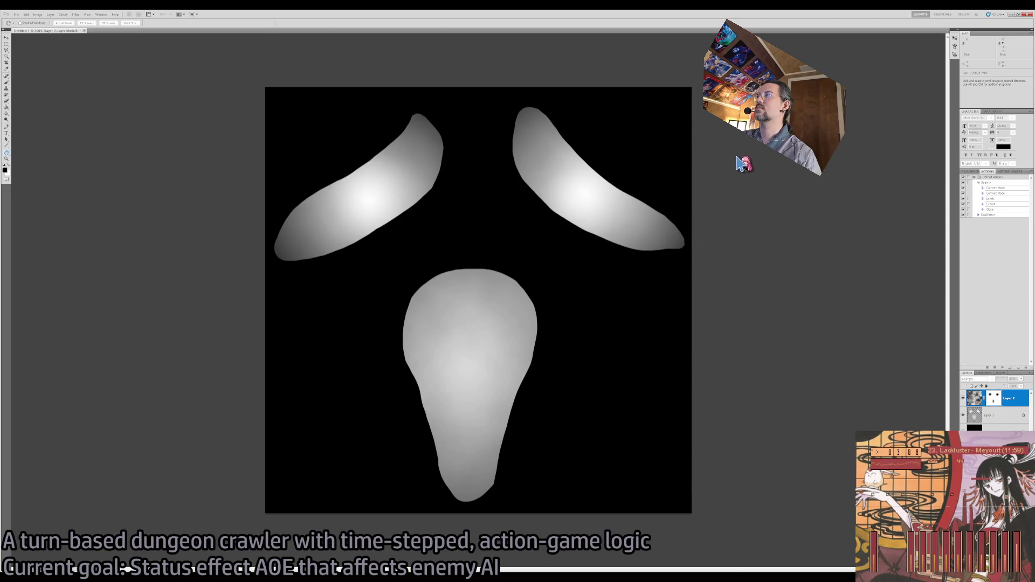
{"action": "key", "text": "b"}
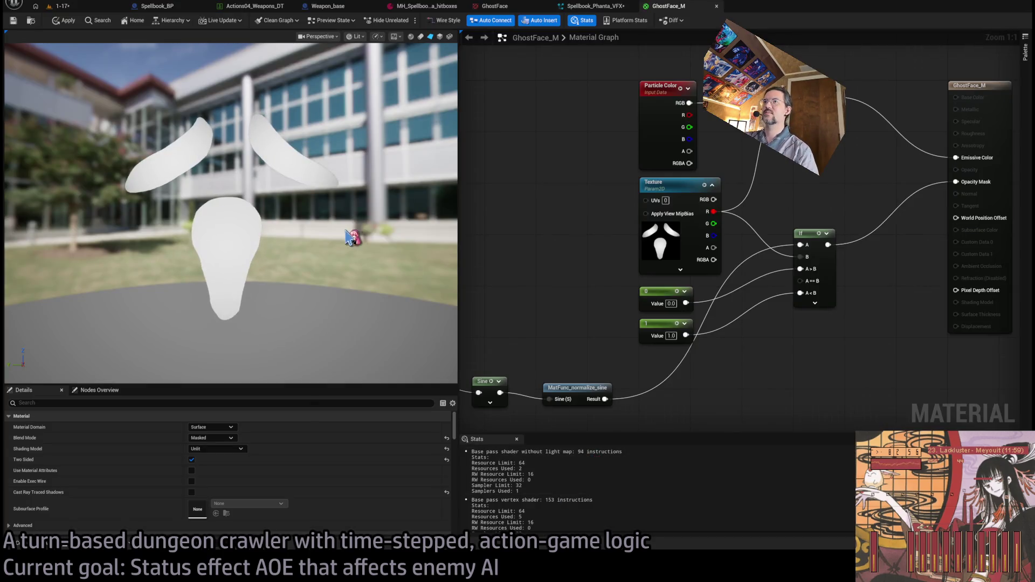
Reimport and save the edited GhostFace texture, then return to GhostFace_M and Photoshop.
{"action": "left_click", "coordinate": [674, 183]}
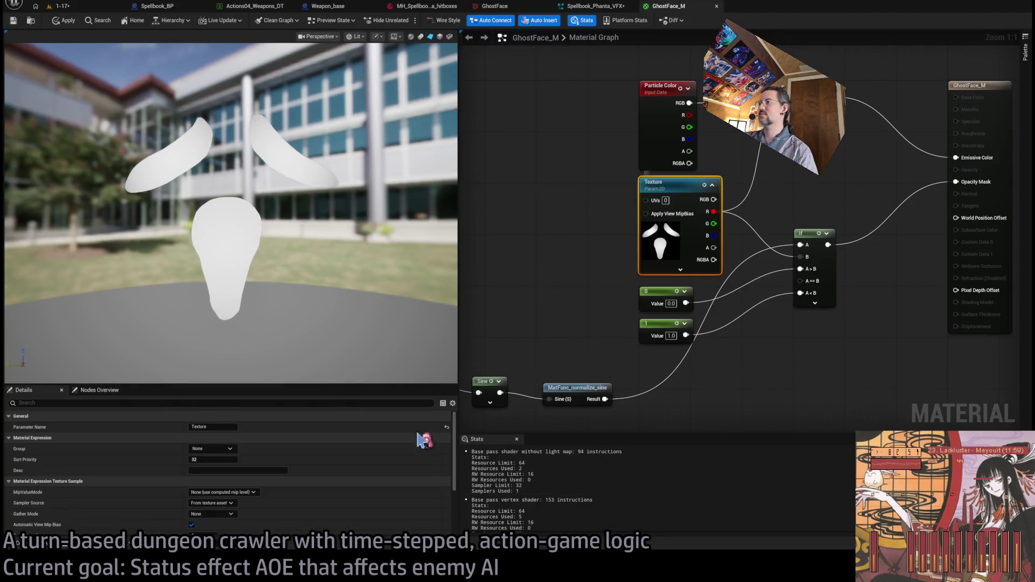
{"action": "double_click", "coordinate": [198, 521]}
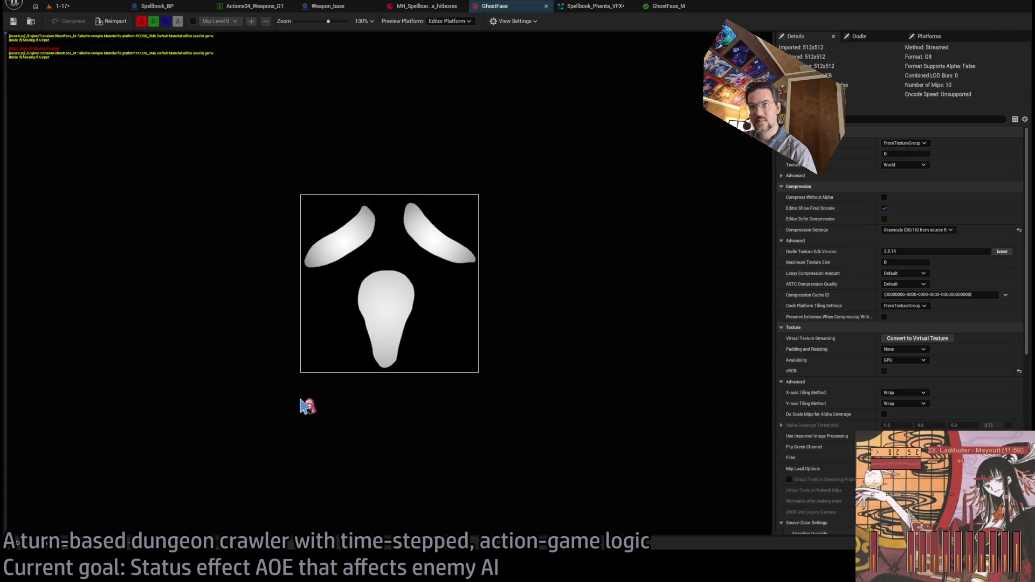
{"action": "left_click", "coordinate": [106, 25]}
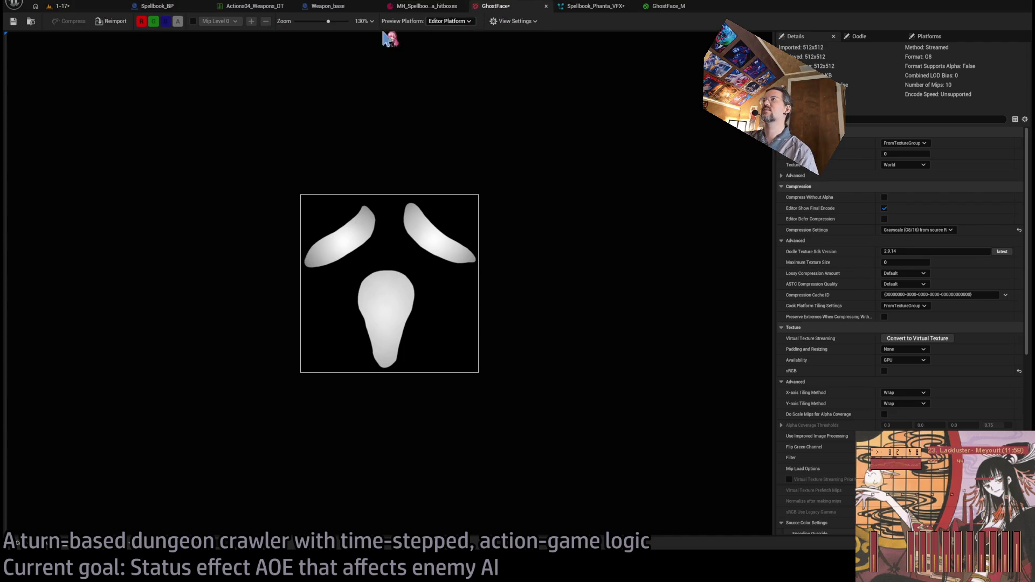
{"action": "key", "text": "ctrl+s"}
{"action": "left_click", "coordinate": [592, 6]}
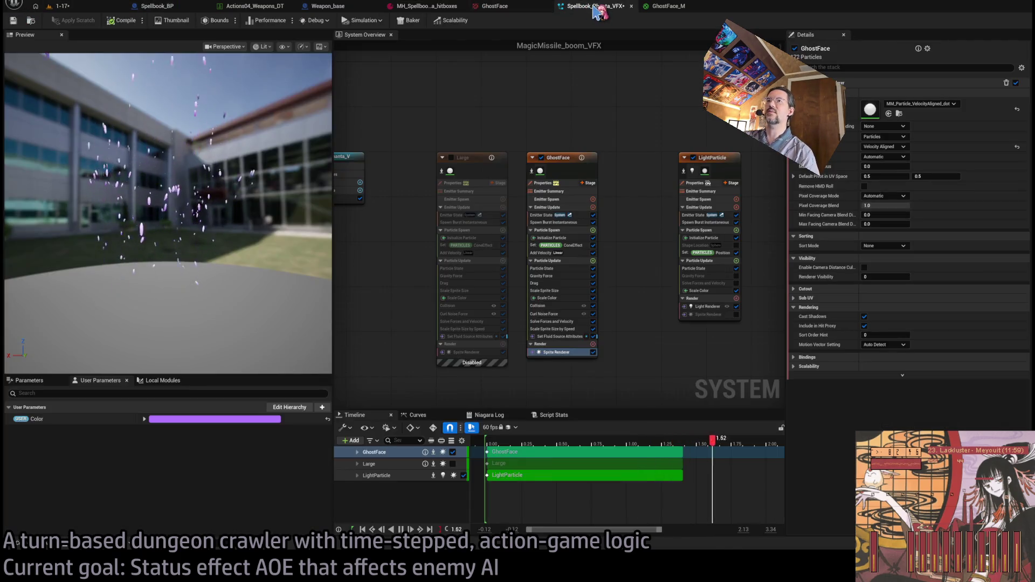
{"action": "left_click", "coordinate": [665, 6]}
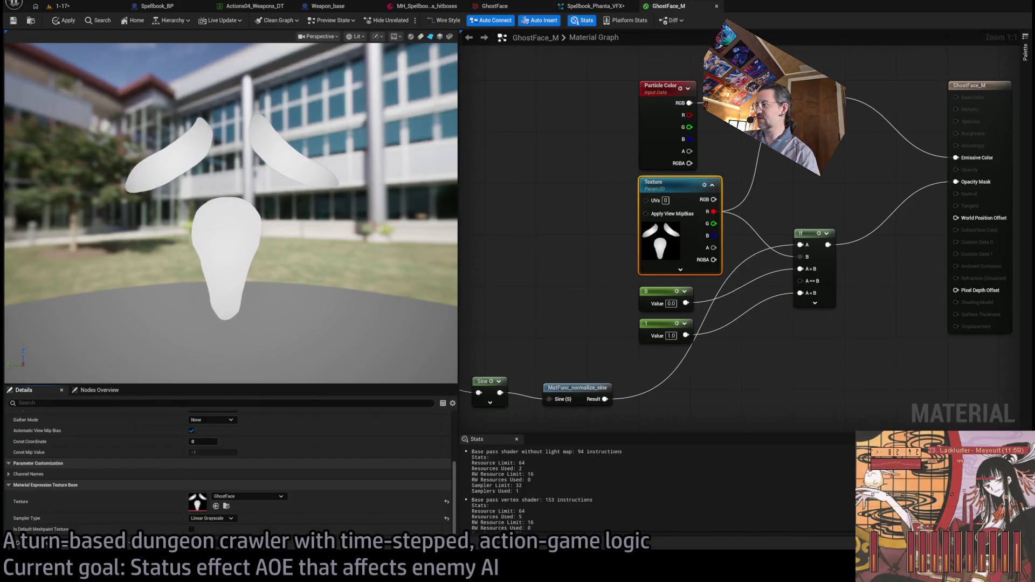
{"action": "key", "text": "alt+Tab"}
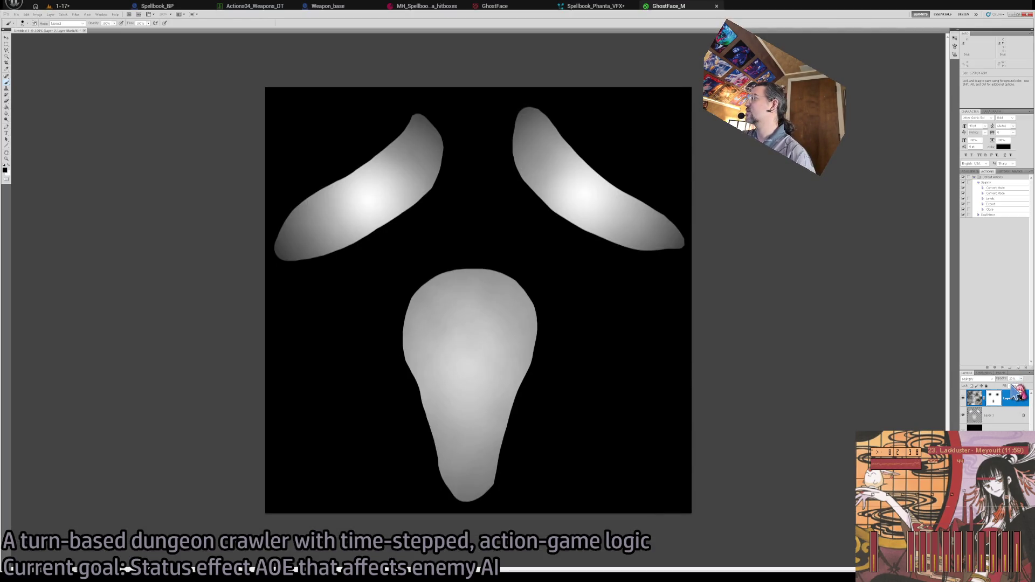
Lower Layer 2's opacity to fade the noise, pick the Move tool, and return to Unreal.
{"action": "mouse_move", "coordinate": [1022, 384]}
{"action": "left_mouse_down"}
{"action": "mouse_move", "coordinate": [992, 392]}
{"action": "mouse_move", "coordinate": [1016, 392]}
{"action": "left_mouse_up"}
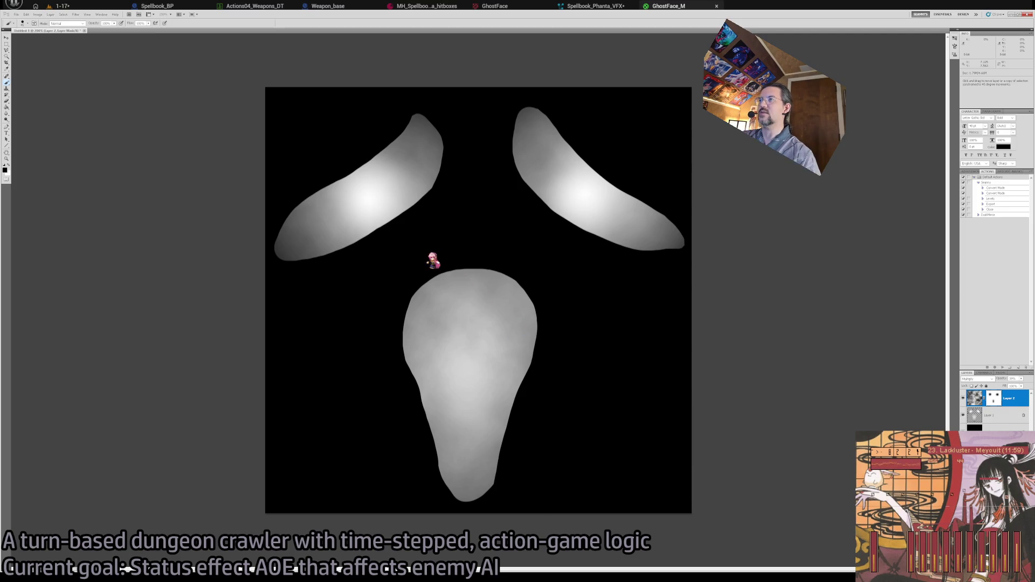
{"action": "key", "text": "v"}
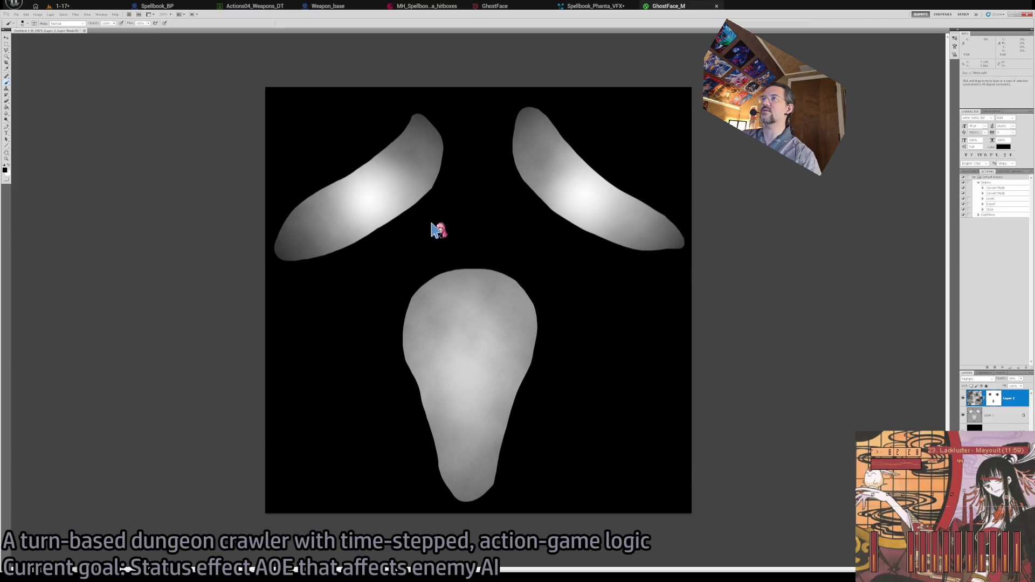
{"action": "key", "text": "alt+Tab"}
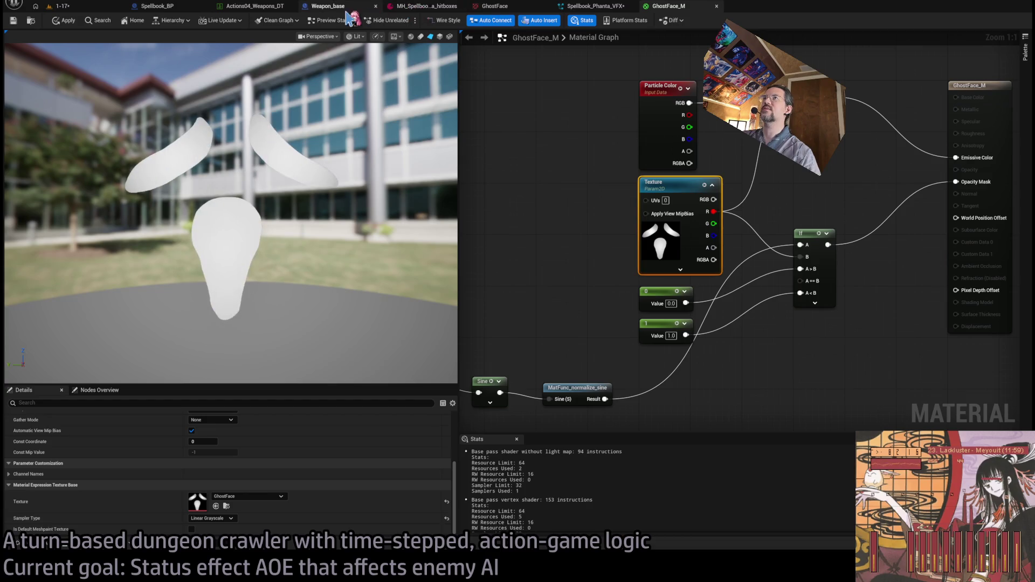
Review the GhostFace texture and GhostFace_M material tabs, then go back to Photoshop.
{"action": "left_click", "coordinate": [494, 6]}
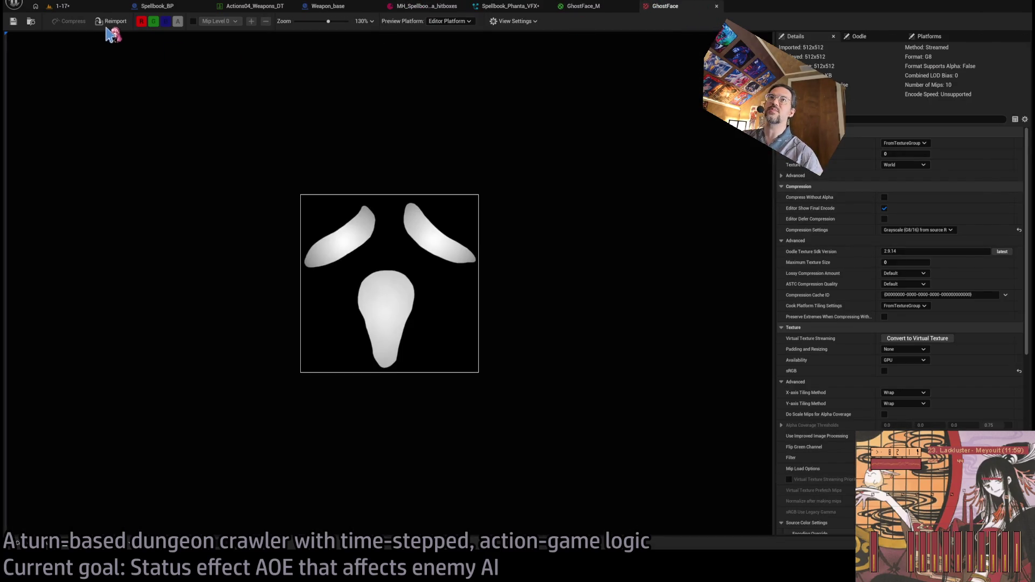
{"action": "left_click", "coordinate": [602, 8]}
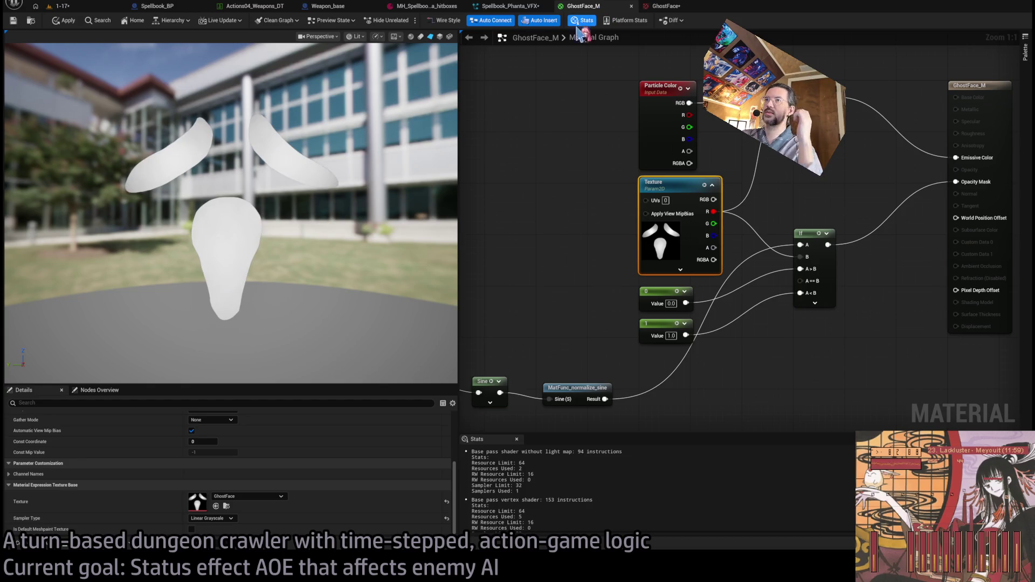
{"action": "key", "text": "alt+Tab"}
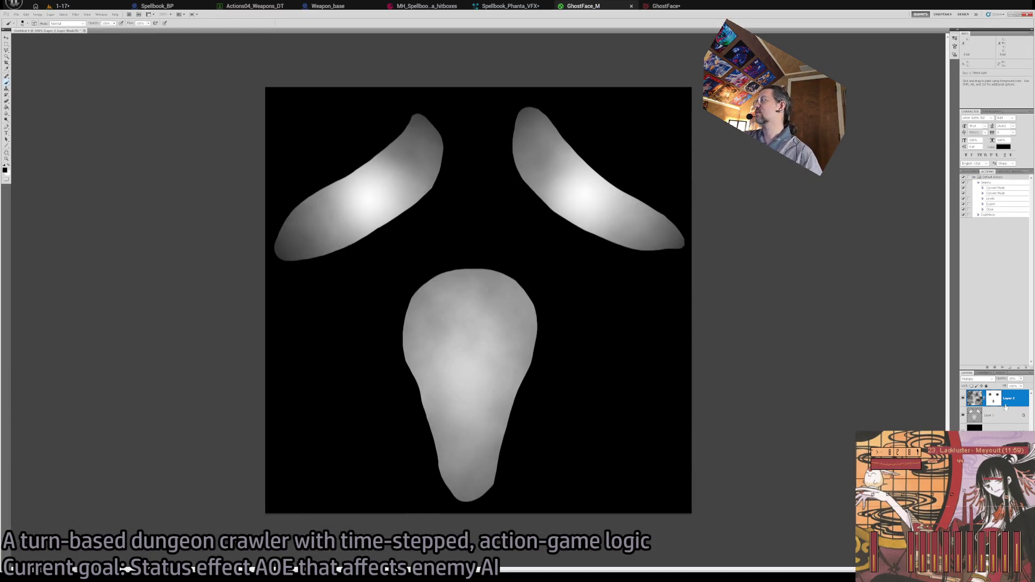
Try erasing Layer 2's image along the upper-right shape, then undo those strokes.
{"action": "left_click", "coordinate": [975, 398]}
{"action": "key", "text": "e"}
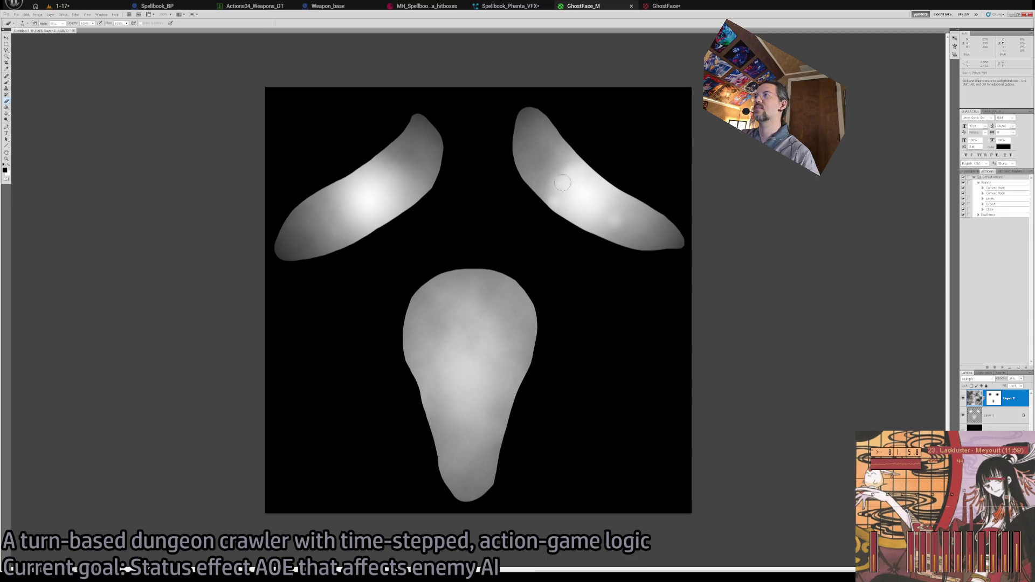
{"action": "mouse_move", "coordinate": [562, 183]}
{"action": "left_mouse_down"}
{"action": "mouse_move", "coordinate": [574, 205]}
{"action": "mouse_move", "coordinate": [653, 252]}
{"action": "left_mouse_up"}
{"action": "key", "text": "ctrl+z"}
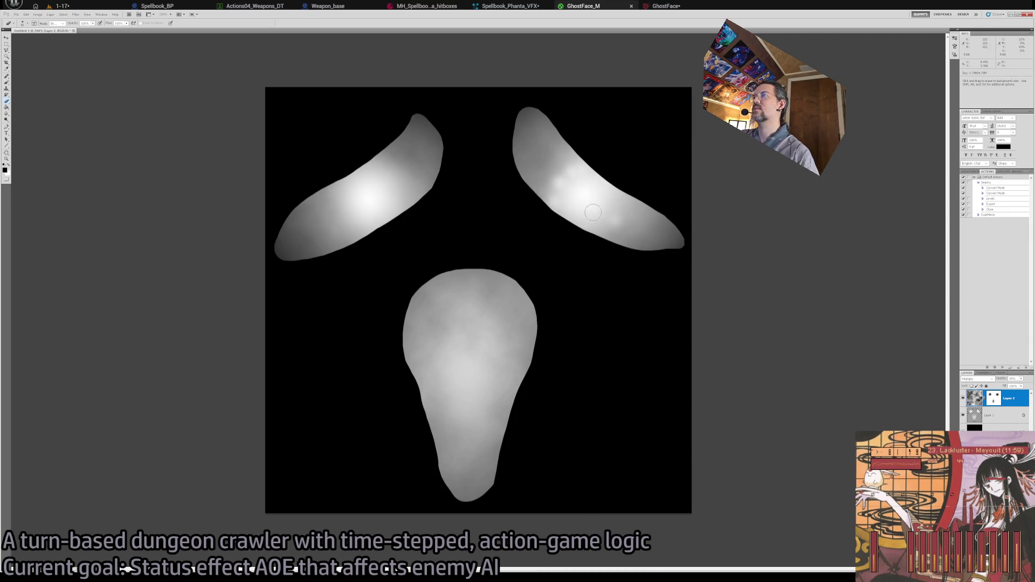
{"action": "key", "text": "x"}
{"action": "left_click_drag", "start_coordinate": [539, 161], "coordinate": [660, 248]}
{"action": "key", "text": "ctrl+z"}
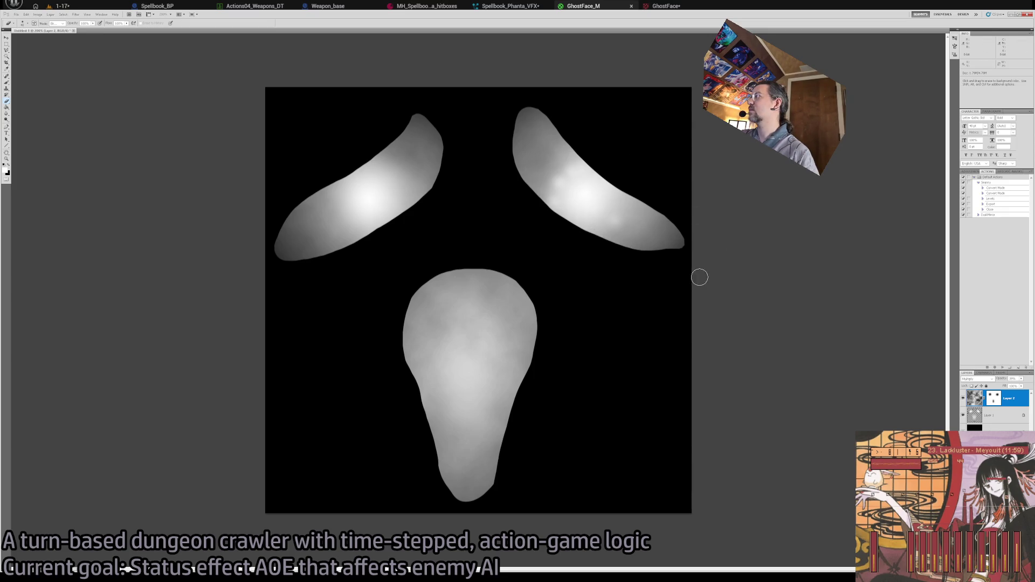
{"action": "key", "text": "ctrl+alt+z"}
Paint soft dark spots on the upper-right brow shape through Layer 2's mask.
{"action": "left_click", "coordinate": [991, 402]}
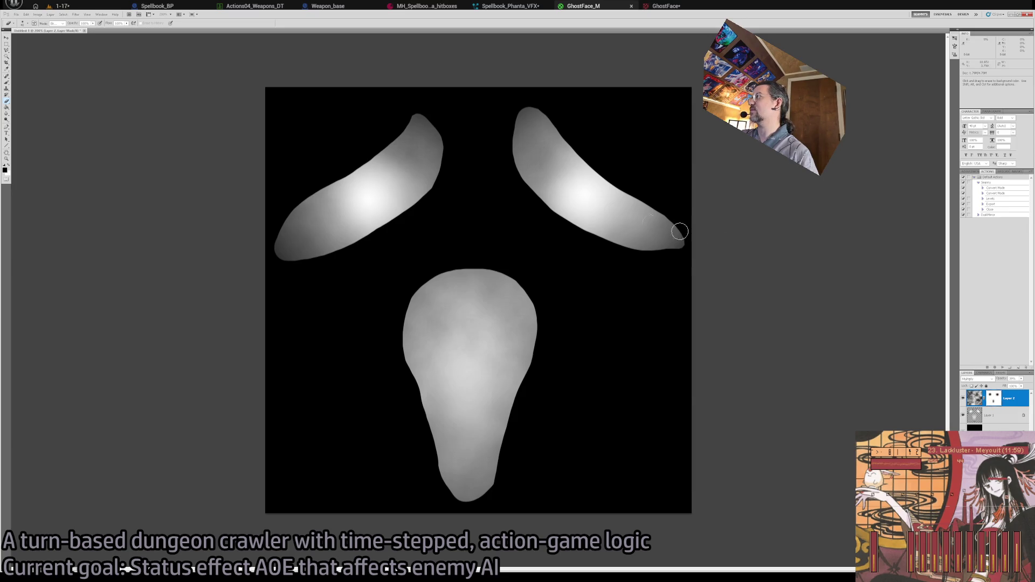
{"action": "mouse_move", "coordinate": [594, 203]}
{"action": "left_mouse_down"}
{"action": "mouse_move", "coordinate": [600, 213]}
{"action": "mouse_move", "coordinate": [580, 193]}
{"action": "mouse_move", "coordinate": [564, 217]}
{"action": "left_mouse_up"}
{"action": "key", "text": "x"}
{"action": "key", "text": "x"}
{"action": "key", "text": "x"}
{"action": "key", "text": "x"}
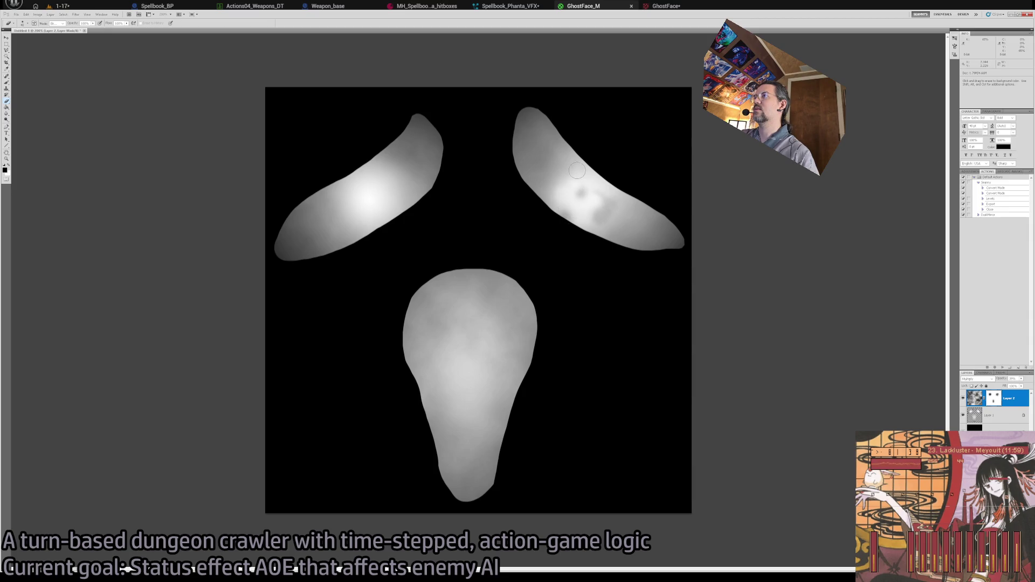
{"action": "mouse_move", "coordinate": [573, 179]}
{"action": "left_mouse_down"}
{"action": "mouse_move", "coordinate": [557, 190]}
{"action": "mouse_move", "coordinate": [582, 192]}
{"action": "mouse_move", "coordinate": [566, 175]}
{"action": "mouse_move", "coordinate": [578, 215]}
{"action": "left_mouse_up"}
{"action": "key", "text": "x"}
{"action": "key", "text": "x"}
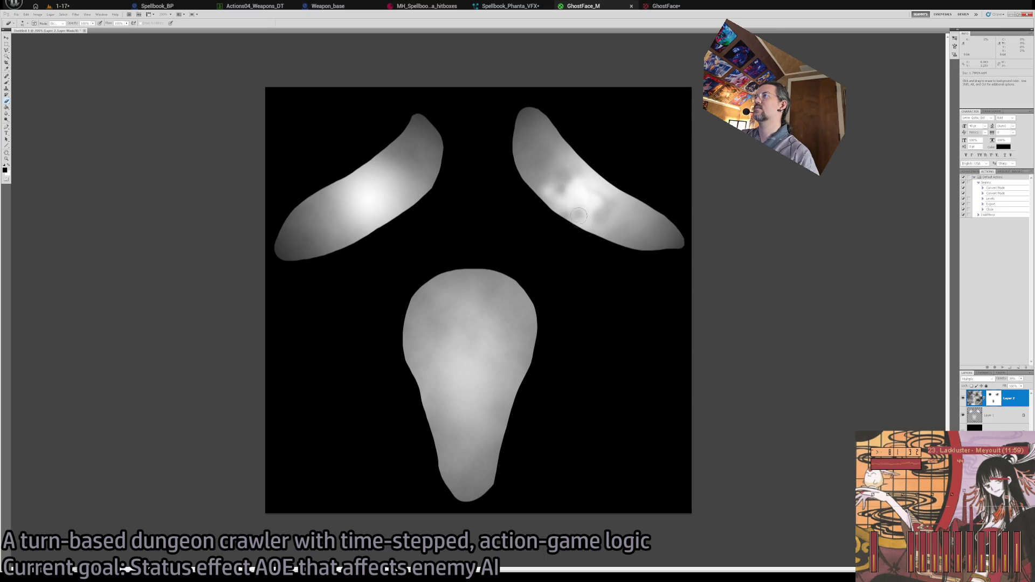
Dab dark and bright soft spots across the upper-left brow shape, then return to Unreal.
{"action": "left_click", "coordinate": [360, 211]}
{"action": "left_click", "coordinate": [361, 181]}
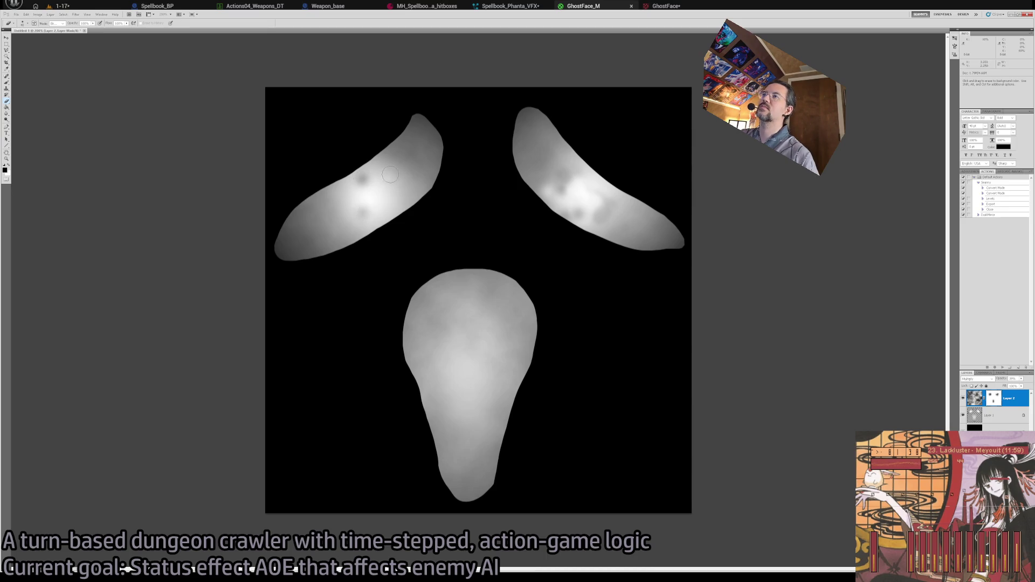
{"action": "left_click", "coordinate": [389, 173]}
{"action": "left_click", "coordinate": [344, 199]}
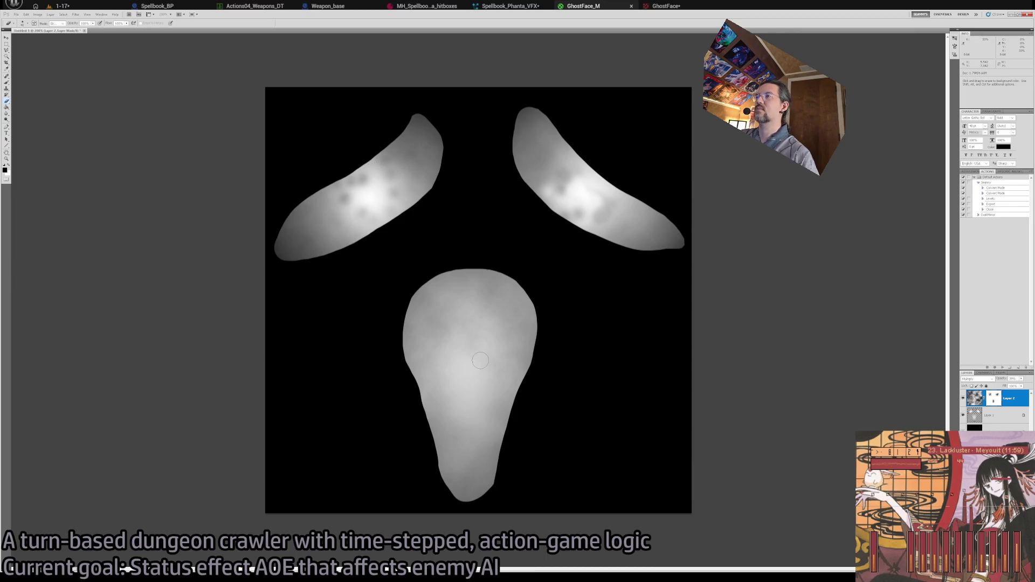
{"action": "left_click", "coordinate": [379, 180]}
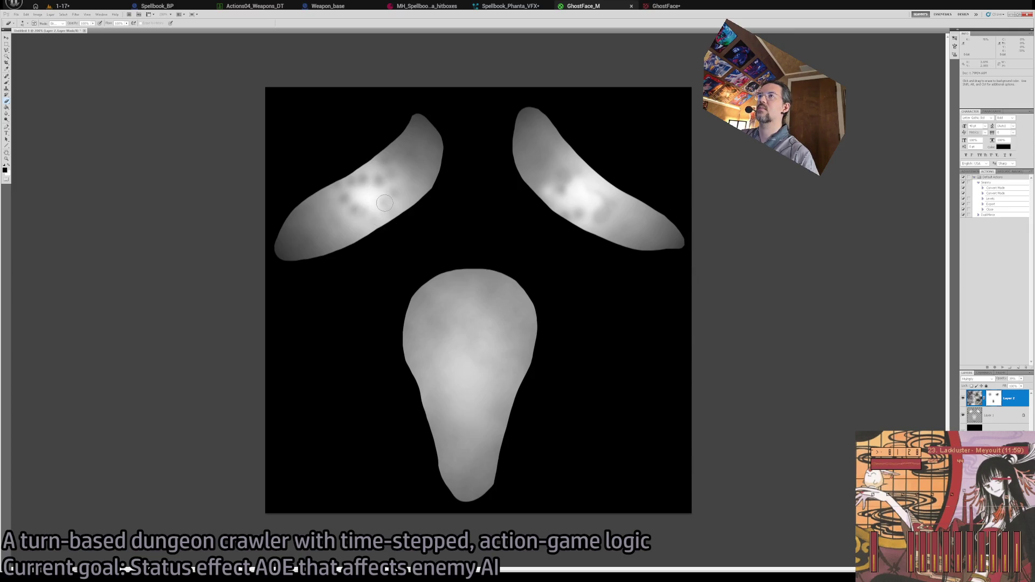
{"action": "left_click", "coordinate": [367, 199]}
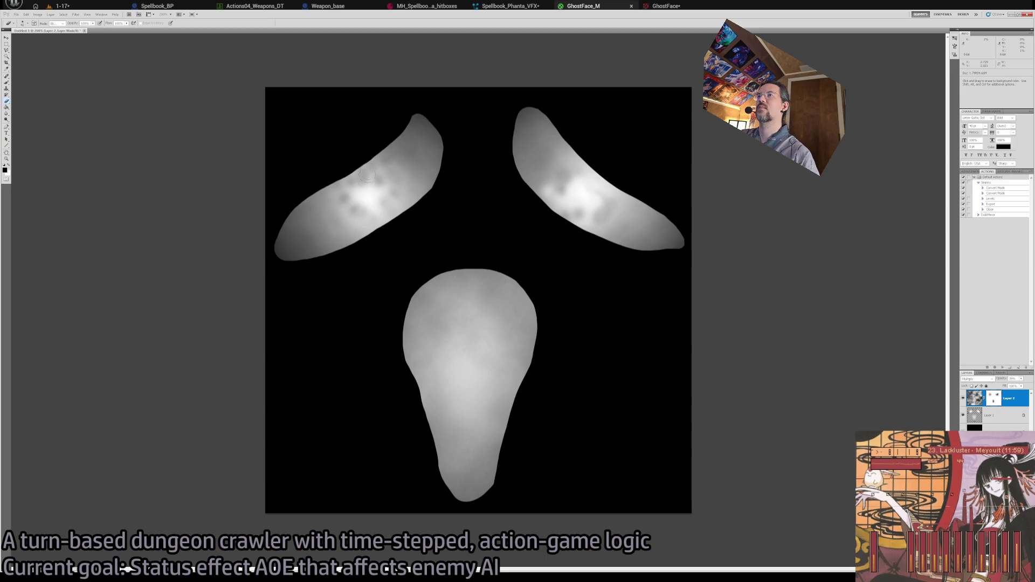
{"action": "key", "text": "x"}
{"action": "left_click", "coordinate": [351, 213]}
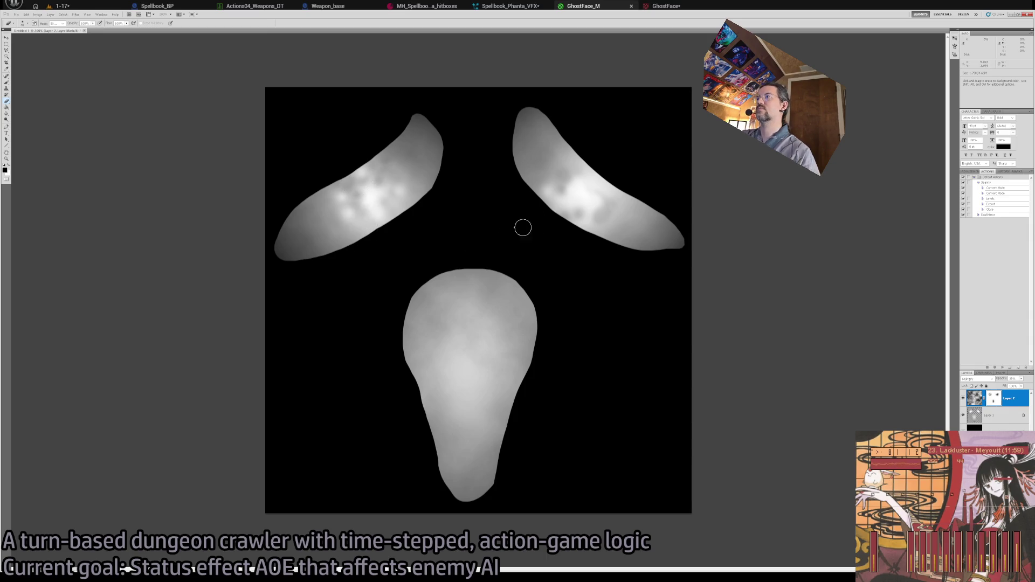
{"action": "key", "text": "ctrl"}
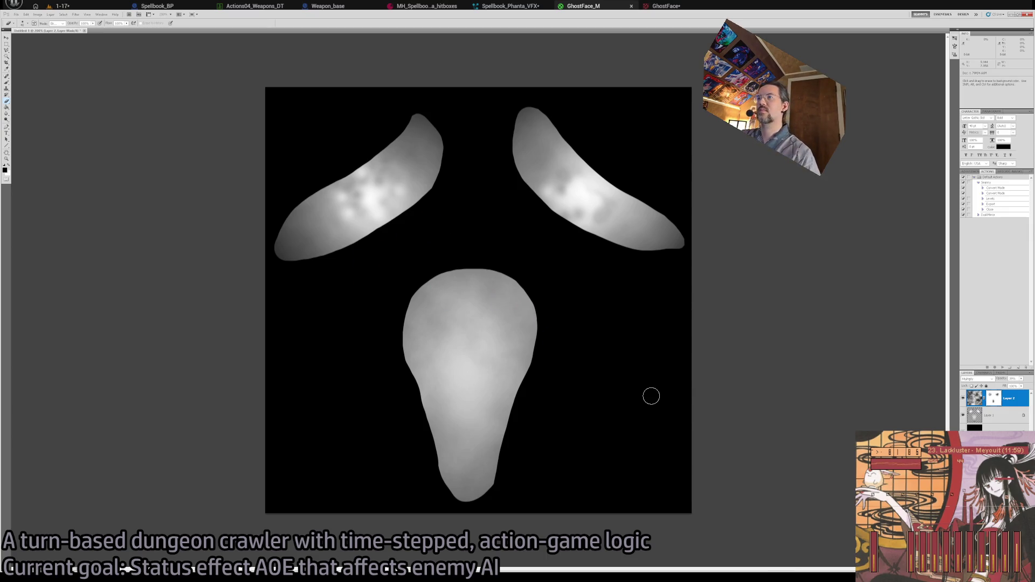
{"action": "key", "text": "alt+Tab"}
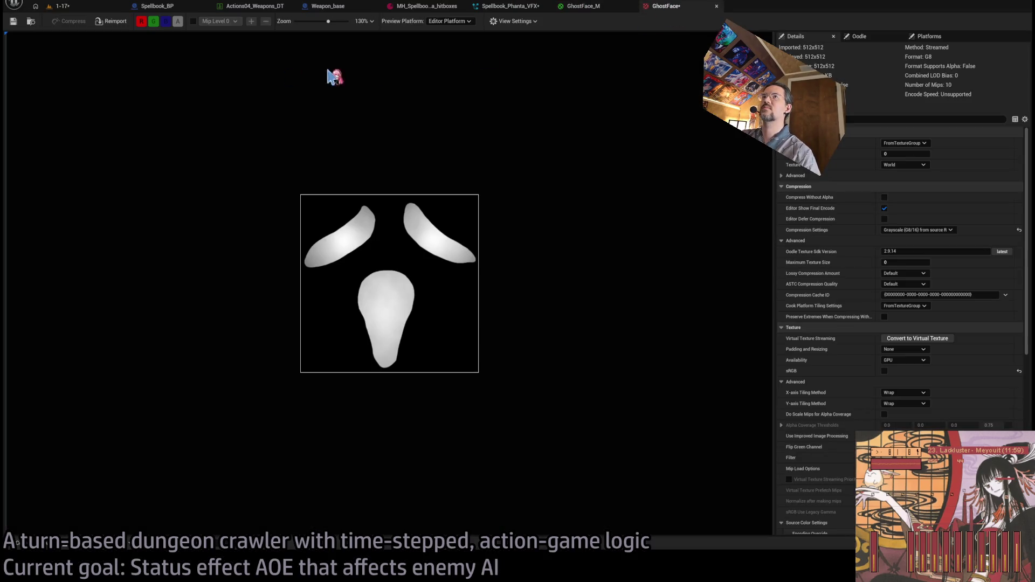
Reopen GhostFace_M, zoom out and recentre its graph to review the updated texture preview.
{"action": "left_click", "coordinate": [600, 10]}
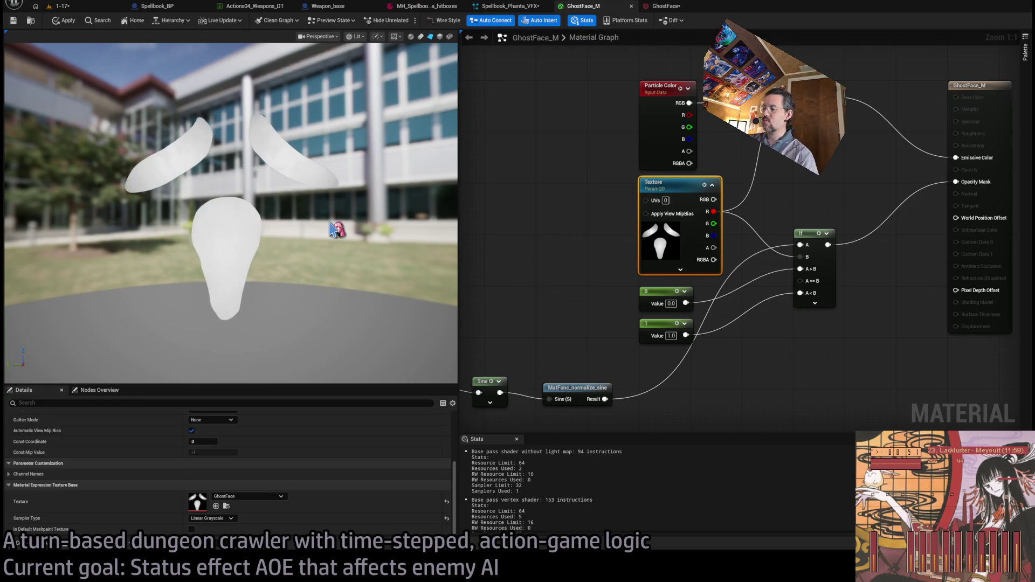
{"action": "scroll", "coordinate": [522, 212], "scroll_direction": "down", "scroll_amount": 3}
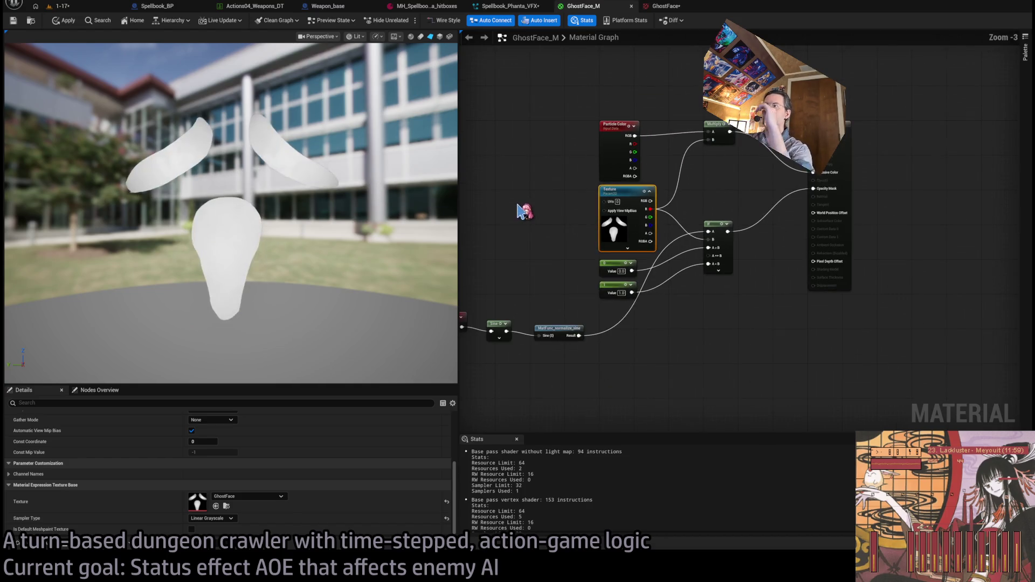
{"action": "mouse_move", "coordinate": [596, 223]}
{"action": "left_mouse_down"}
{"action": "mouse_move", "coordinate": [572, 237]}
{"action": "mouse_move", "coordinate": [489, 211]}
{"action": "left_mouse_up"}
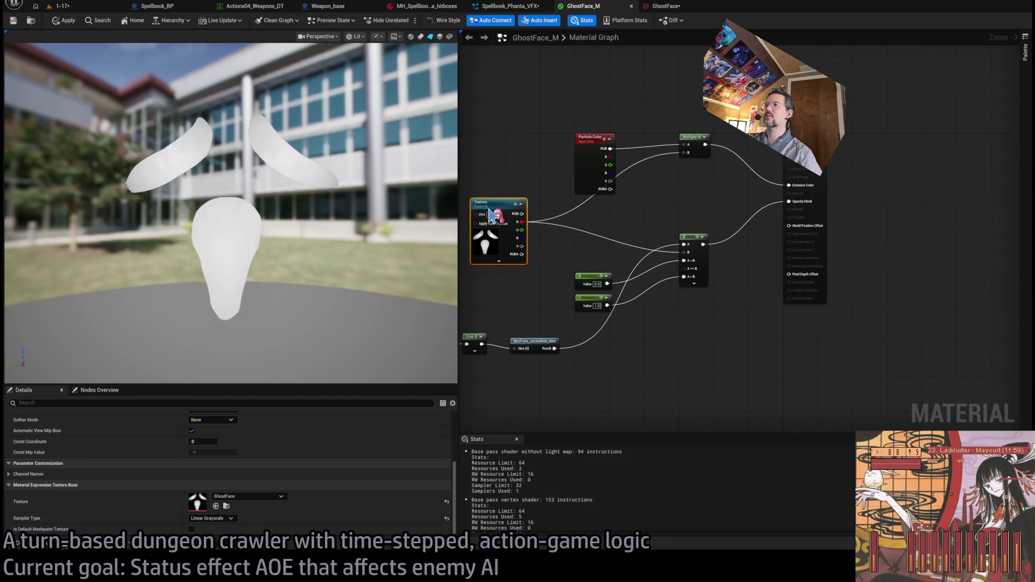
{"action": "left_click", "coordinate": [504, 180]}
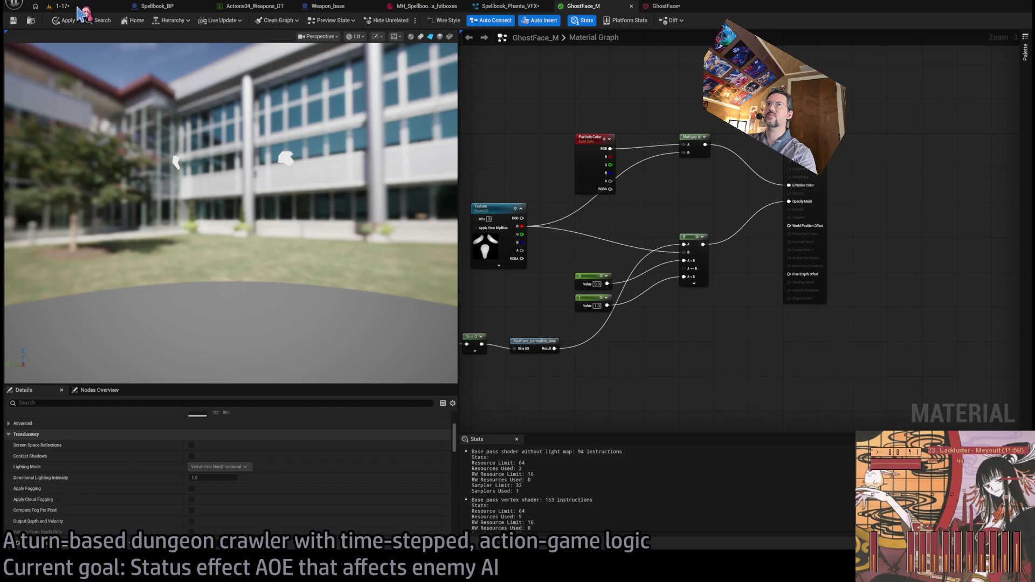
Back in the 1-17 level, search the Content Browser assets from the top-level Content folder.
{"action": "left_click", "coordinate": [64, 6]}
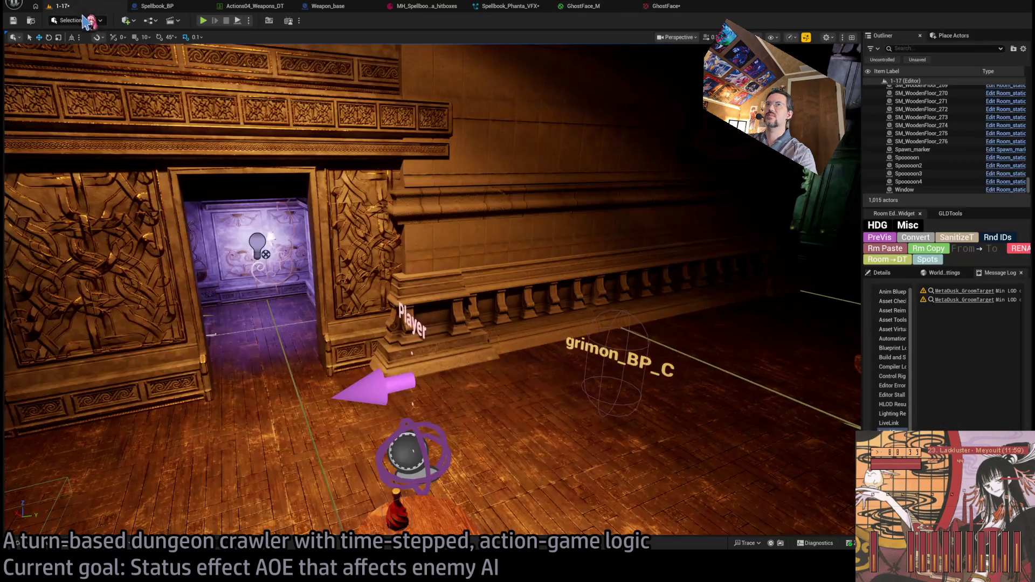
{"action": "left_click", "coordinate": [61, 544]}
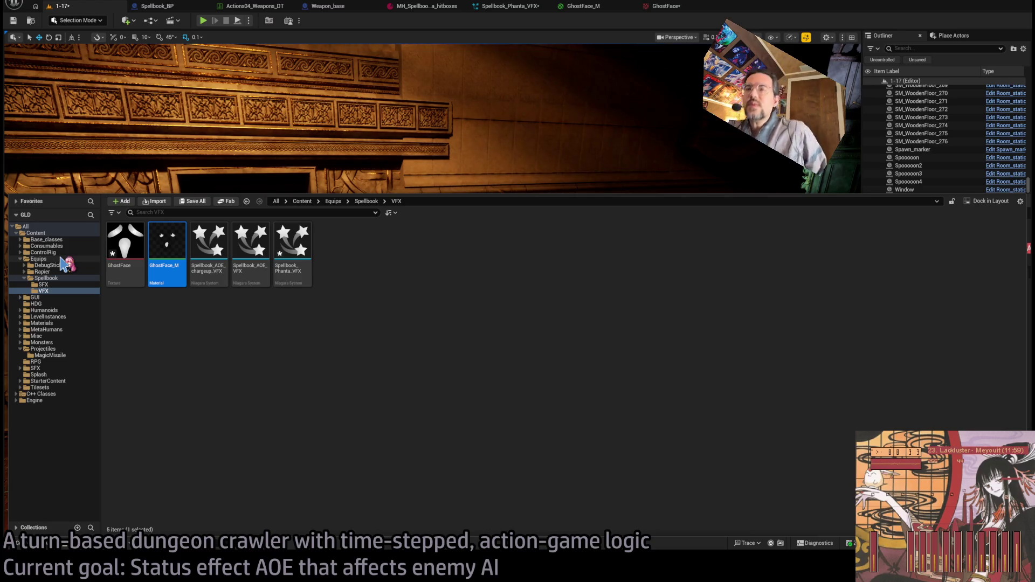
{"action": "left_click", "coordinate": [161, 212]}
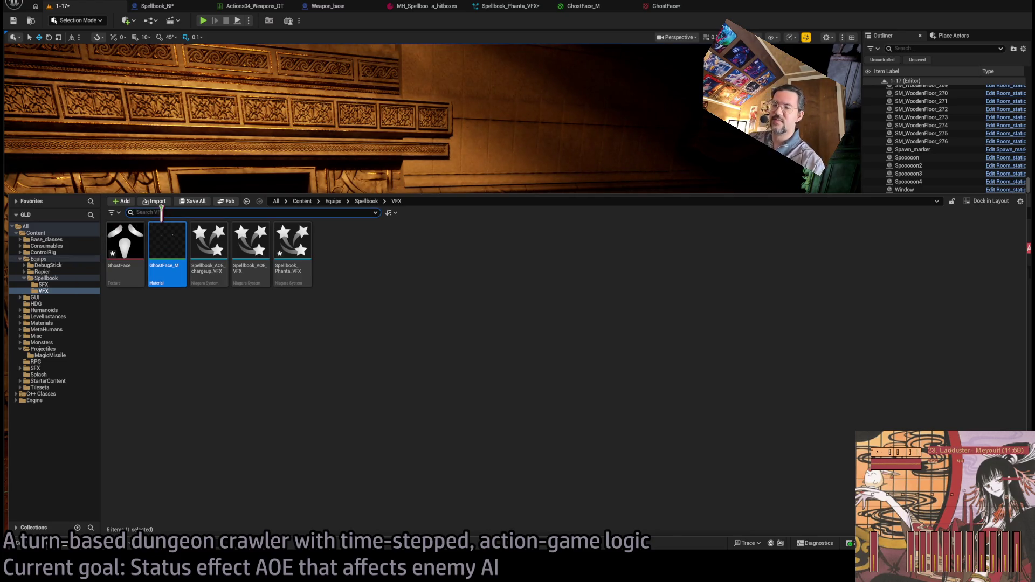
{"action": "type", "text": "force"}
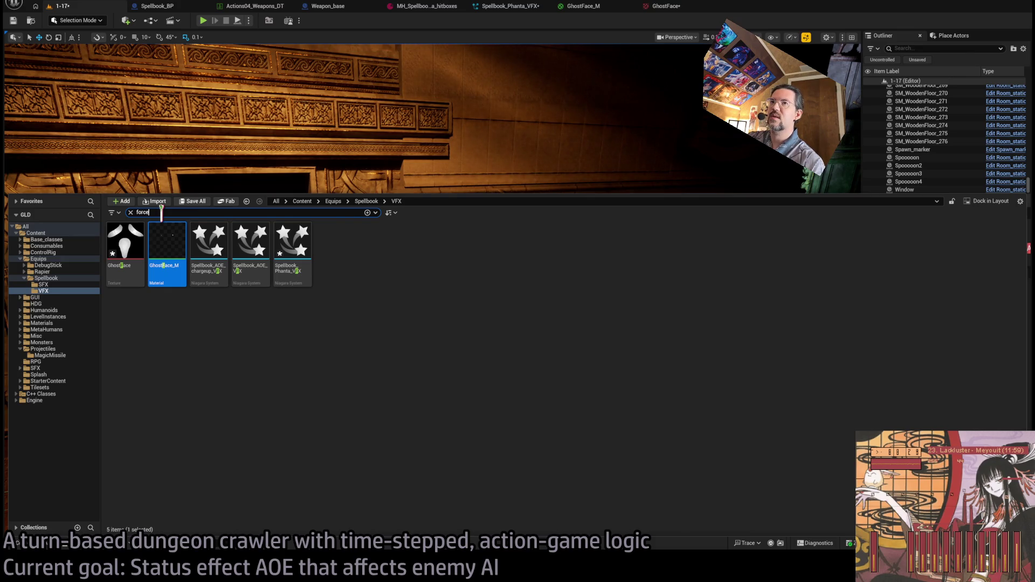
{"action": "key", "text": "ctrl+a"}
{"action": "type", "text": "ve"}
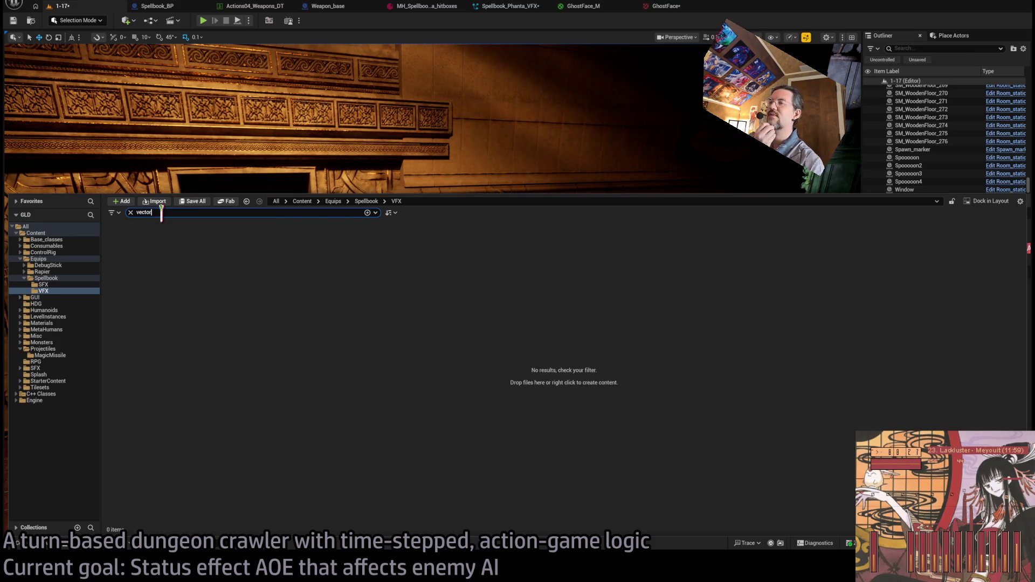
{"action": "key", "text": "BackSpace"}
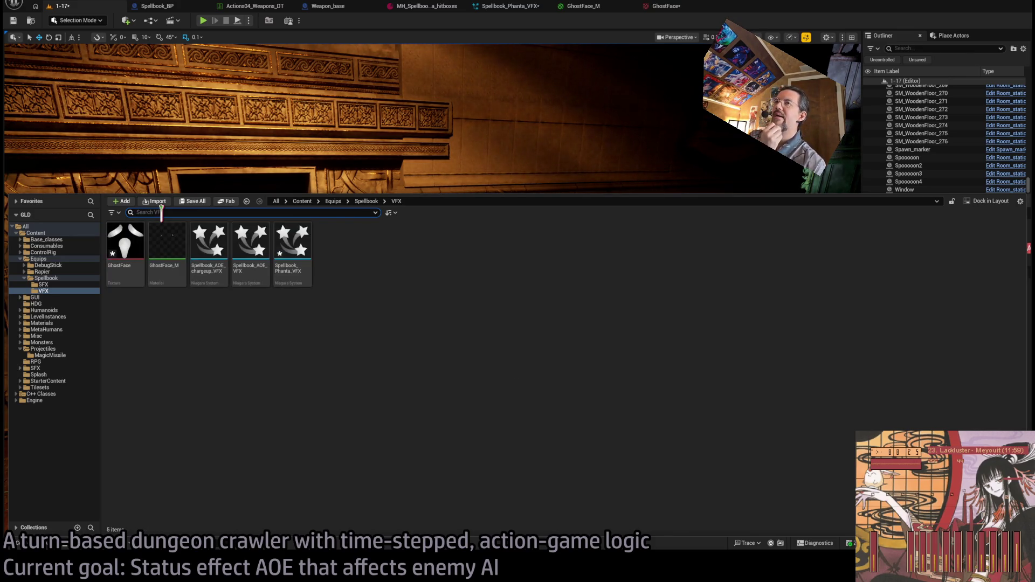
{"action": "left_click", "coordinate": [59, 235]}
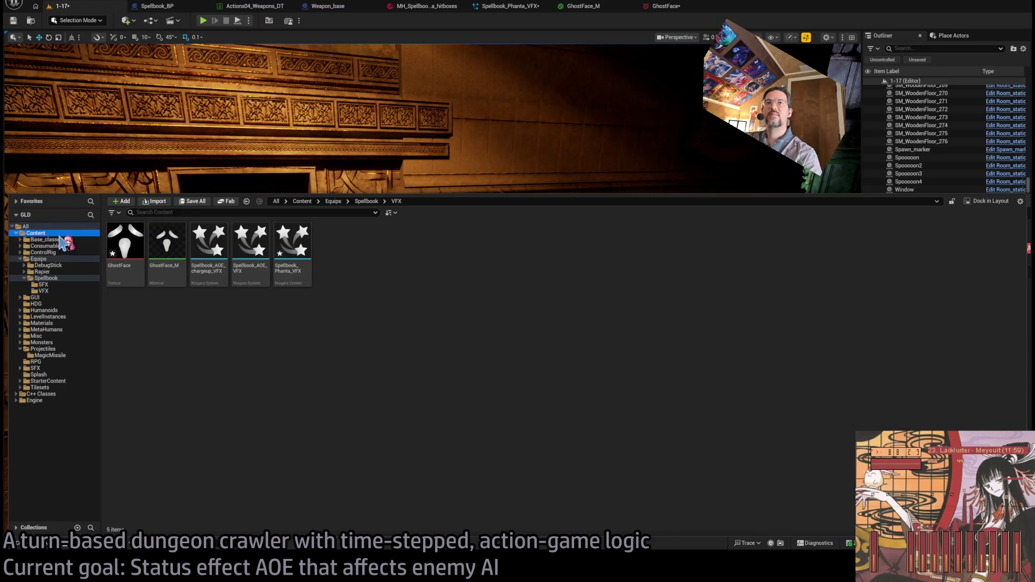
{"action": "left_click", "coordinate": [154, 212]}
{"action": "type", "text": "fog"}
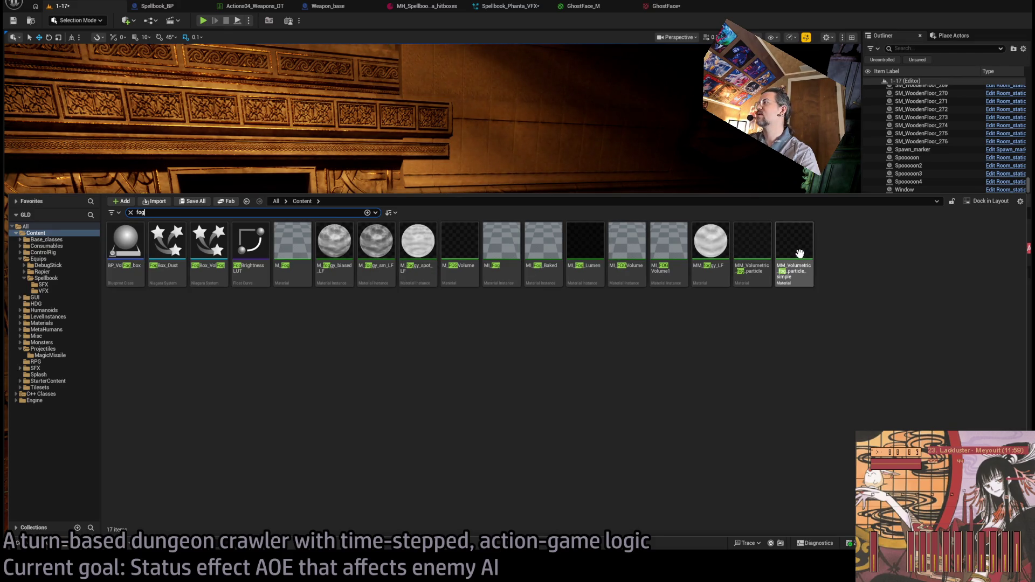
Open MM_Volumetric_fog_particle and check the textures used by its three Texture Sample nodes.
{"action": "double_click", "coordinate": [759, 246]}
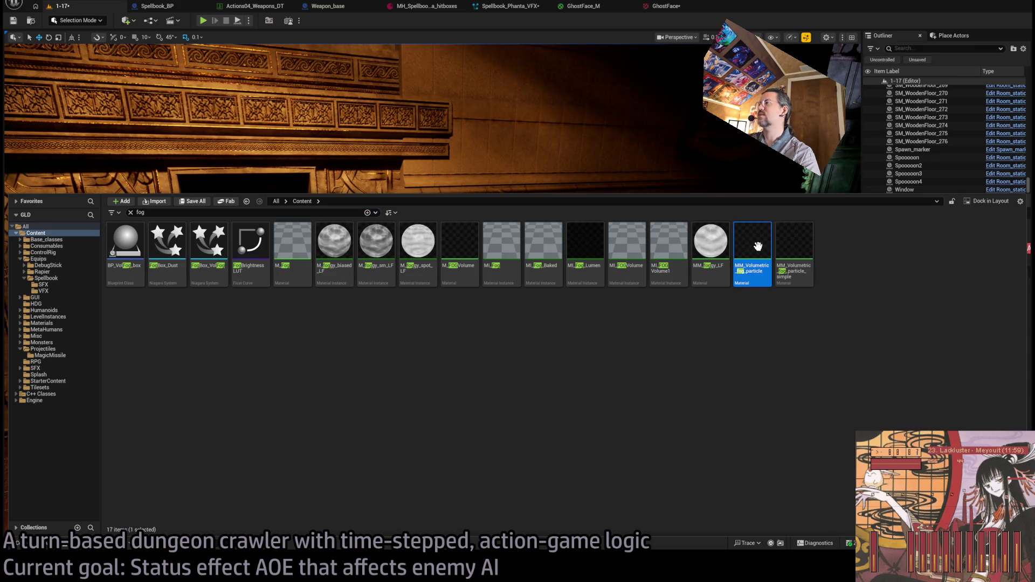
{"action": "scroll", "coordinate": [658, 264], "scroll_direction": "up", "scroll_amount": 6}
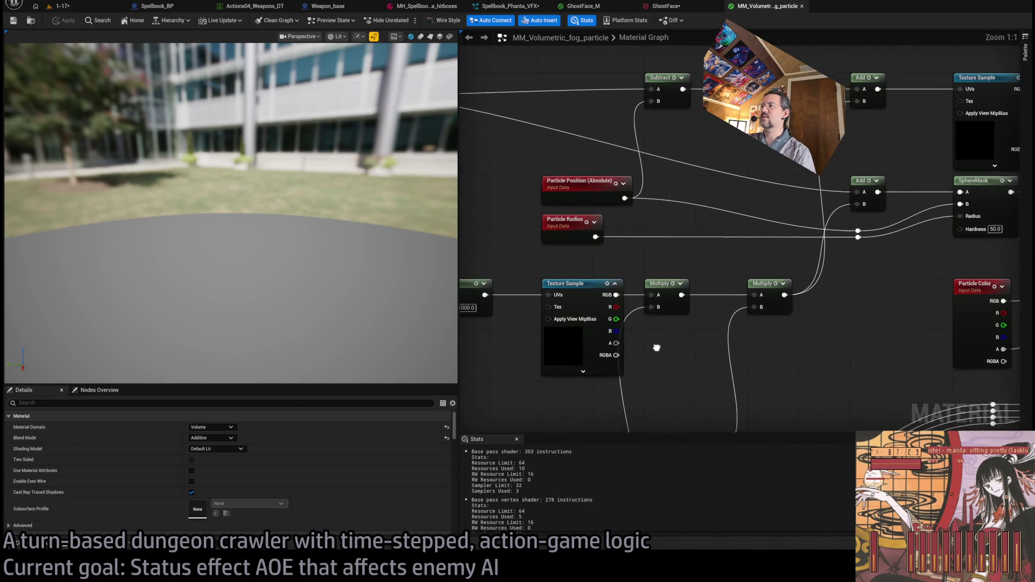
{"action": "left_click_drag", "start_coordinate": [609, 293], "coordinate": [661, 247]}
{"action": "left_click", "coordinate": [650, 241]}
{"action": "scroll", "coordinate": [290, 496], "scroll_direction": "down", "scroll_amount": 2}
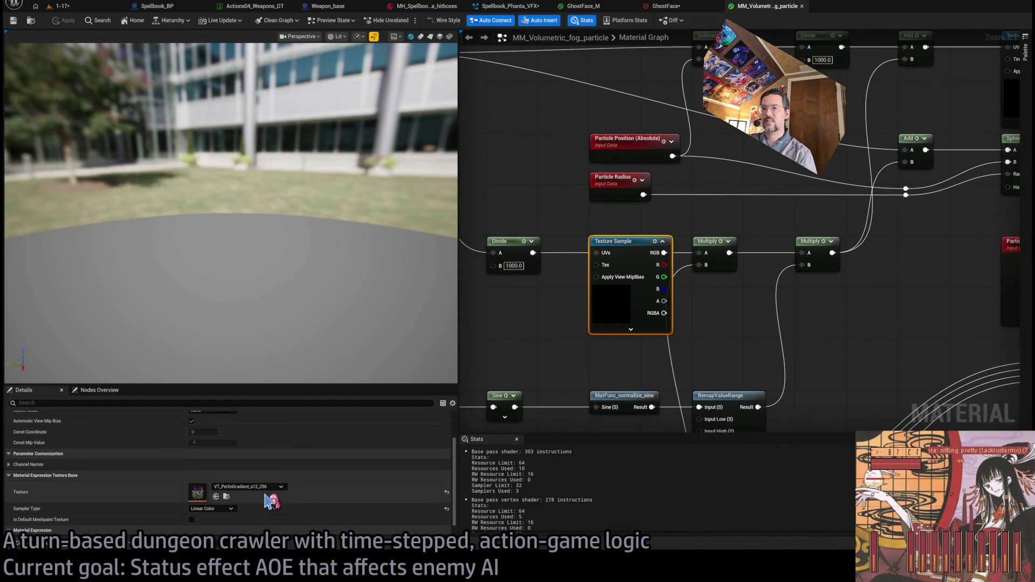
{"action": "left_click_drag", "start_coordinate": [690, 290], "coordinate": [629, 268]}
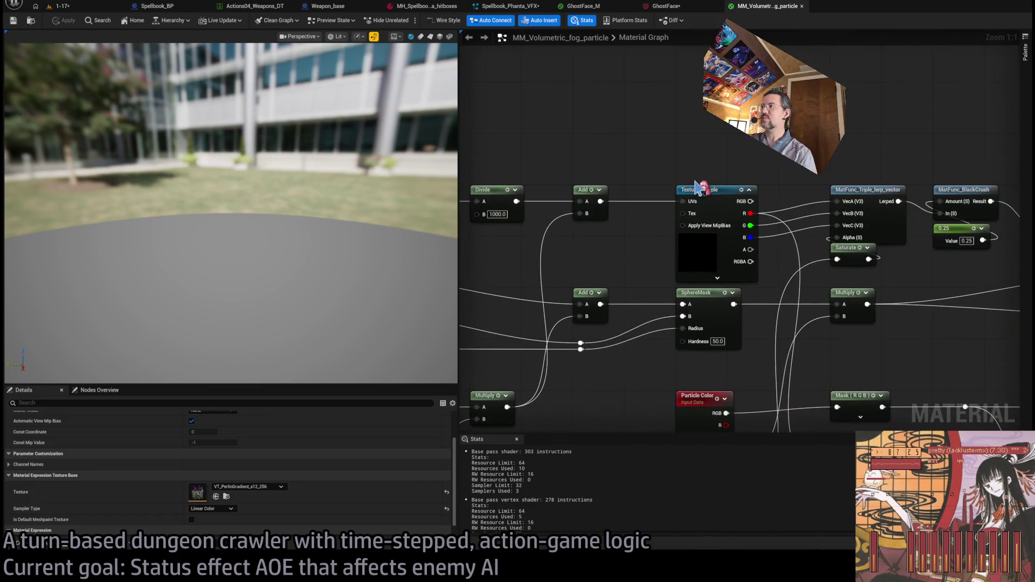
{"action": "left_click", "coordinate": [673, 224]}
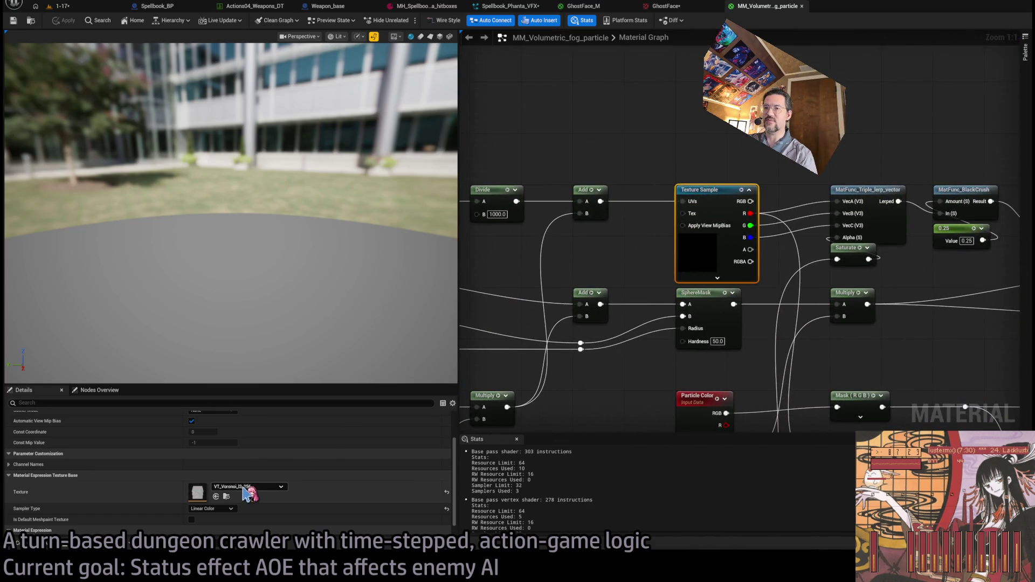
{"action": "left_click_drag", "start_coordinate": [593, 324], "coordinate": [717, 287]}
{"action": "left_click", "coordinate": [717, 270]}
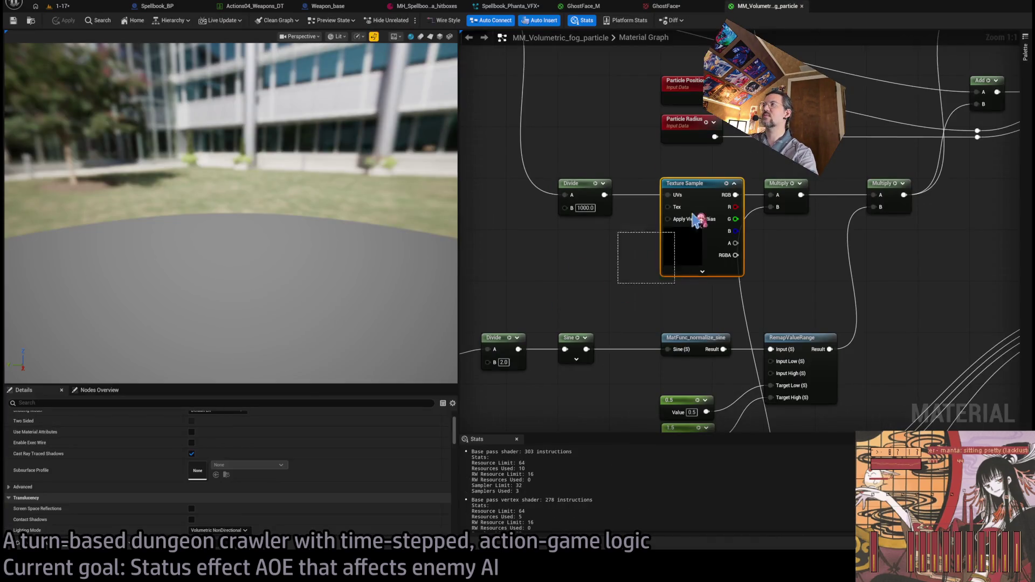
{"action": "left_click", "coordinate": [669, 6]}
Add a VT_PerlinGradient_s12_256 Texture Sample node to the GhostFace_M graph and position it.
{"action": "left_click", "coordinate": [582, 6]}
{"action": "scroll", "coordinate": [587, 227], "scroll_direction": "up", "scroll_amount": 5}
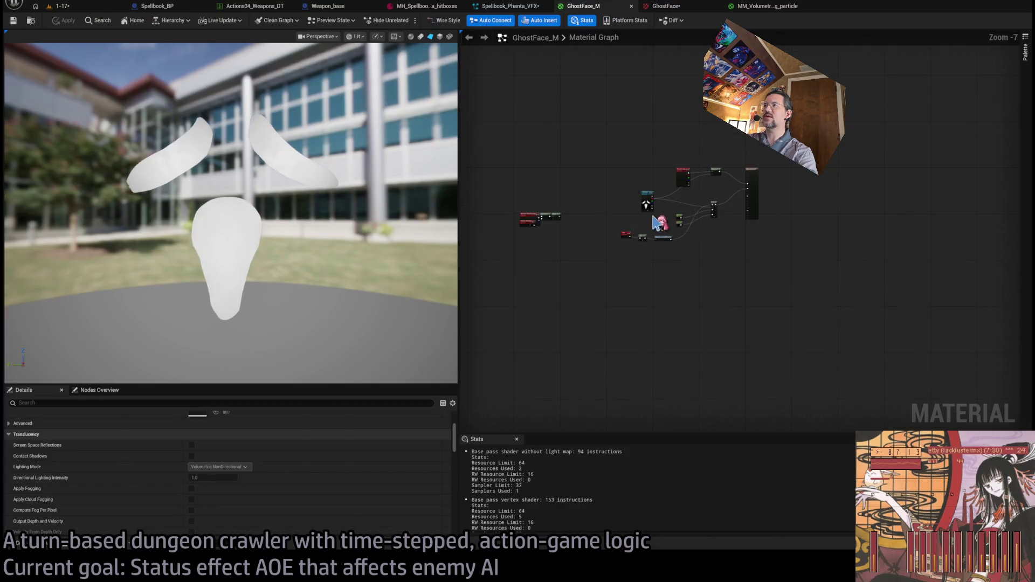
{"action": "key", "text": "t"}
{"action": "left_click", "coordinate": [538, 208]}
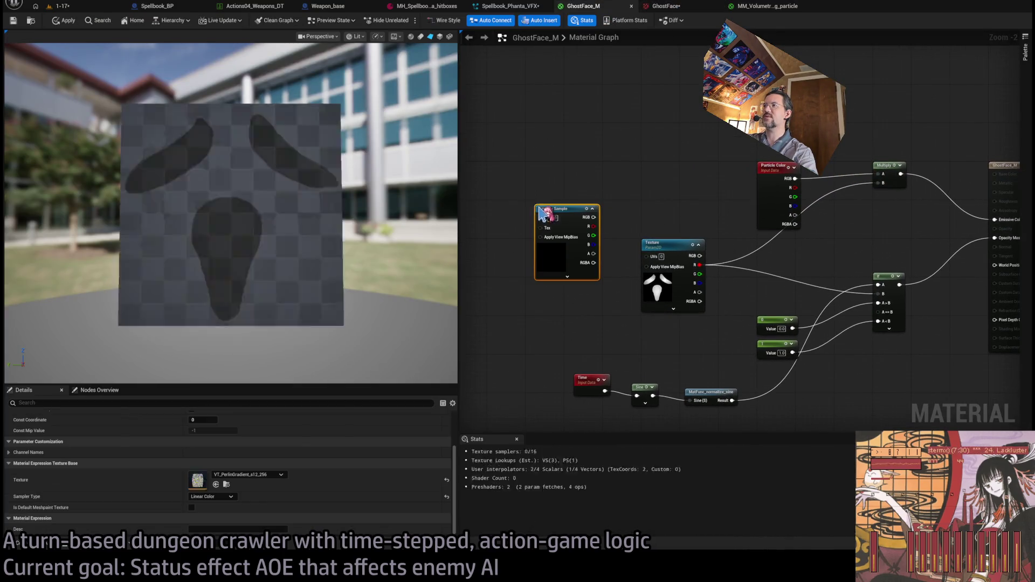
{"action": "mouse_move", "coordinate": [569, 224]}
{"action": "left_mouse_down"}
{"action": "mouse_move", "coordinate": [559, 268]}
{"action": "mouse_move", "coordinate": [545, 246]}
{"action": "mouse_move", "coordinate": [657, 273]}
{"action": "left_mouse_up"}
{"action": "scroll", "coordinate": [644, 264], "scroll_direction": "up", "scroll_amount": 2}
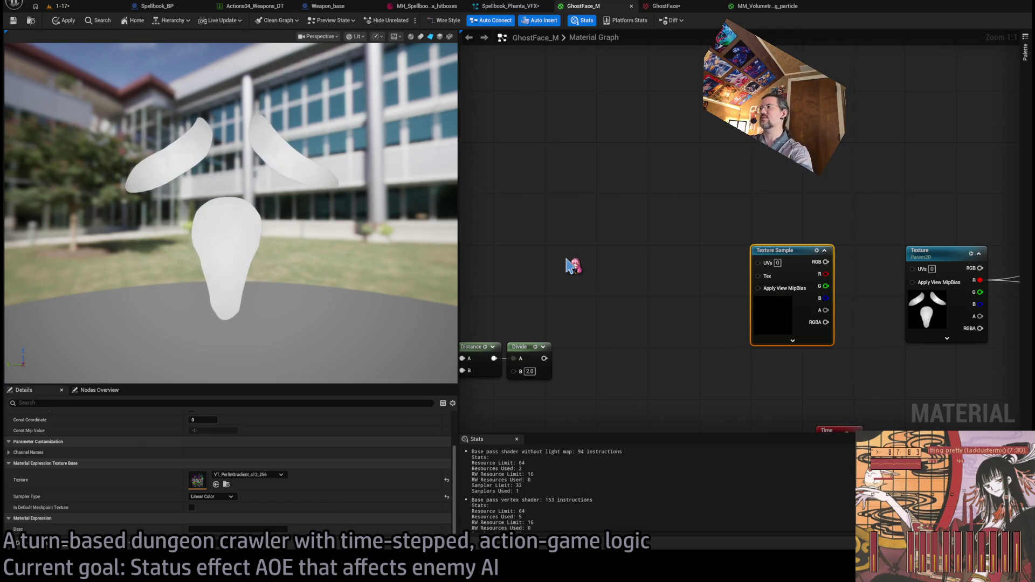
{"action": "left_click", "coordinate": [607, 250]}
{"action": "left_click_drag", "start_coordinate": [639, 247], "coordinate": [635, 245]}
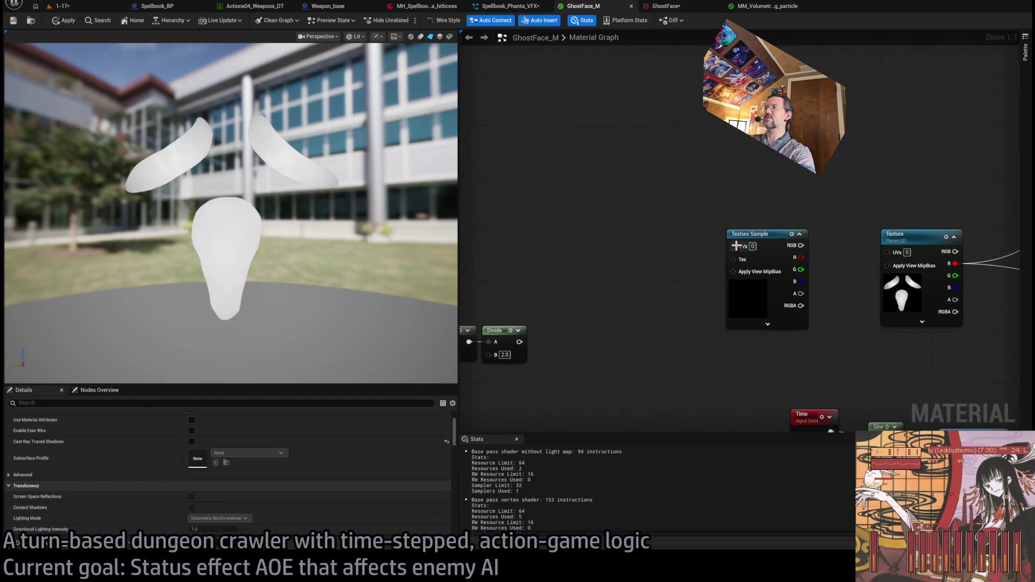
Test-wire the sample's RGB to Emissive Color, break that link, and move the node left.
{"action": "mouse_move", "coordinate": [739, 246]}
{"action": "left_mouse_down"}
{"action": "mouse_move", "coordinate": [656, 266]}
{"action": "mouse_move", "coordinate": [689, 224]}
{"action": "left_mouse_up"}
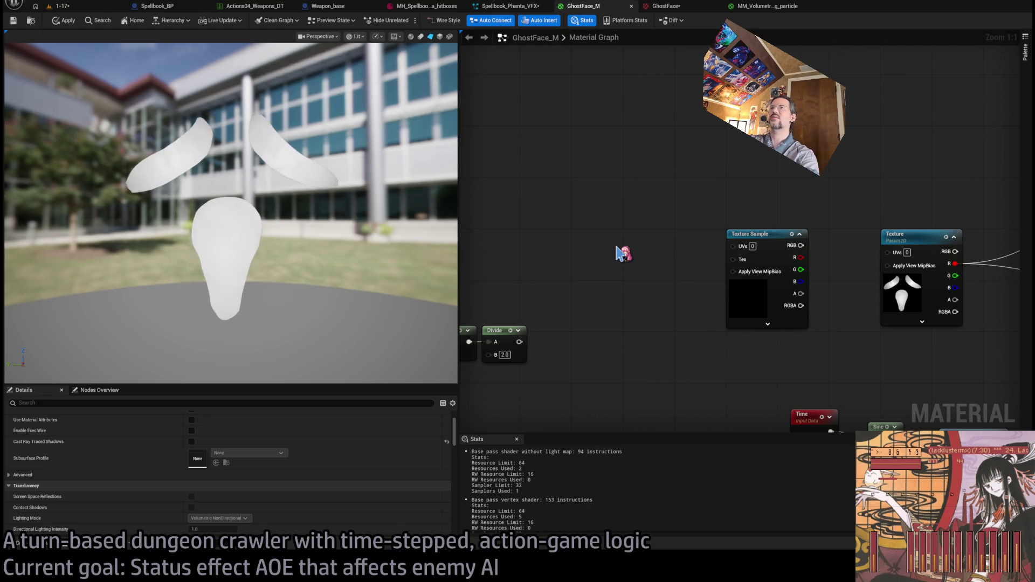
{"action": "scroll", "coordinate": [649, 274], "scroll_direction": "down", "scroll_amount": 2}
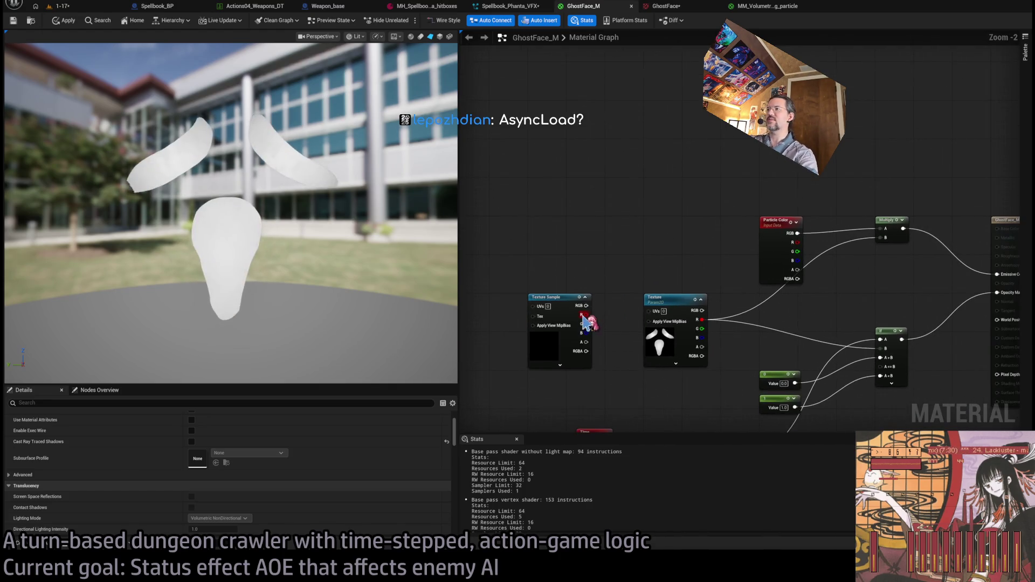
{"action": "mouse_move", "coordinate": [586, 306]}
{"action": "left_mouse_down"}
{"action": "mouse_move", "coordinate": [700, 285]}
{"action": "mouse_move", "coordinate": [997, 275]}
{"action": "left_mouse_up"}
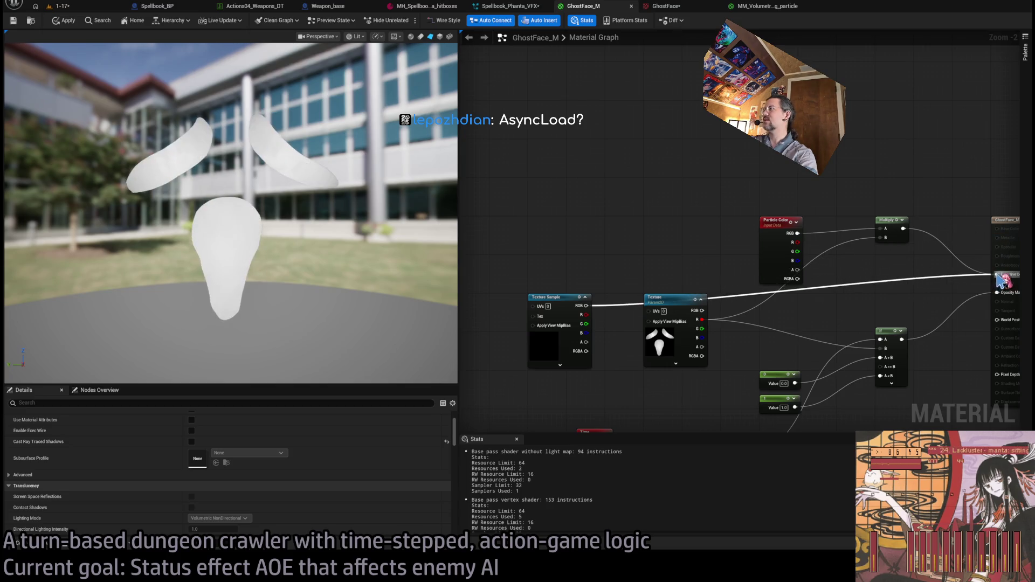
{"action": "left_click_drag", "start_coordinate": [618, 313], "coordinate": [624, 268]}
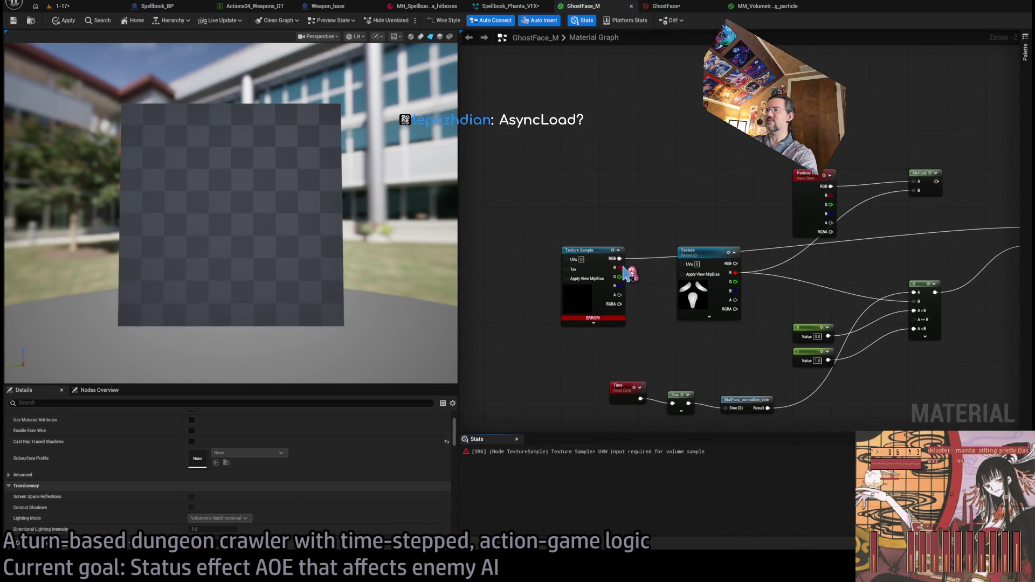
{"action": "left_click", "coordinate": [619, 258], "text": "alt"}
{"action": "mouse_move", "coordinate": [950, 193]}
{"action": "left_mouse_down"}
{"action": "mouse_move", "coordinate": [869, 208]}
{"action": "mouse_move", "coordinate": [949, 242]}
{"action": "left_mouse_up"}
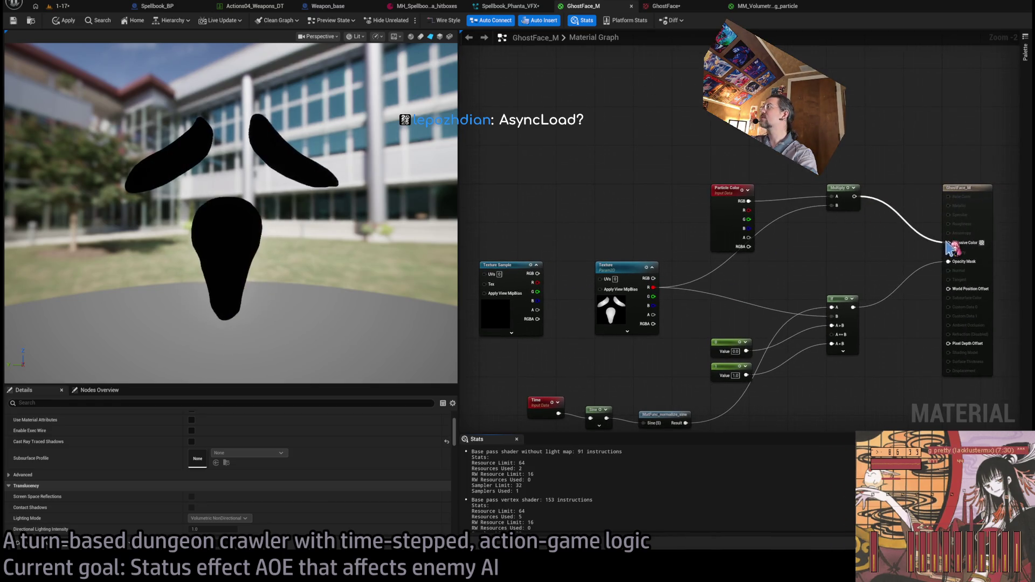
{"action": "scroll", "coordinate": [671, 263], "scroll_direction": "up", "scroll_amount": 2}
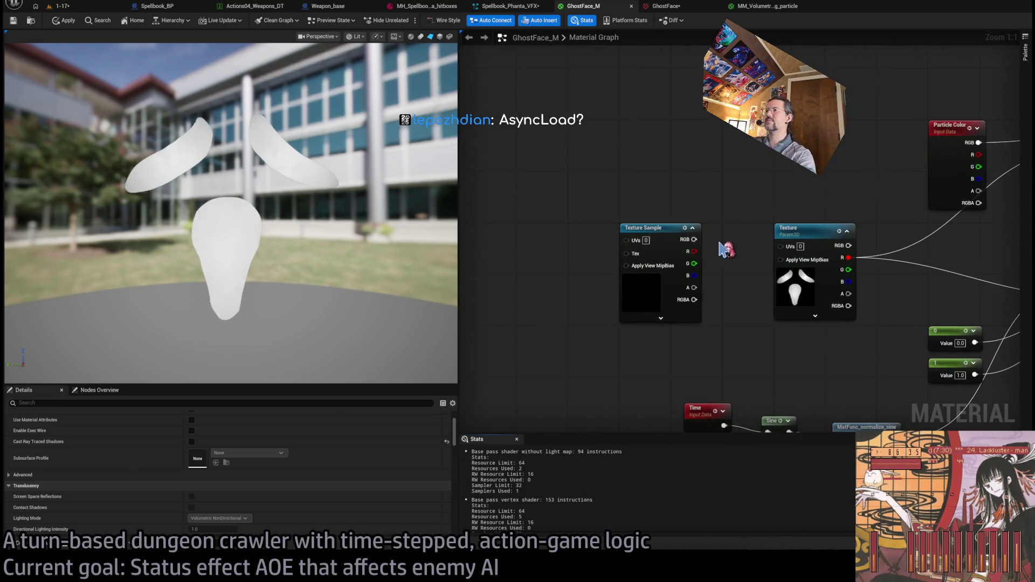
{"action": "mouse_move", "coordinate": [652, 247]}
{"action": "left_mouse_down"}
{"action": "mouse_move", "coordinate": [570, 256]}
{"action": "mouse_move", "coordinate": [576, 326]}
{"action": "left_mouse_up"}
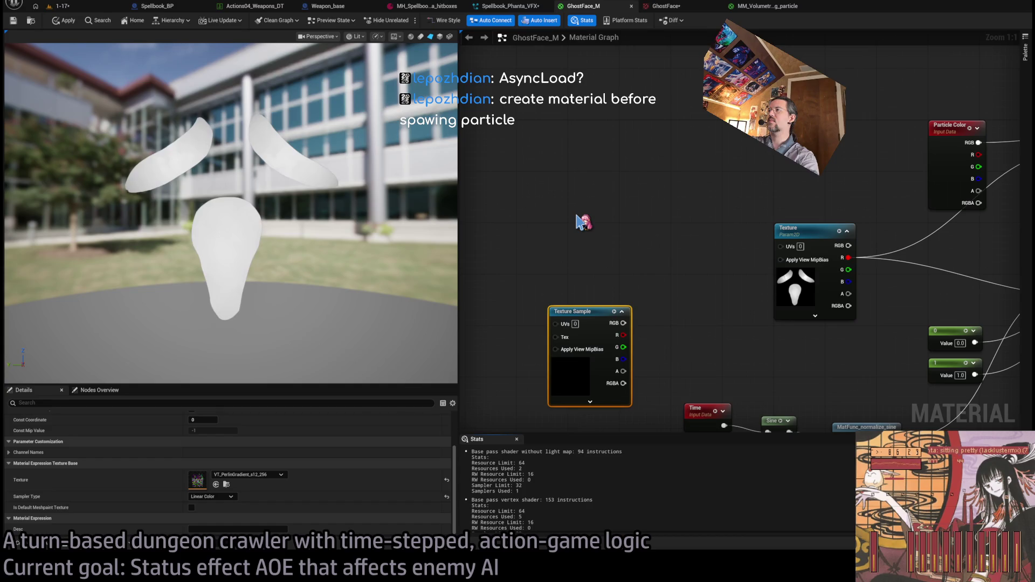
Add a TexCoord[0] node and delete the old world position, camera and divide nodes.
{"action": "left_click", "coordinate": [576, 215]}
{"action": "left_click_drag", "start_coordinate": [576, 215], "coordinate": [537, 228]}
{"action": "left_click_drag", "start_coordinate": [571, 311], "coordinate": [539, 331]}
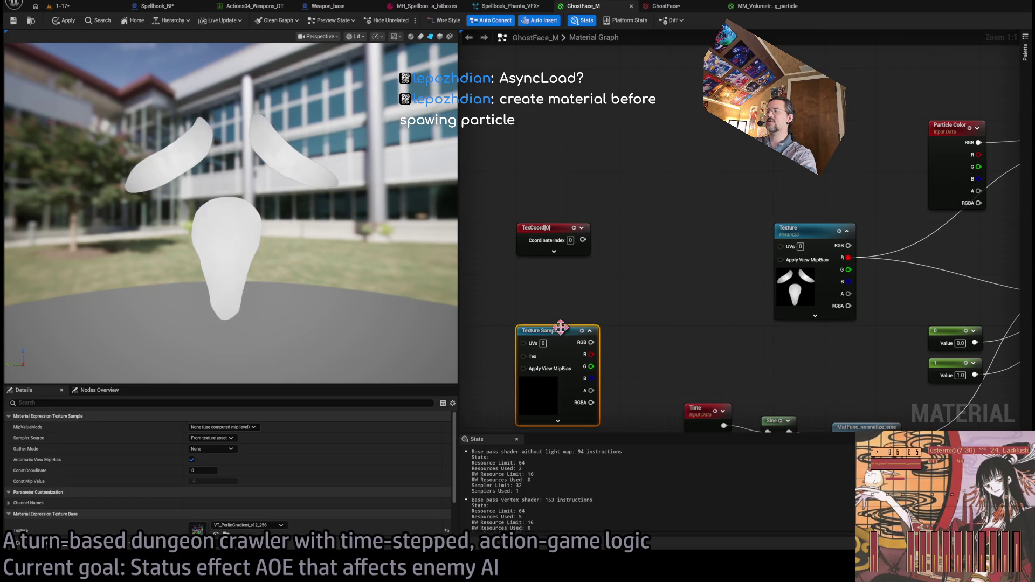
{"action": "left_click", "coordinate": [587, 243]}
{"action": "left_click_drag", "start_coordinate": [583, 239], "coordinate": [619, 224]}
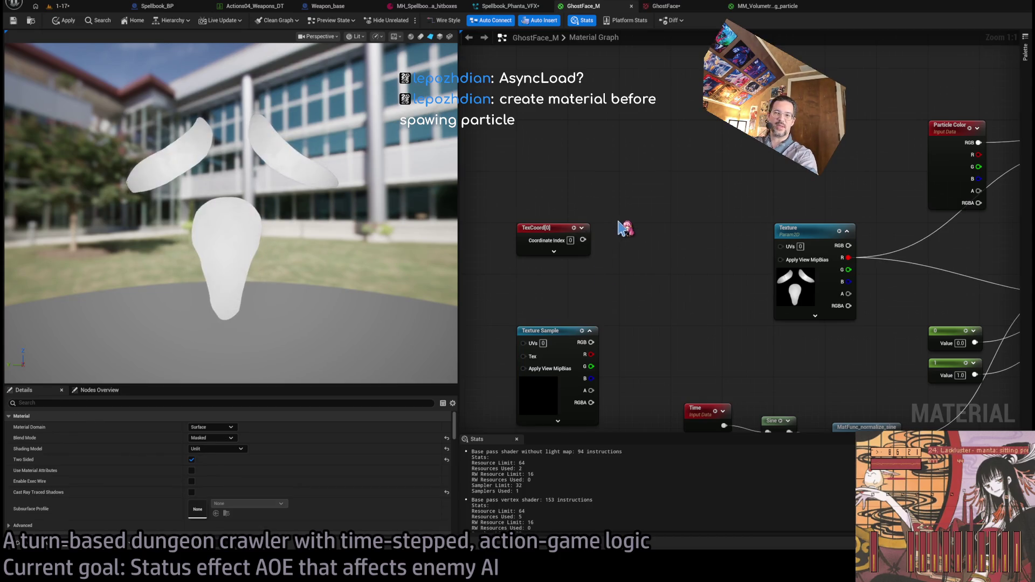
{"action": "left_click_drag", "start_coordinate": [513, 367], "coordinate": [631, 288]}
{"action": "scroll", "coordinate": [647, 286], "scroll_direction": "down", "scroll_amount": 4}
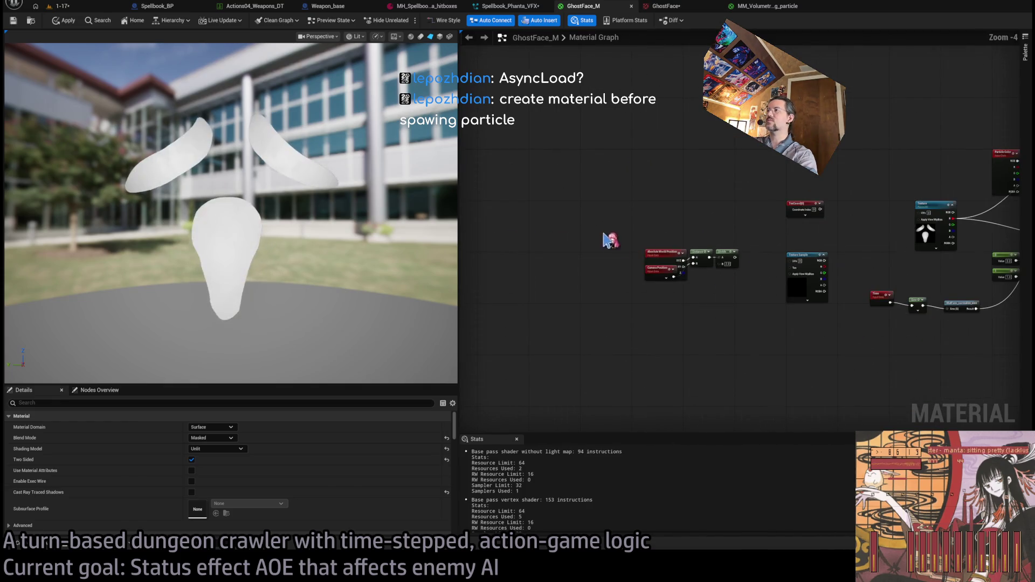
{"action": "left_click_drag", "start_coordinate": [610, 240], "coordinate": [745, 291]}
{"action": "key", "text": "Delete"}
{"action": "scroll", "coordinate": [674, 265], "scroll_direction": "up", "scroll_amount": 4}
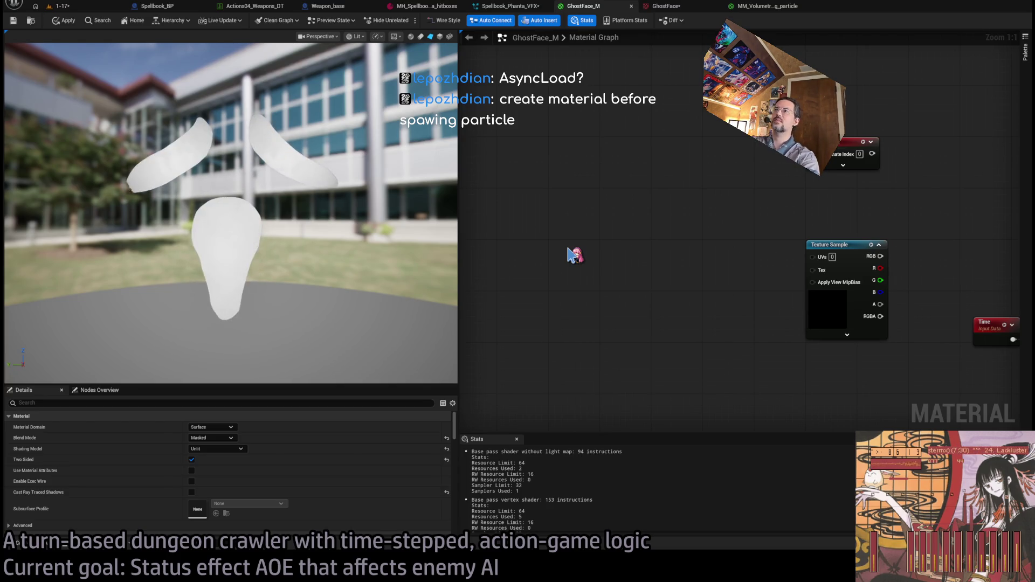
Feed Absolute World Position divided by 500 into the sample's UVs, and add Add and Multiply nodes.
{"action": "key", "text": "ctrl+v"}
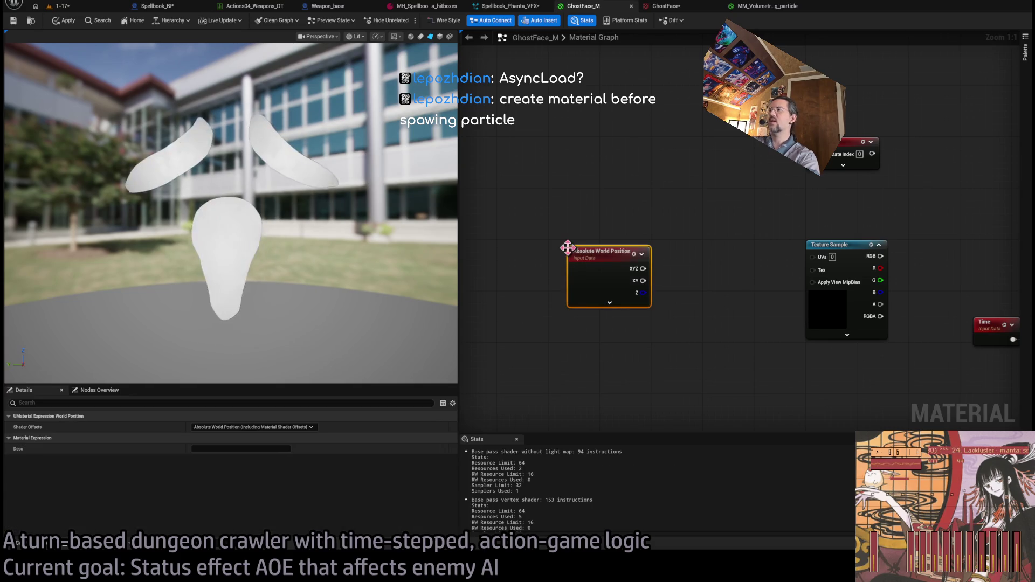
{"action": "left_click_drag", "start_coordinate": [590, 248], "coordinate": [571, 241]}
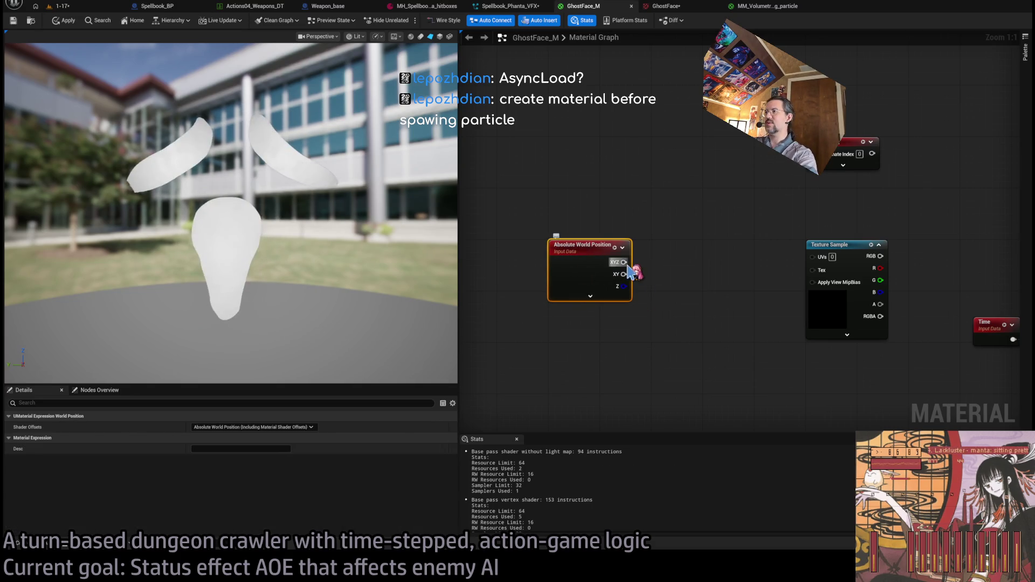
{"action": "left_click_drag", "start_coordinate": [623, 262], "coordinate": [662, 286]}
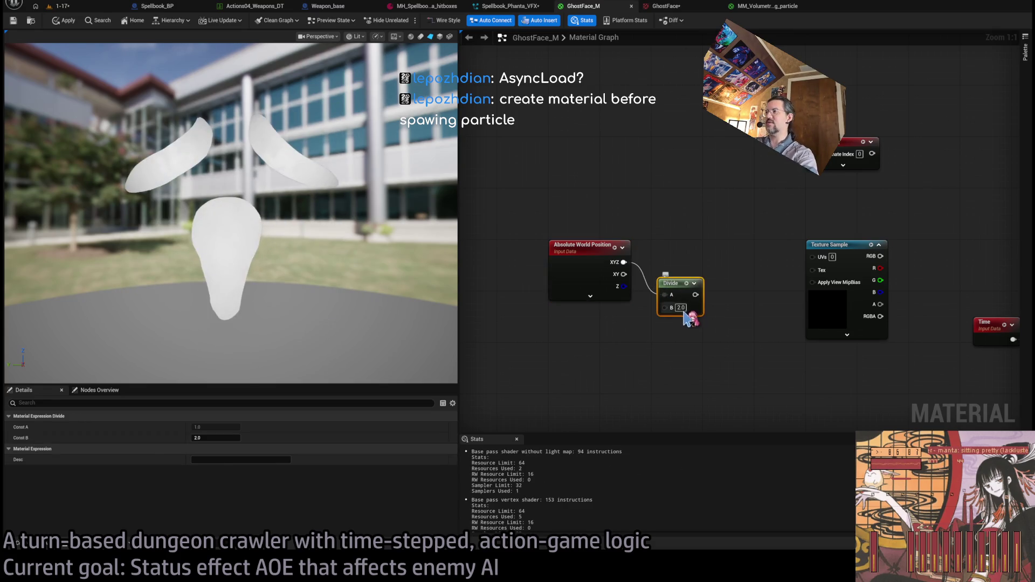
{"action": "type", "text": "500"}
{"action": "key", "text": "Return"}
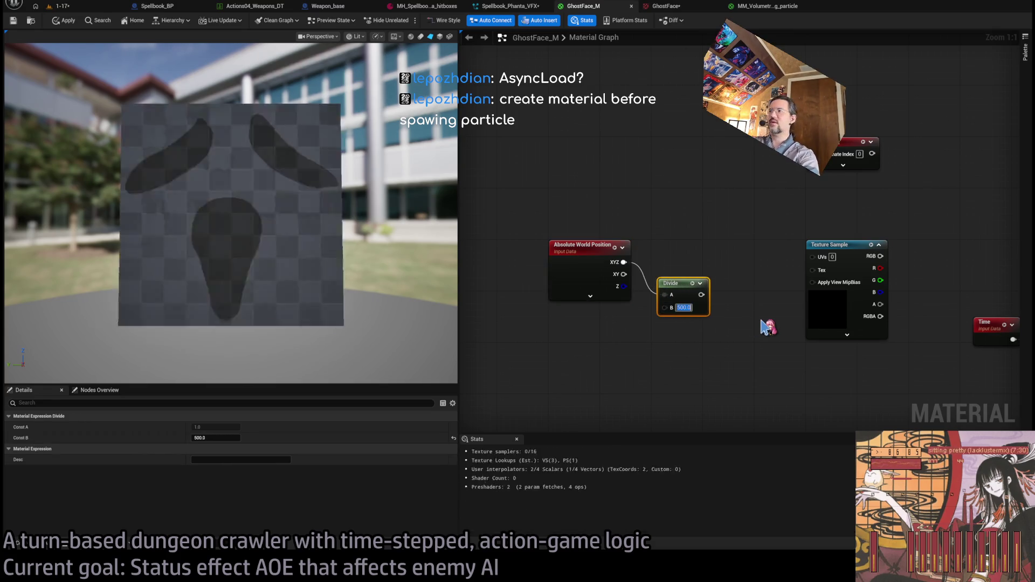
{"action": "left_click_drag", "start_coordinate": [701, 294], "coordinate": [813, 257]}
{"action": "mouse_move", "coordinate": [911, 259]}
{"action": "left_mouse_down"}
{"action": "mouse_move", "coordinate": [680, 295]}
{"action": "mouse_move", "coordinate": [741, 271]}
{"action": "left_mouse_up"}
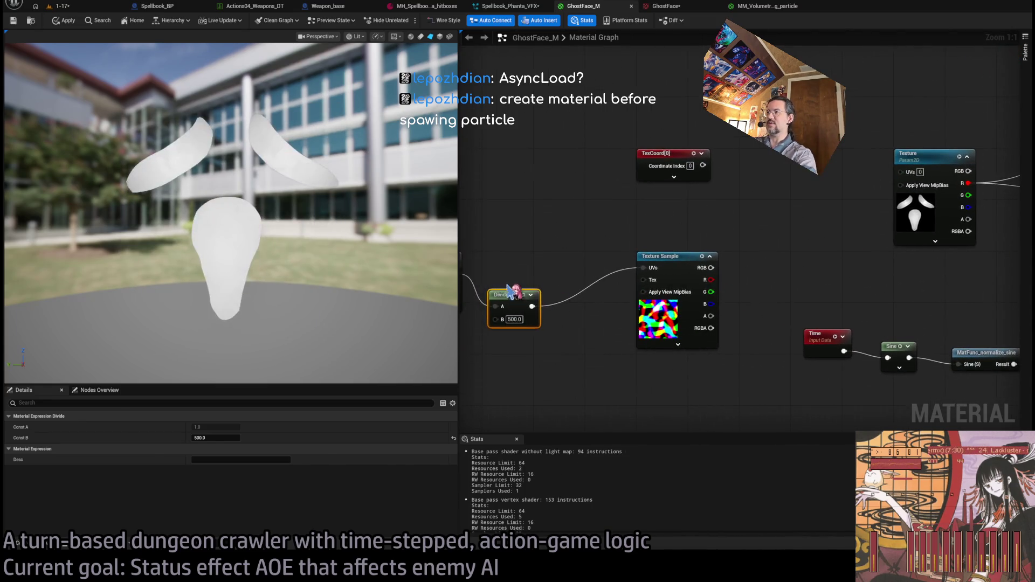
{"action": "mouse_move", "coordinate": [505, 298]}
{"action": "left_mouse_down"}
{"action": "mouse_move", "coordinate": [498, 260]}
{"action": "mouse_move", "coordinate": [501, 342]}
{"action": "mouse_move", "coordinate": [658, 324]}
{"action": "mouse_move", "coordinate": [617, 305]}
{"action": "left_mouse_up"}
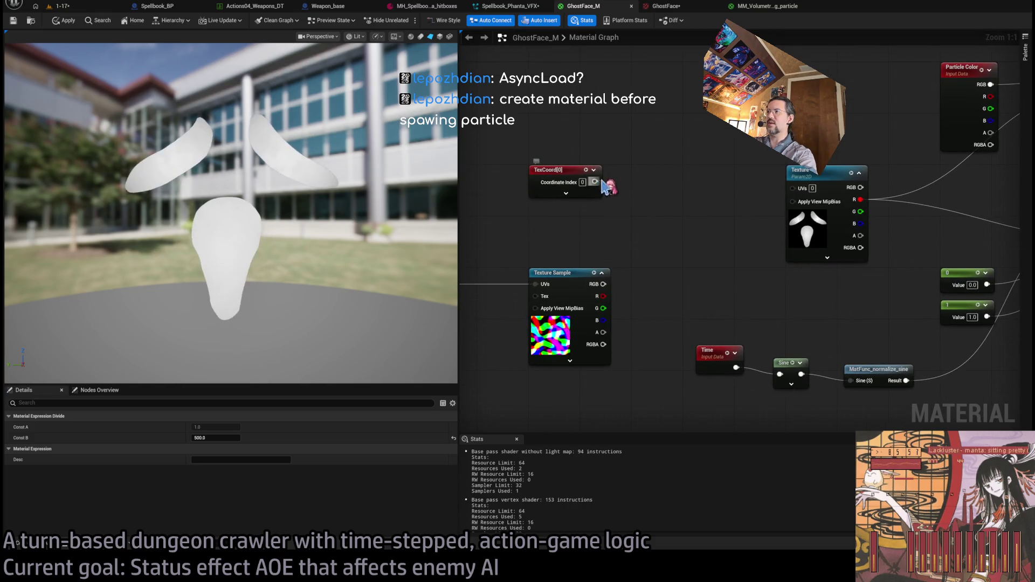
{"action": "mouse_move", "coordinate": [595, 181]}
{"action": "left_mouse_down"}
{"action": "mouse_move", "coordinate": [653, 178]}
{"action": "mouse_move", "coordinate": [663, 164]}
{"action": "mouse_move", "coordinate": [653, 186]}
{"action": "left_mouse_up"}
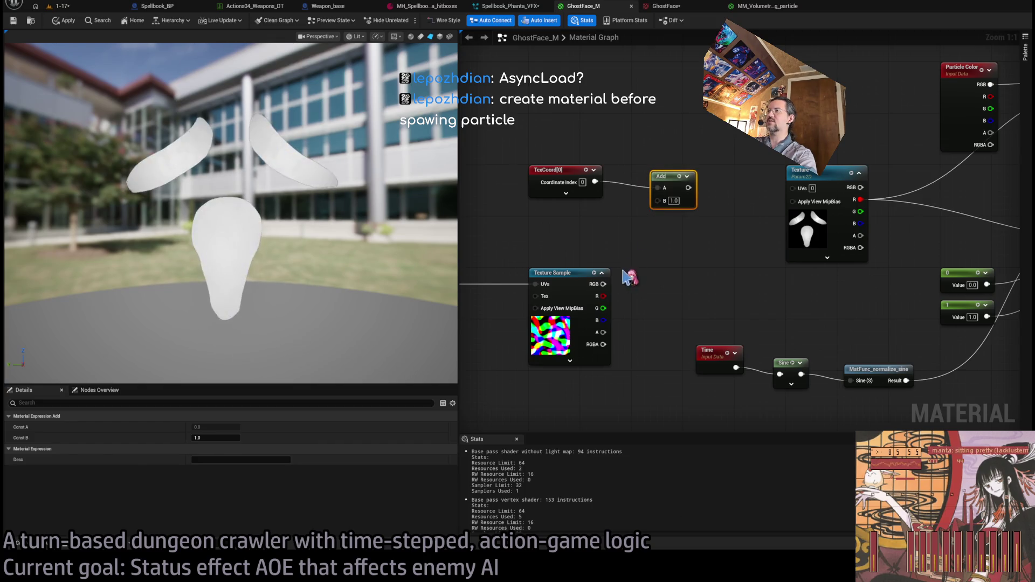
{"action": "mouse_move", "coordinate": [601, 296]}
{"action": "left_mouse_down"}
{"action": "mouse_move", "coordinate": [656, 184]}
{"action": "mouse_move", "coordinate": [658, 254]}
{"action": "mouse_move", "coordinate": [623, 277]}
{"action": "mouse_move", "coordinate": [642, 279]}
{"action": "left_mouse_up"}
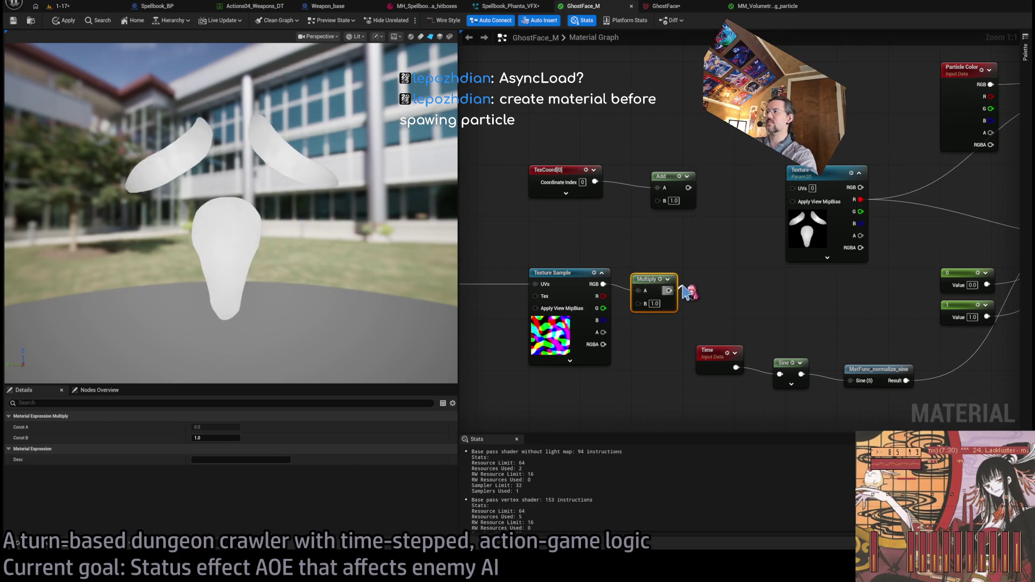
Paste a Break Float3 node, wire its R into Add's B, and feed Add into the texture's UVs.
{"action": "left_click", "coordinate": [691, 266]}
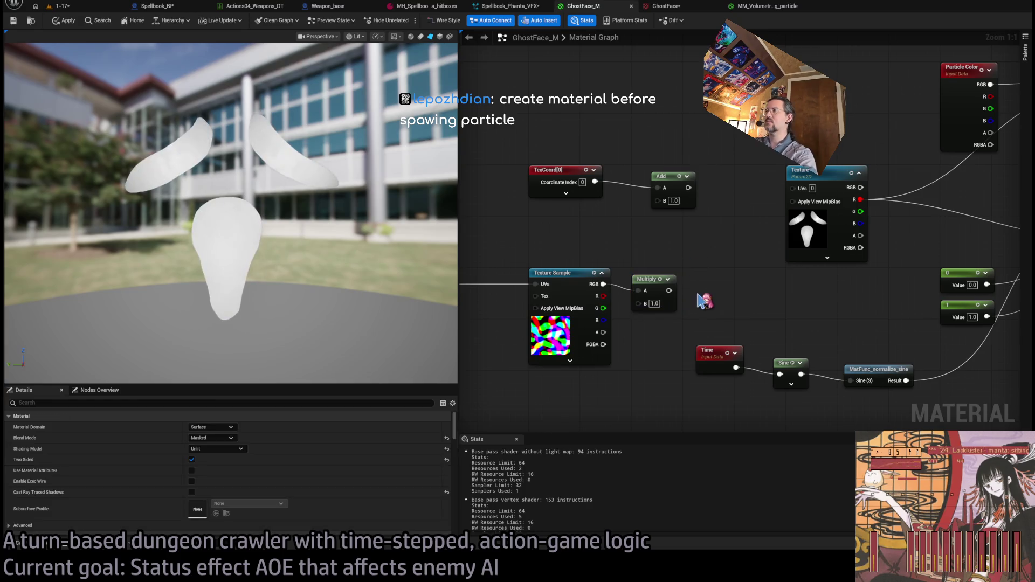
{"action": "key", "text": "ctrl+v"}
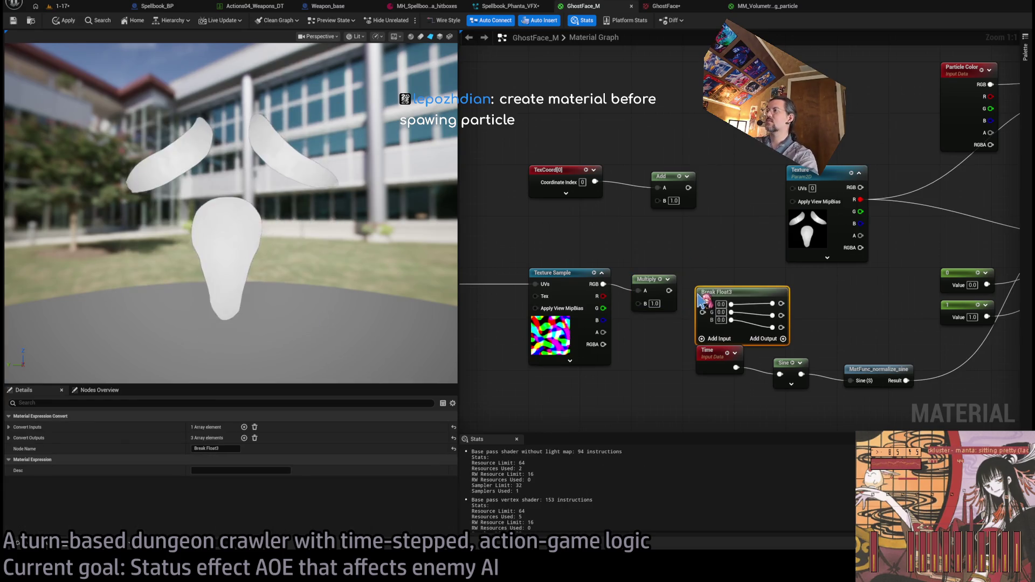
{"action": "left_click_drag", "start_coordinate": [749, 291], "coordinate": [713, 275]}
{"action": "left_click_drag", "start_coordinate": [658, 200], "coordinate": [755, 284]}
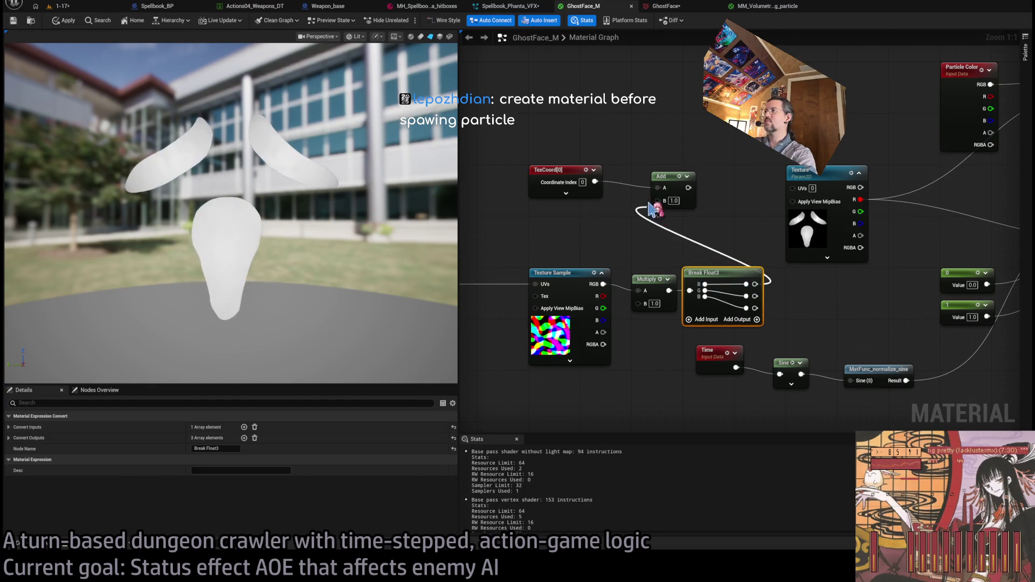
{"action": "left_click_drag", "start_coordinate": [628, 183], "coordinate": [744, 184]}
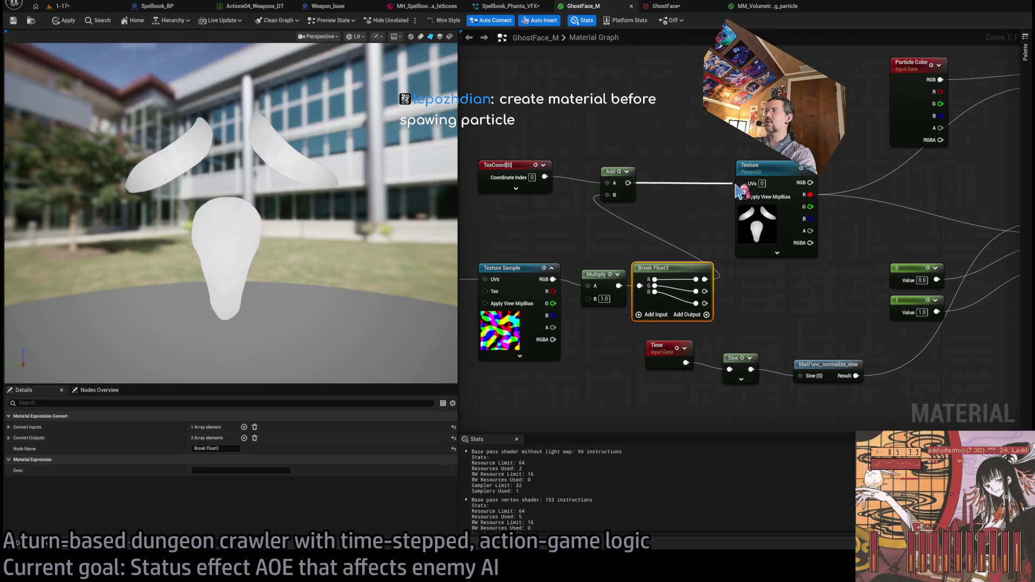
{"action": "left_click_drag", "start_coordinate": [611, 172], "coordinate": [644, 165]}
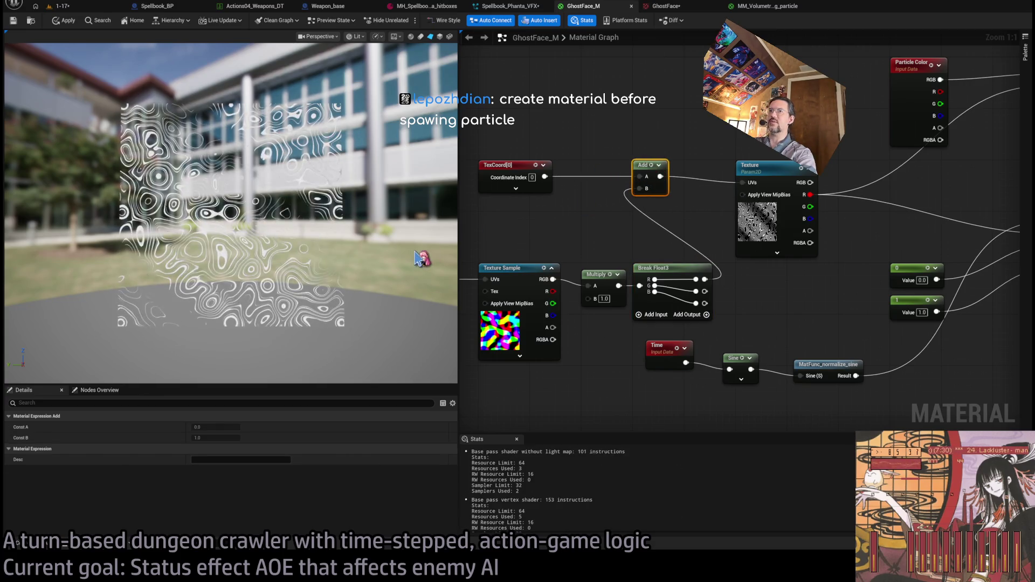
{"action": "left_click_drag", "start_coordinate": [534, 258], "coordinate": [584, 244]}
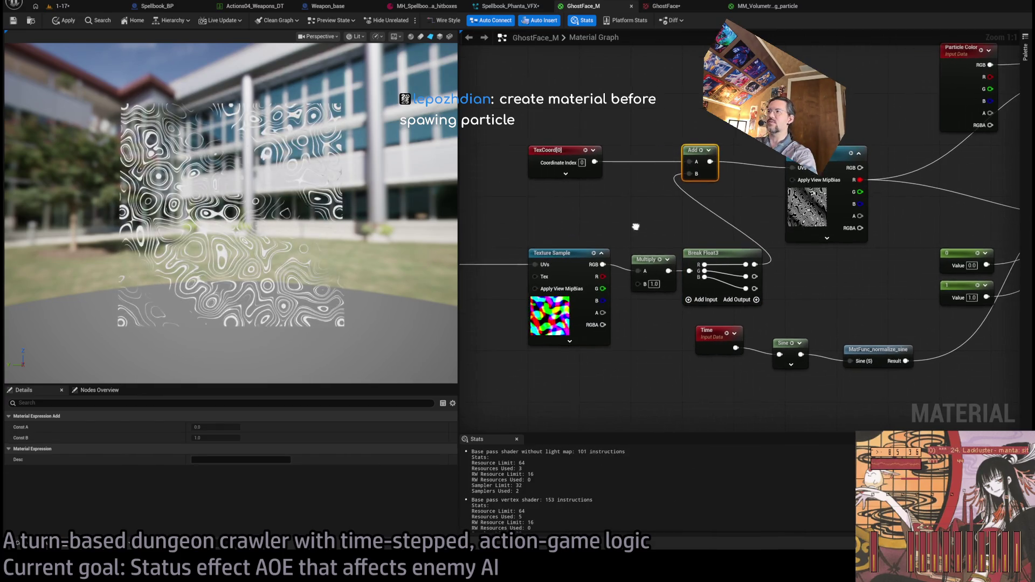
Disconnect Break Float3 from Add B and restore the Make Vector2 node beside it.
{"action": "left_click", "coordinate": [658, 178]}
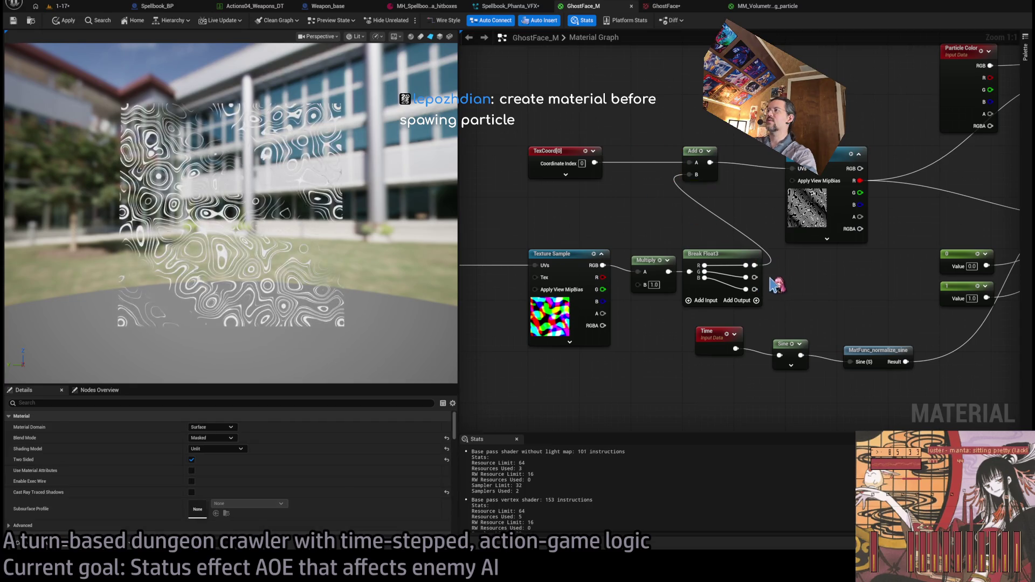
{"action": "left_click", "coordinate": [706, 180], "text": "alt"}
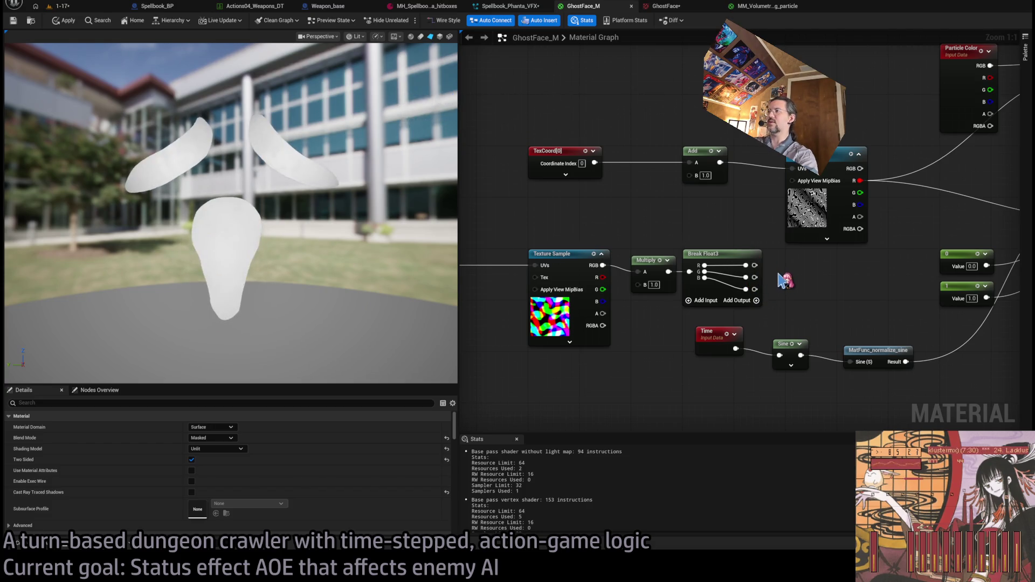
{"action": "key", "text": "ctrl+z"}
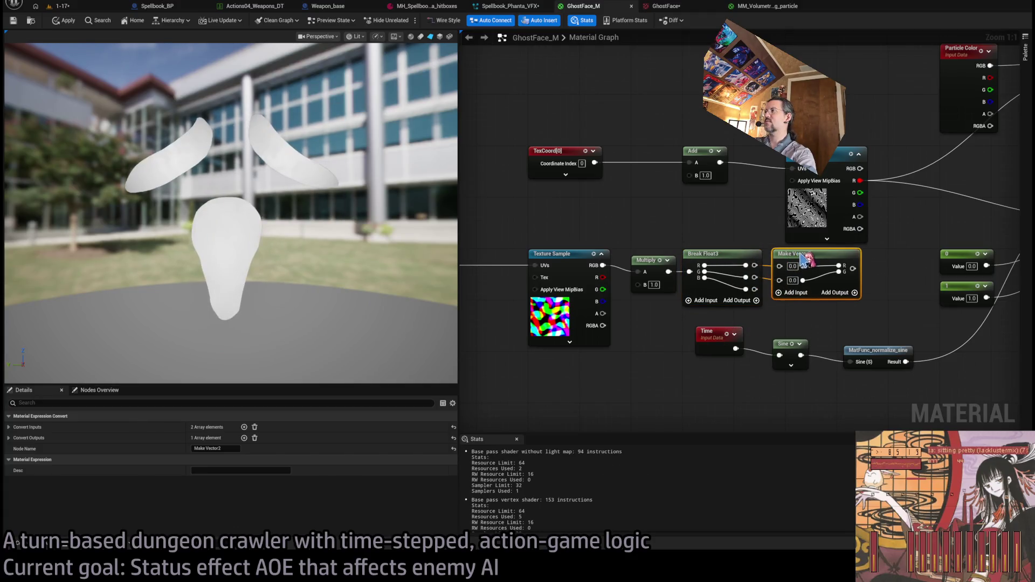
{"action": "mouse_move", "coordinate": [810, 280]}
{"action": "left_mouse_down"}
{"action": "mouse_move", "coordinate": [803, 257]}
{"action": "mouse_move", "coordinate": [693, 203]}
{"action": "mouse_move", "coordinate": [689, 175]}
{"action": "left_mouse_up"}
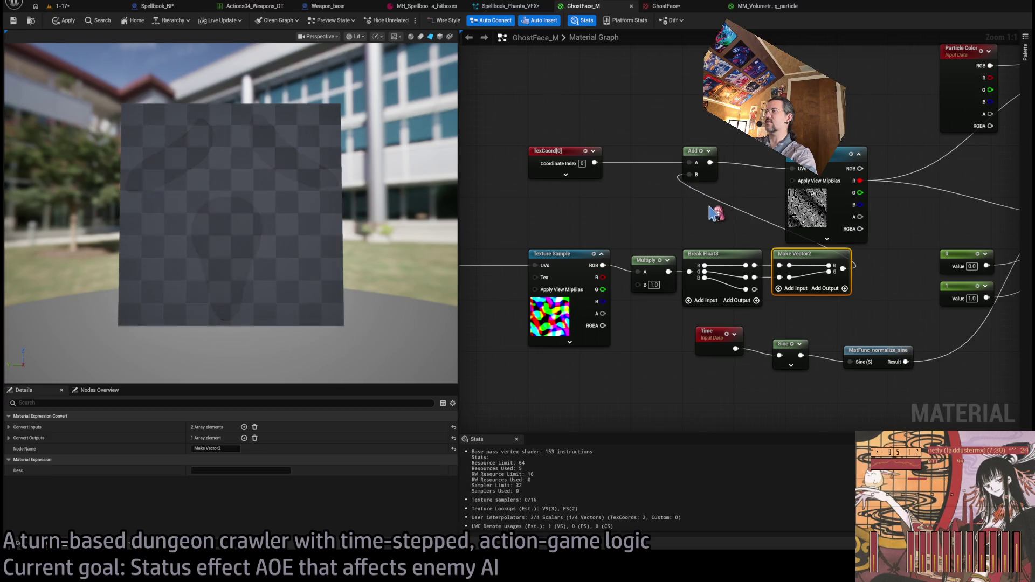
Set the Multiply node's B value to 0.01.
{"action": "left_click", "coordinate": [654, 285]}
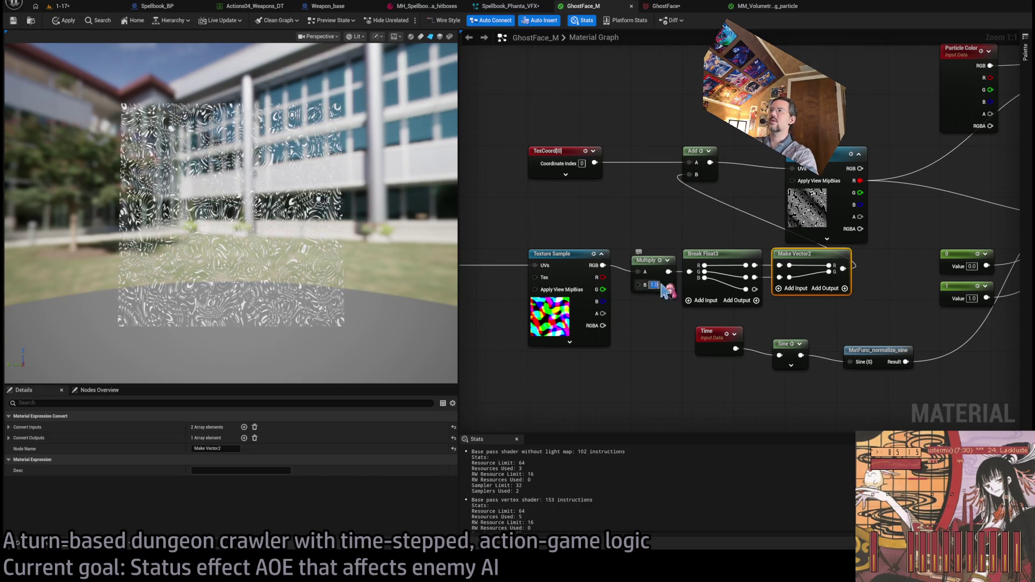
{"action": "key", "text": "BackSpace"}
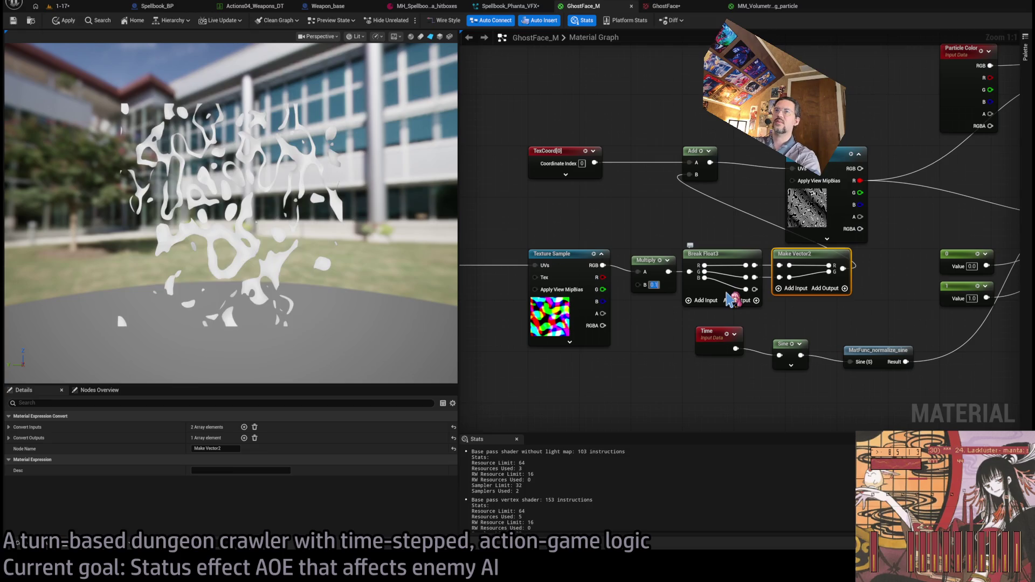
{"action": "type", "text": "0"}
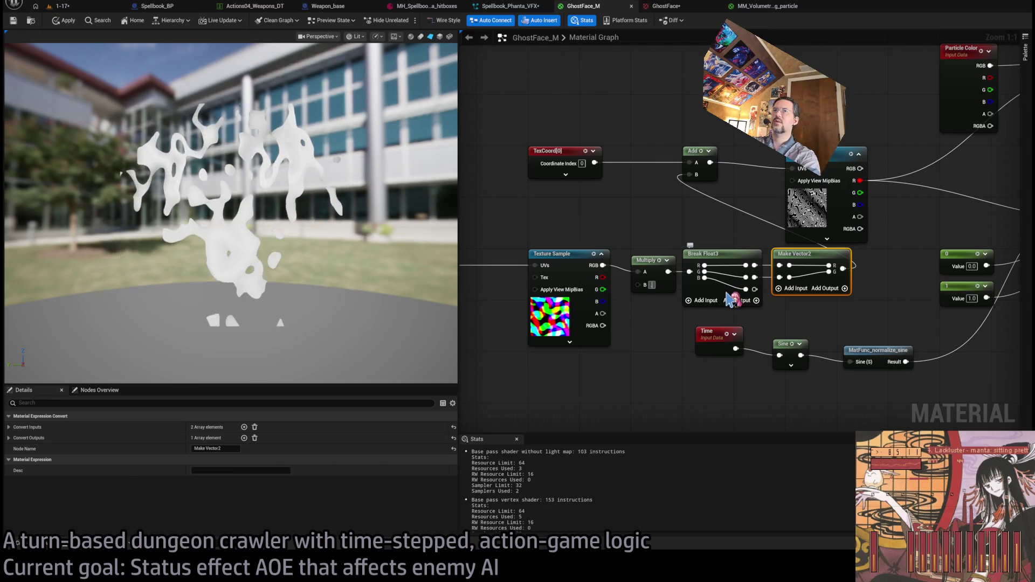
{"action": "type", "text": ".01"}
{"action": "key", "text": "Return"}
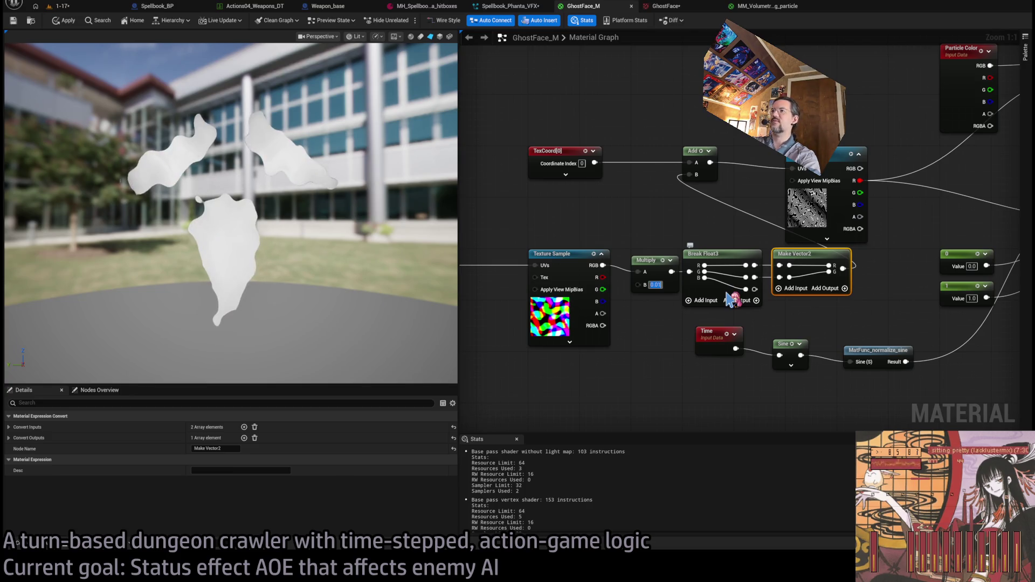
{"action": "left_click_drag", "start_coordinate": [519, 325], "coordinate": [661, 298]}
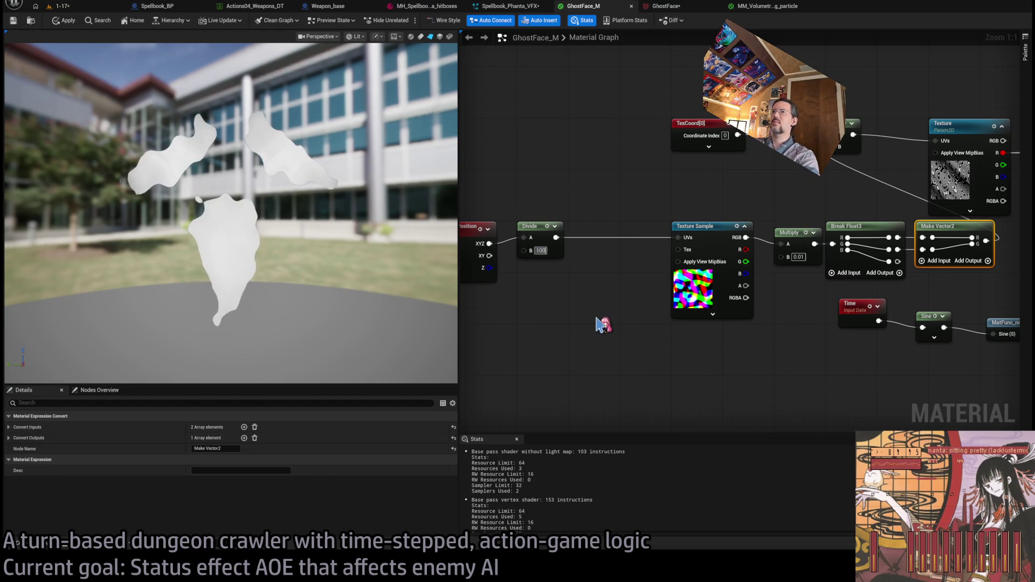
Change the Divide B to 1000.0 and the noise Multiply B to 0.005, then shift the Texture Sample left.
{"action": "type", "text": "0.0"}
{"action": "key", "text": "Return"}
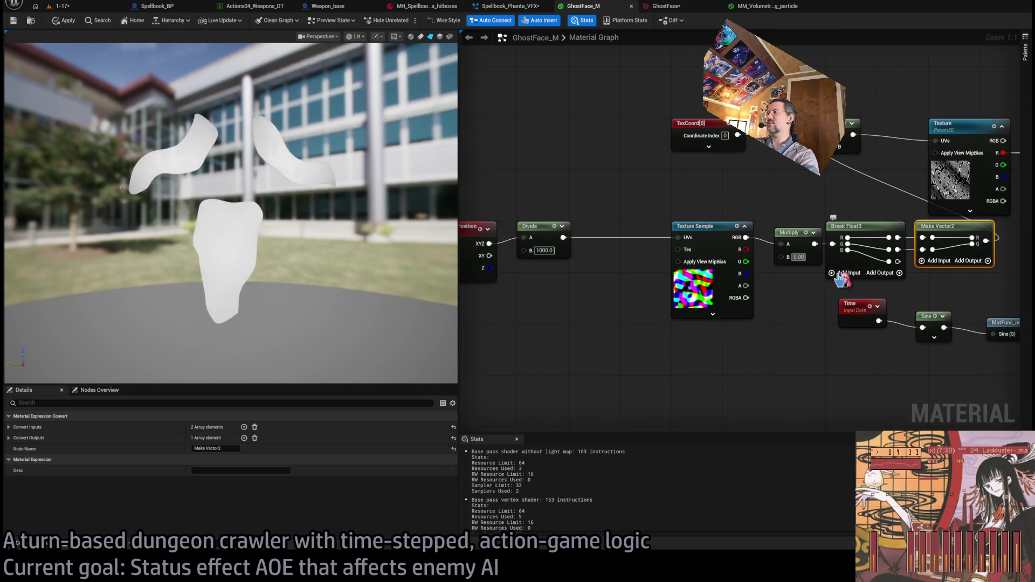
{"action": "type", "text": "5"}
{"action": "key", "text": "Return"}
{"action": "left_click_drag", "start_coordinate": [433, 244], "coordinate": [286, 226]}
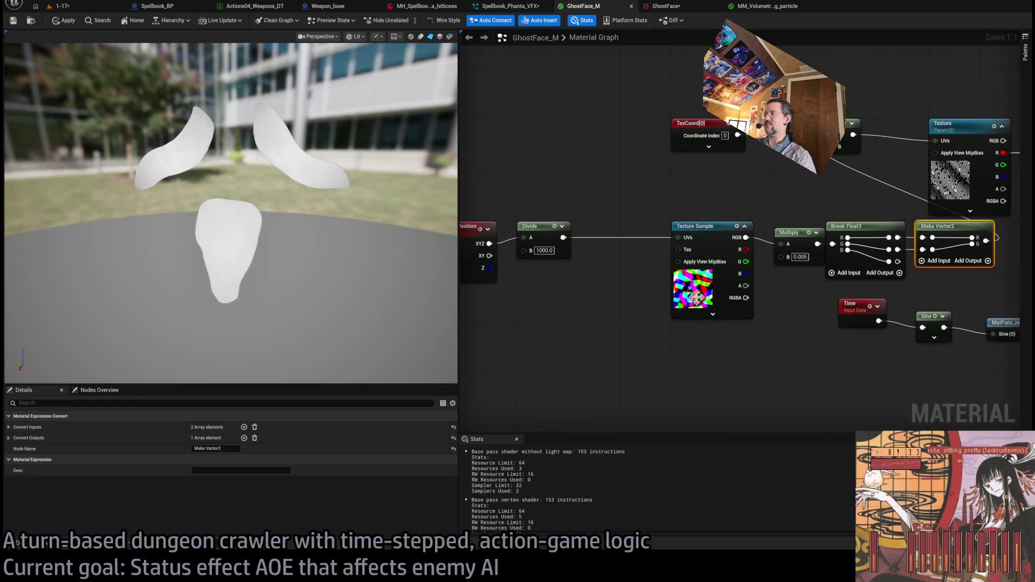
{"action": "scroll", "coordinate": [788, 338], "scroll_direction": "down", "scroll_amount": 3}
{"action": "left_click_drag", "start_coordinate": [739, 265], "coordinate": [705, 269]}
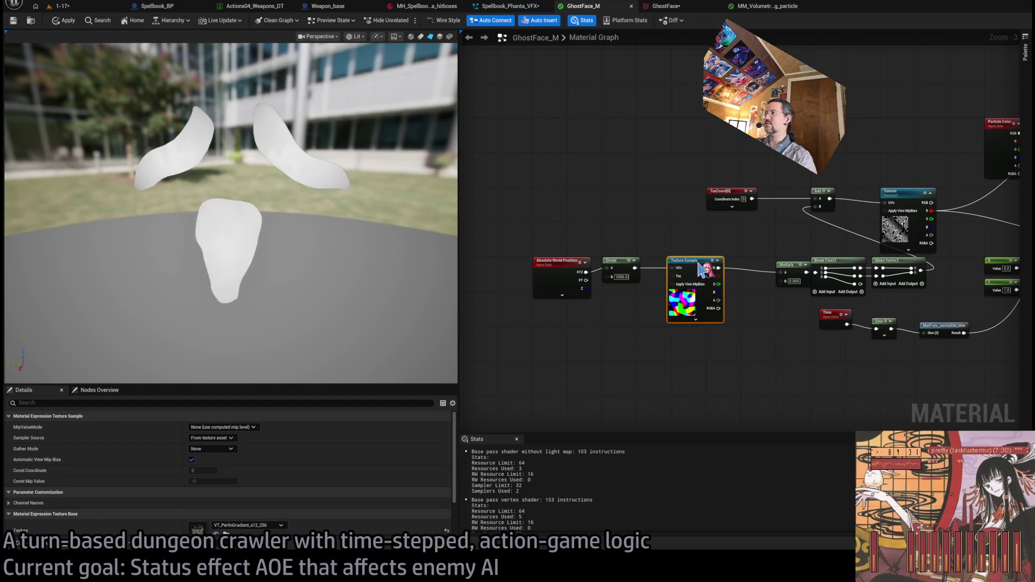
Tidy the graph, moving Break Float3, Make Vector2, and the Time node beside MatFunc_normalize_sine.
{"action": "left_click", "coordinate": [778, 268]}
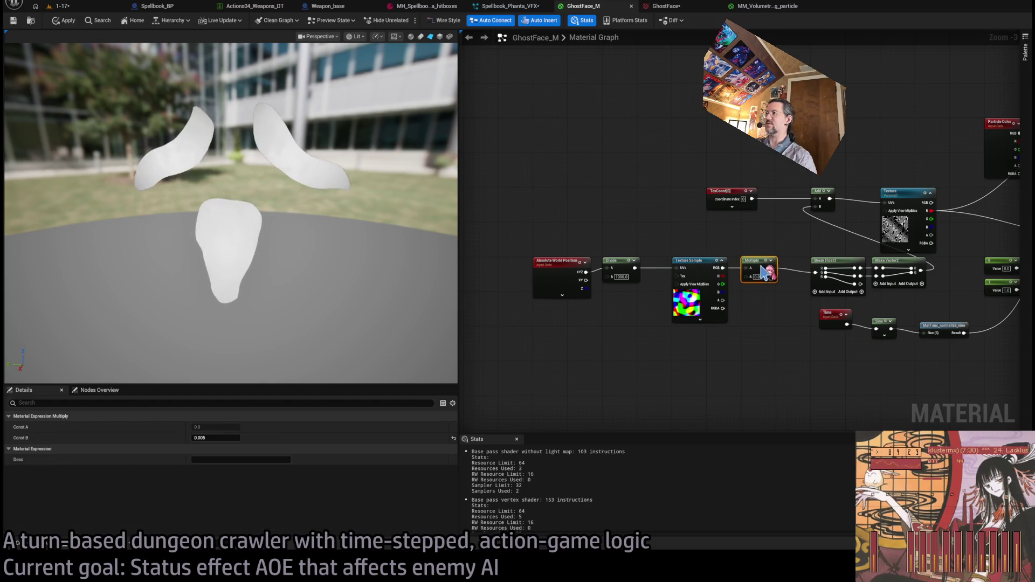
{"action": "left_click_drag", "start_coordinate": [838, 267], "coordinate": [813, 266]}
{"action": "left_click_drag", "start_coordinate": [884, 268], "coordinate": [867, 272]}
{"action": "left_click", "coordinate": [941, 286]}
{"action": "scroll", "coordinate": [941, 286], "scroll_direction": "up", "scroll_amount": 4}
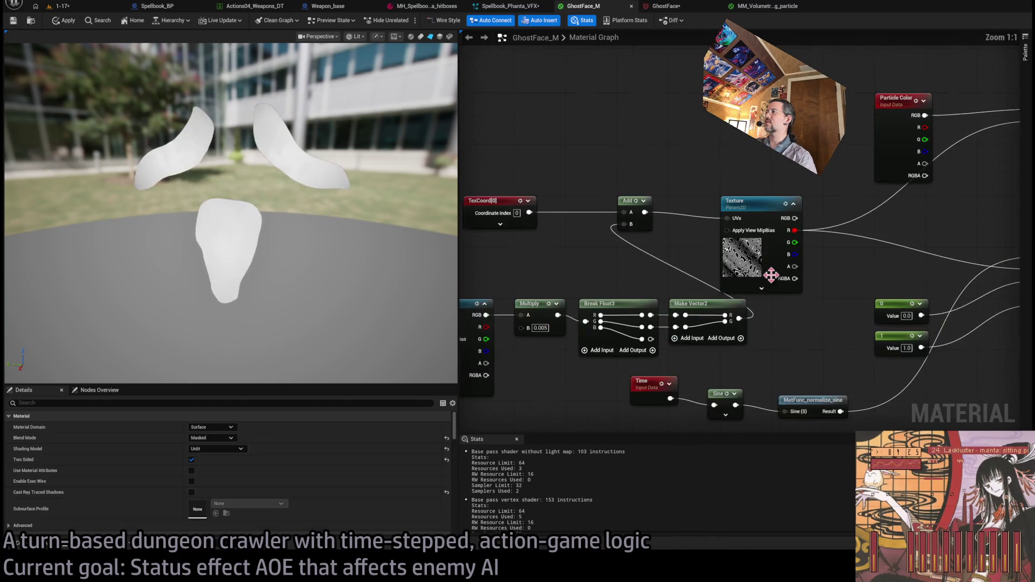
{"action": "left_click_drag", "start_coordinate": [706, 307], "coordinate": [863, 286]}
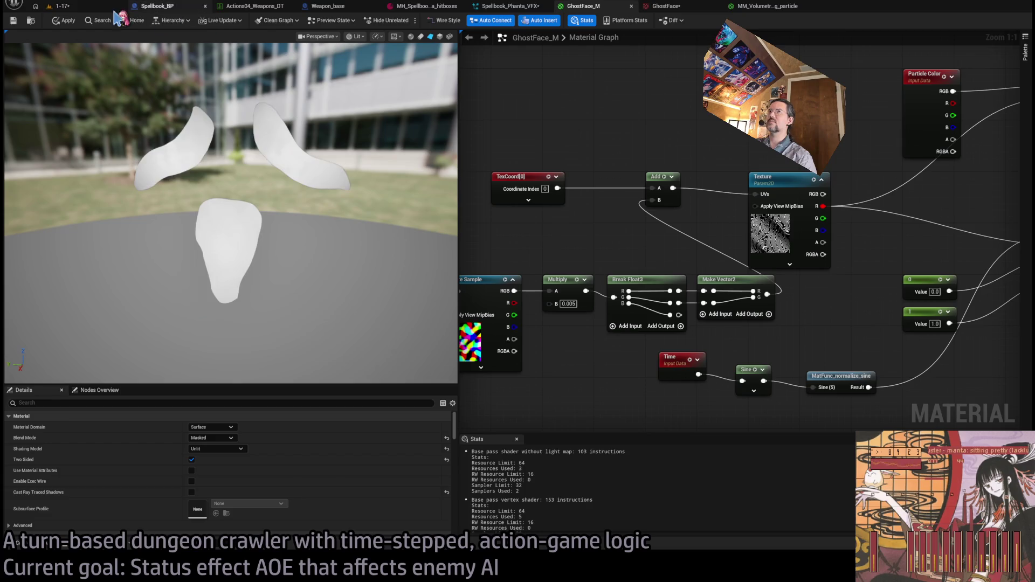
{"action": "scroll", "coordinate": [700, 334], "scroll_direction": "down", "scroll_amount": 2}
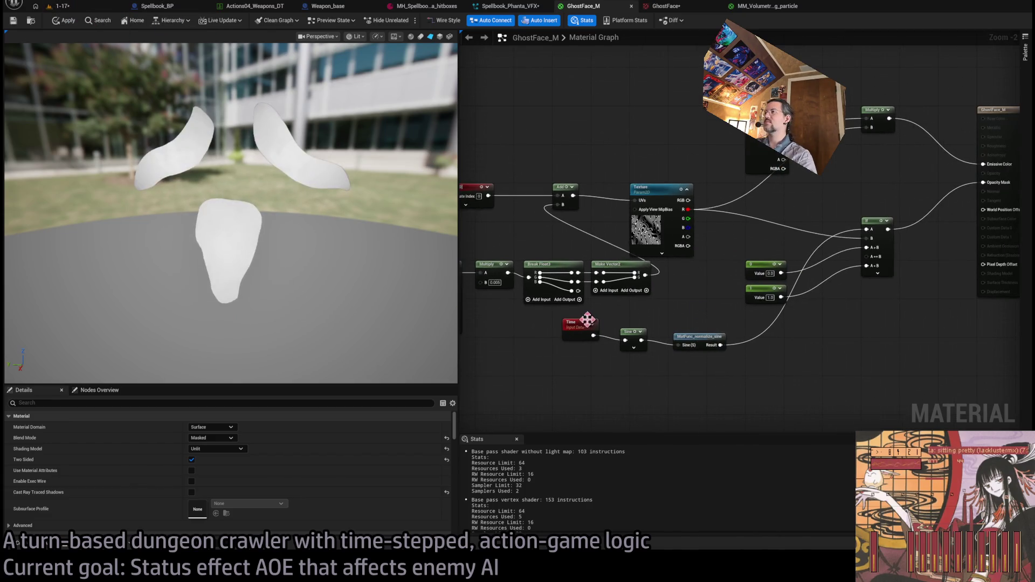
{"action": "mouse_move", "coordinate": [589, 323]}
{"action": "left_mouse_down"}
{"action": "mouse_move", "coordinate": [717, 363]}
{"action": "mouse_move", "coordinate": [577, 339]}
{"action": "mouse_move", "coordinate": [623, 344]}
{"action": "left_mouse_up"}
{"action": "left_click", "coordinate": [695, 371]}
{"action": "scroll", "coordinate": [774, 354], "scroll_direction": "up", "scroll_amount": 2}
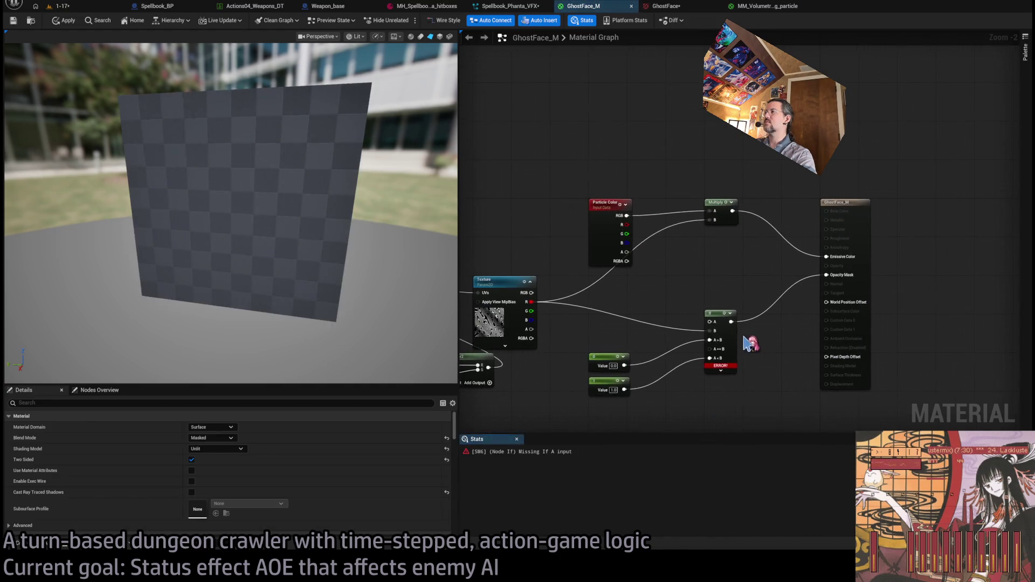
{"action": "left_click_drag", "start_coordinate": [741, 383], "coordinate": [840, 343]}
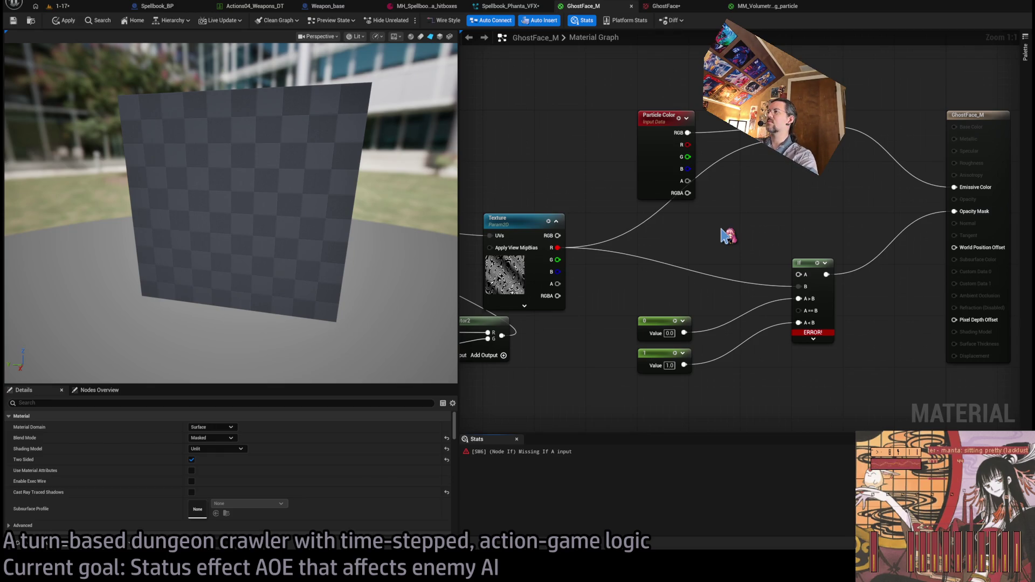
Test a Constant on the If node's A input at 0.05 and 0.7, then delete it.
{"action": "left_click", "coordinate": [722, 235]}
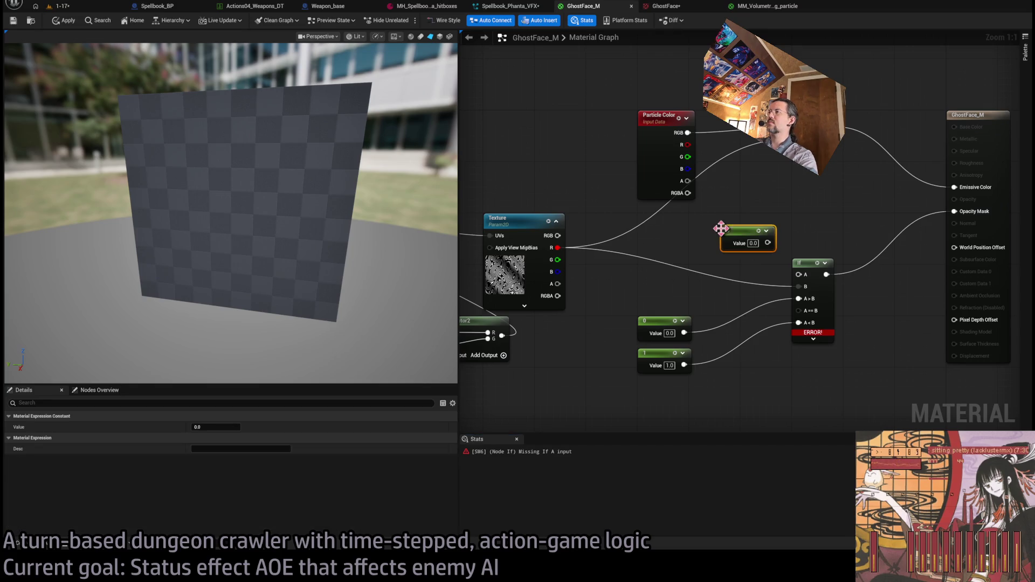
{"action": "left_click_drag", "start_coordinate": [747, 266], "coordinate": [798, 275]}
{"action": "type", "text": "0.05"}
{"action": "key", "text": "Return"}
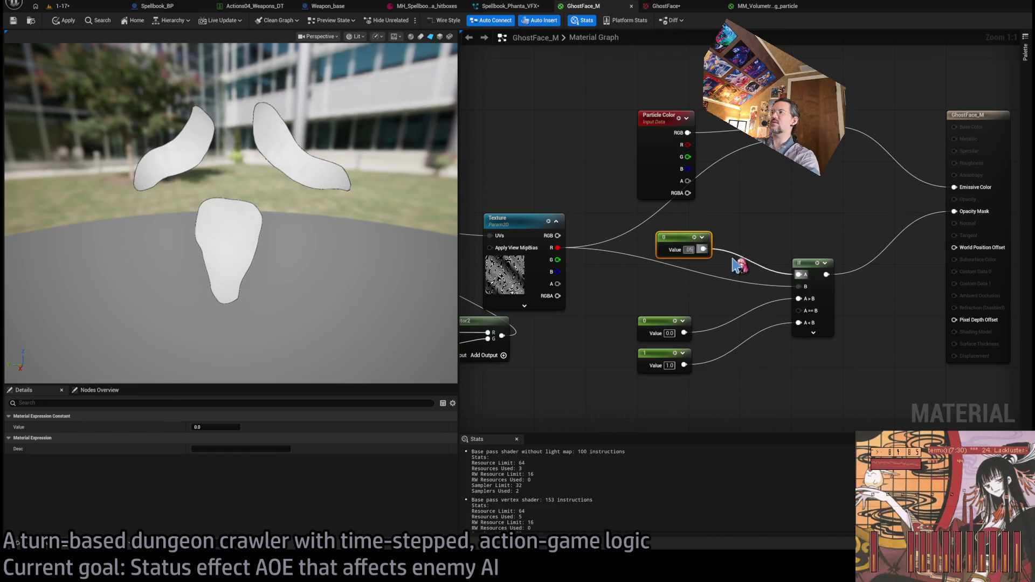
{"action": "type", "text": "0.7"}
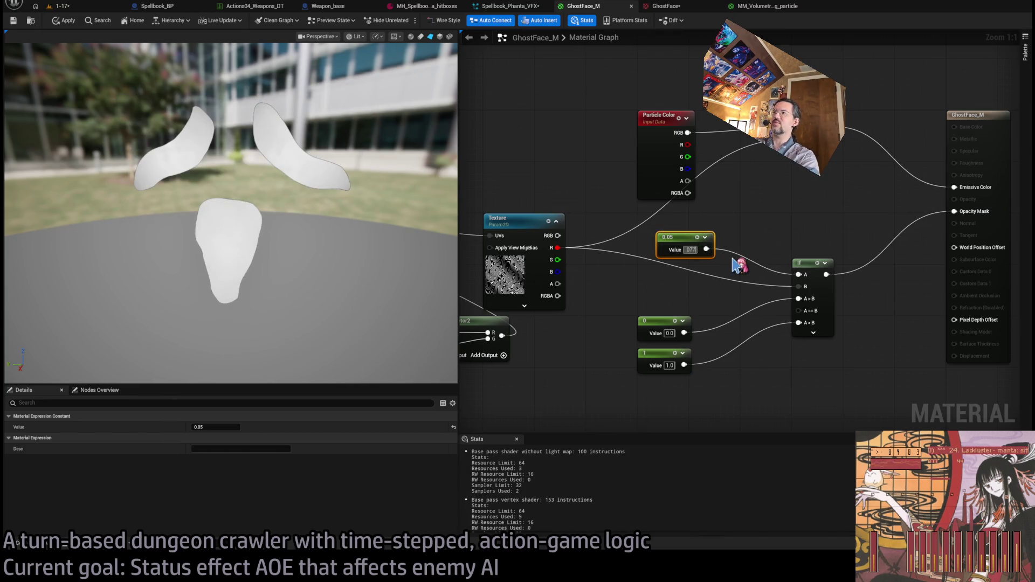
{"action": "key", "text": "Return"}
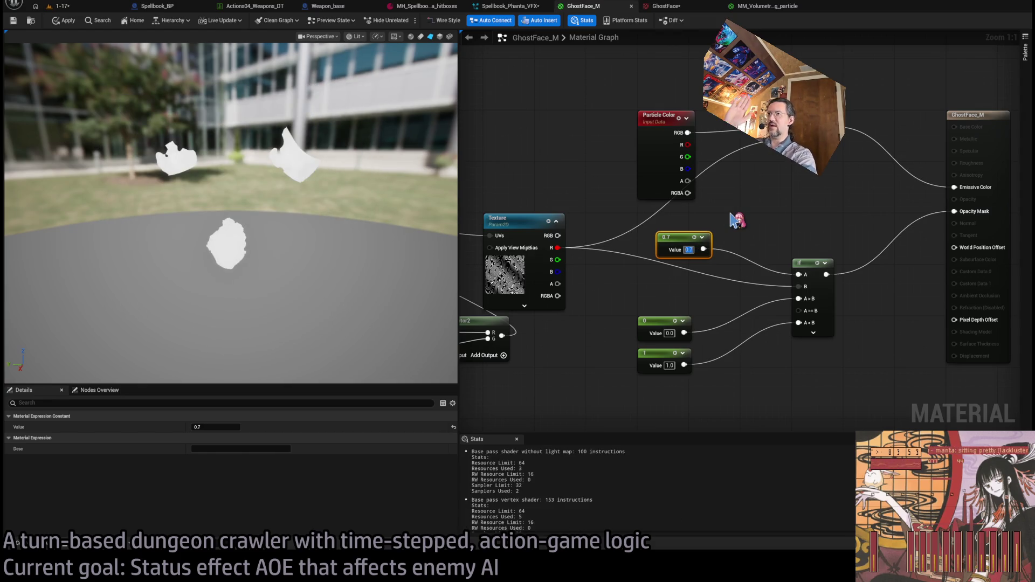
{"action": "key", "text": "Delete"}
Route Particle Color's alpha through a 1-x node into the If node's A input.
{"action": "mouse_move", "coordinate": [687, 180]}
{"action": "left_mouse_down"}
{"action": "mouse_move", "coordinate": [700, 253]}
{"action": "mouse_move", "coordinate": [717, 264]}
{"action": "left_mouse_up"}
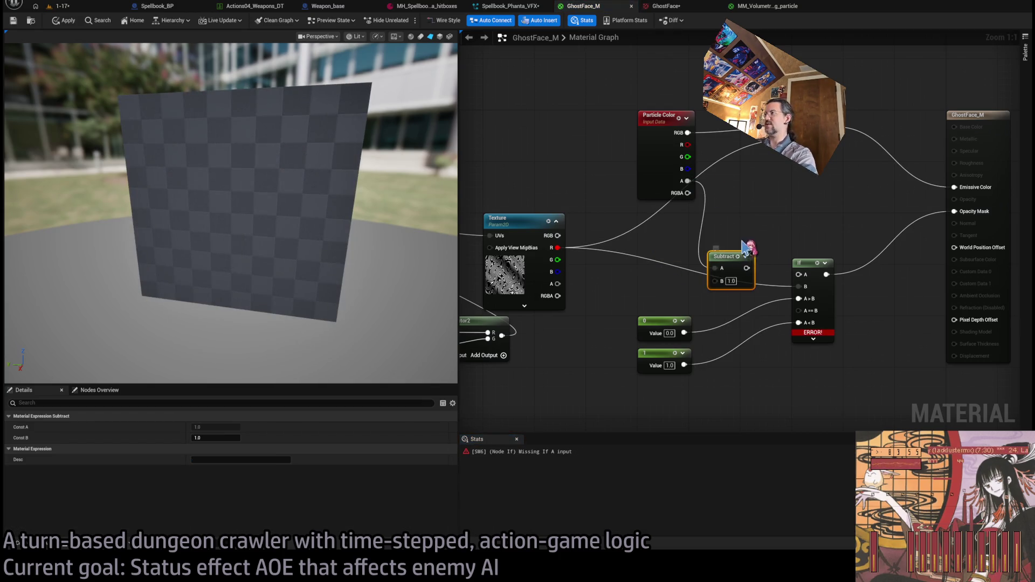
{"action": "key", "text": "ctrl+z"}
{"action": "mouse_move", "coordinate": [688, 181]}
{"action": "left_mouse_down"}
{"action": "mouse_move", "coordinate": [721, 240]}
{"action": "mouse_move", "coordinate": [799, 274]}
{"action": "left_mouse_up"}
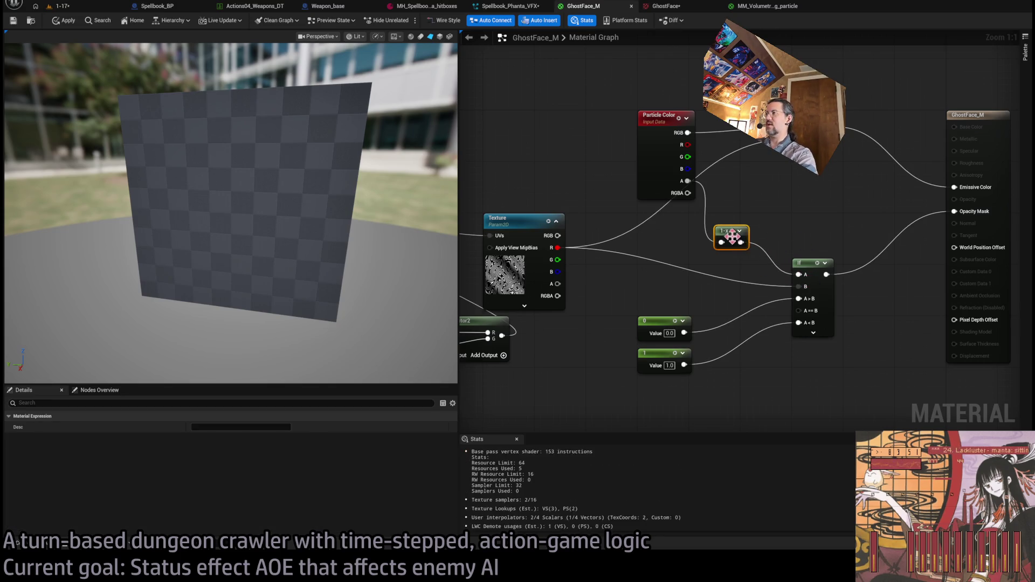
{"action": "left_click_drag", "start_coordinate": [721, 229], "coordinate": [696, 216]}
{"action": "left_click_drag", "start_coordinate": [413, 219], "coordinate": [161, 135]}
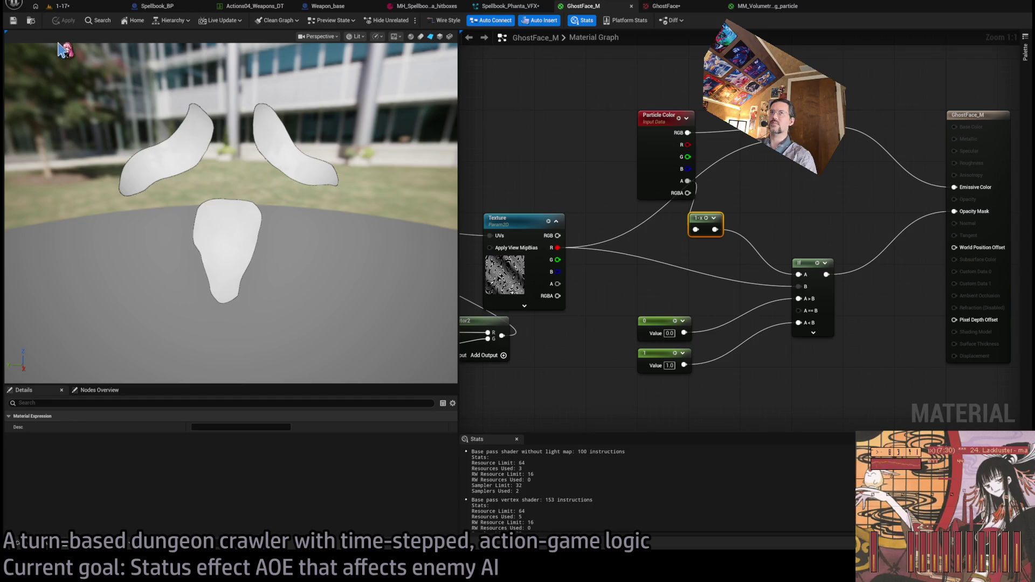
Save all modified assets with Ctrl+Shift+S.
{"action": "key", "text": "ctrl+shift+s"}
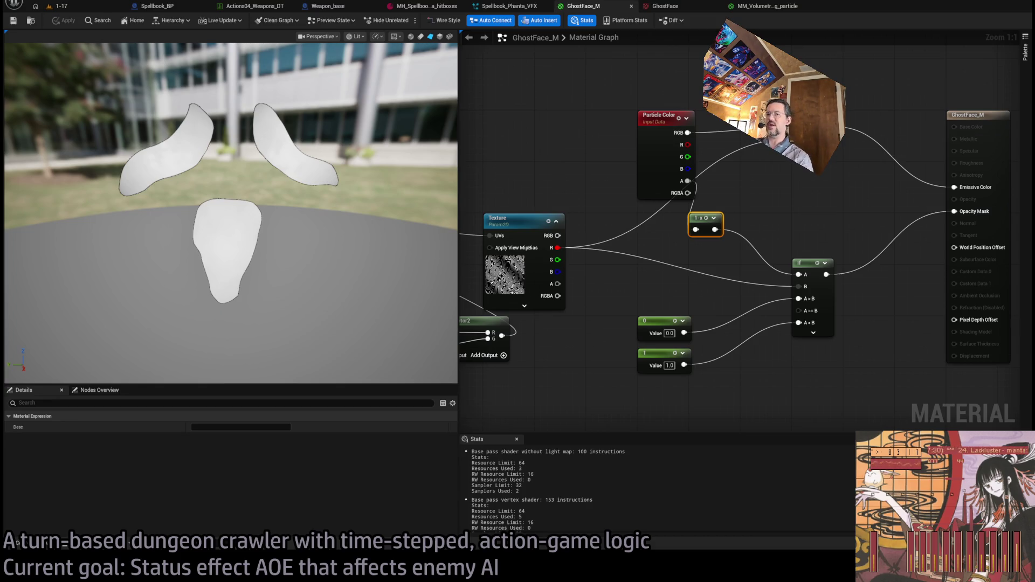
Look through the content browser's assets, then close it again.
{"action": "left_click", "coordinate": [19, 544]}
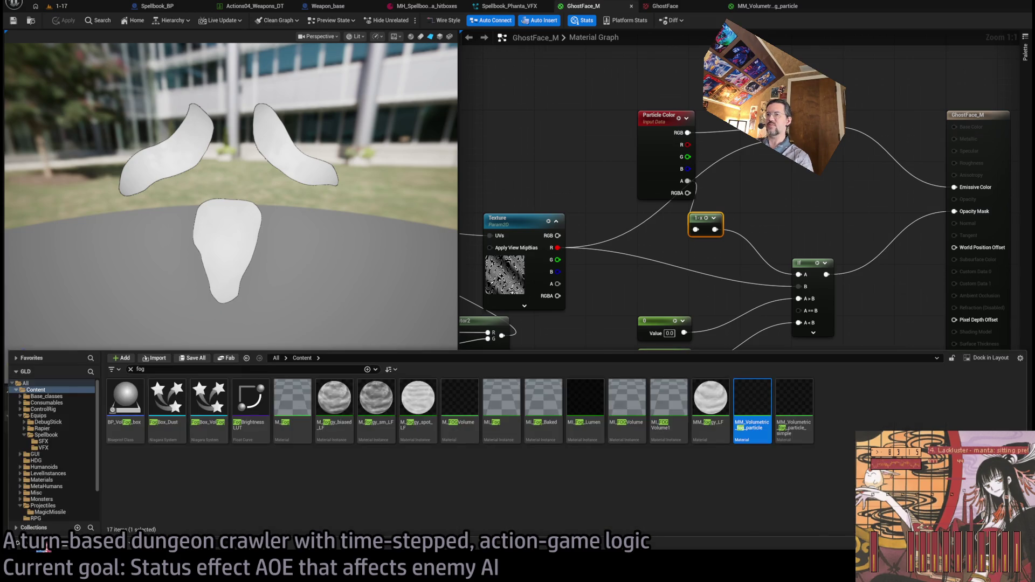
{"action": "scroll", "coordinate": [51, 477], "scroll_direction": "down", "scroll_amount": 2}
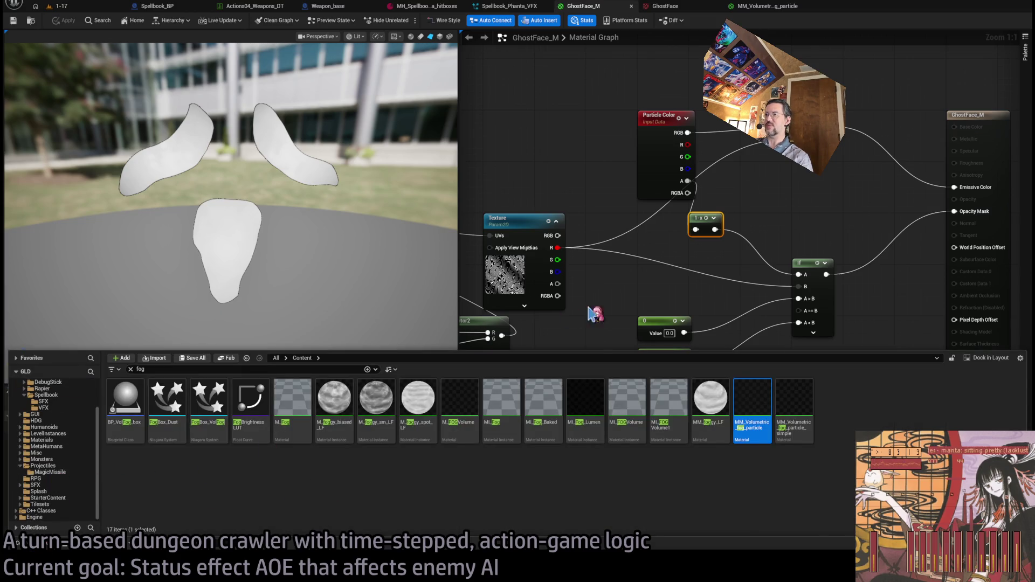
{"action": "left_click", "coordinate": [615, 315]}
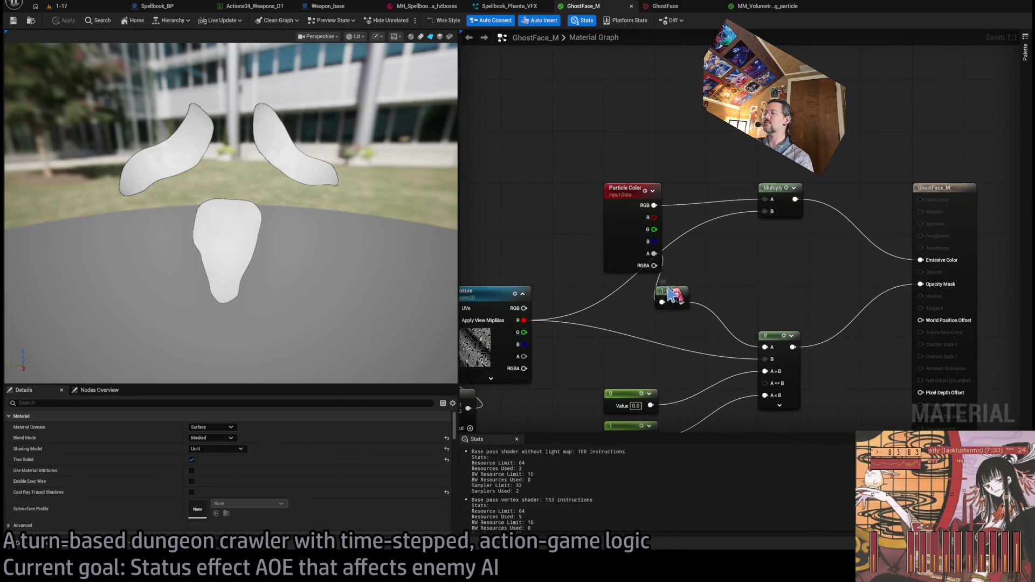
Move the 1-x node up beside Multiply and raise the If node.
{"action": "left_click_drag", "start_coordinate": [668, 294], "coordinate": [766, 246]}
{"action": "left_click", "coordinate": [698, 295]}
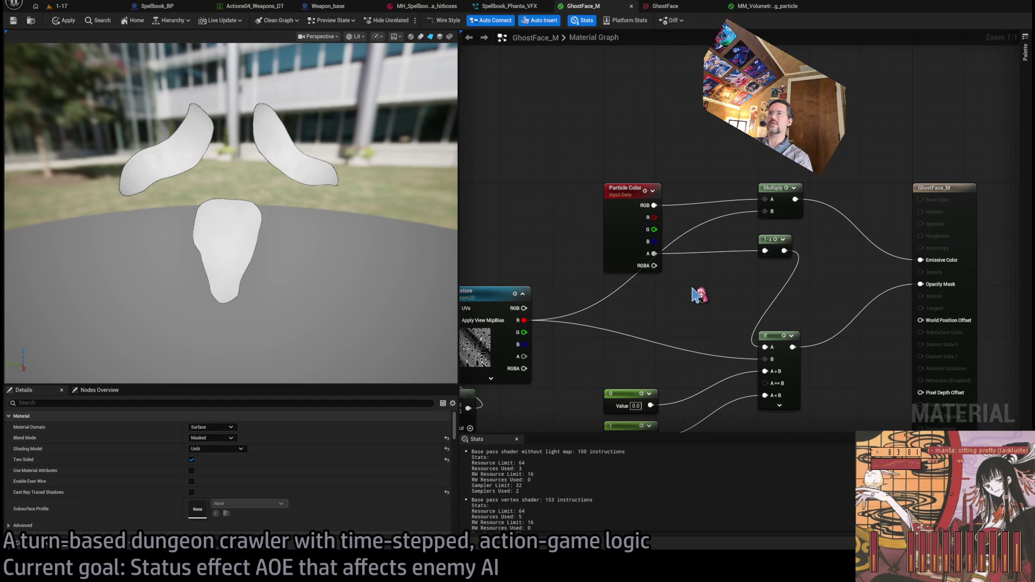
{"action": "left_click_drag", "start_coordinate": [783, 339], "coordinate": [778, 288]}
{"action": "left_click", "coordinate": [712, 294]}
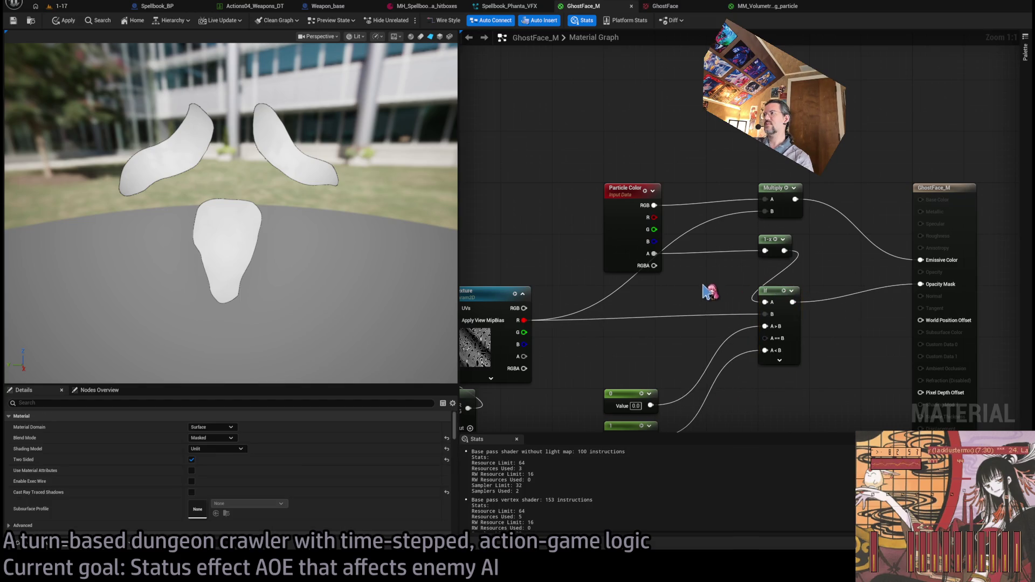
{"action": "scroll", "coordinate": [706, 291], "scroll_direction": "down", "scroll_amount": 4}
Shift the Texture node and the Add node further right in the graph.
{"action": "scroll", "coordinate": [760, 276], "scroll_direction": "up", "scroll_amount": 4}
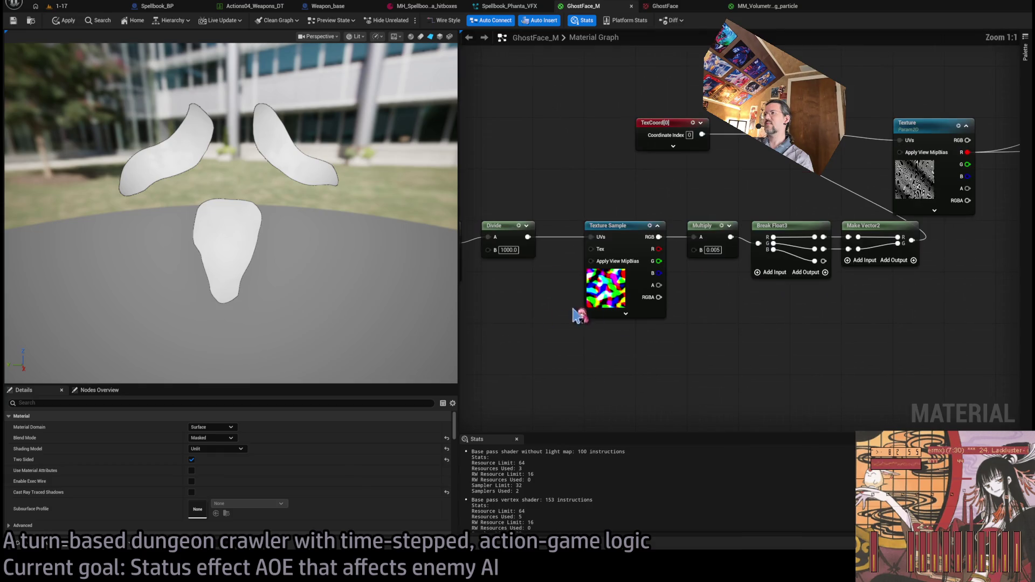
{"action": "scroll", "coordinate": [835, 338], "scroll_direction": "down", "scroll_amount": 3}
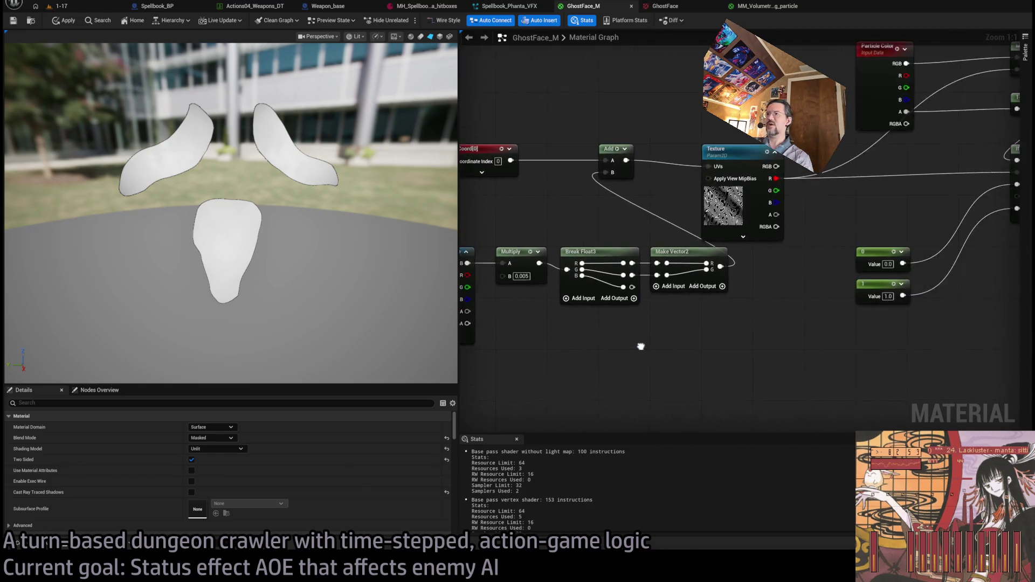
{"action": "scroll", "coordinate": [781, 339], "scroll_direction": "up", "scroll_amount": 3}
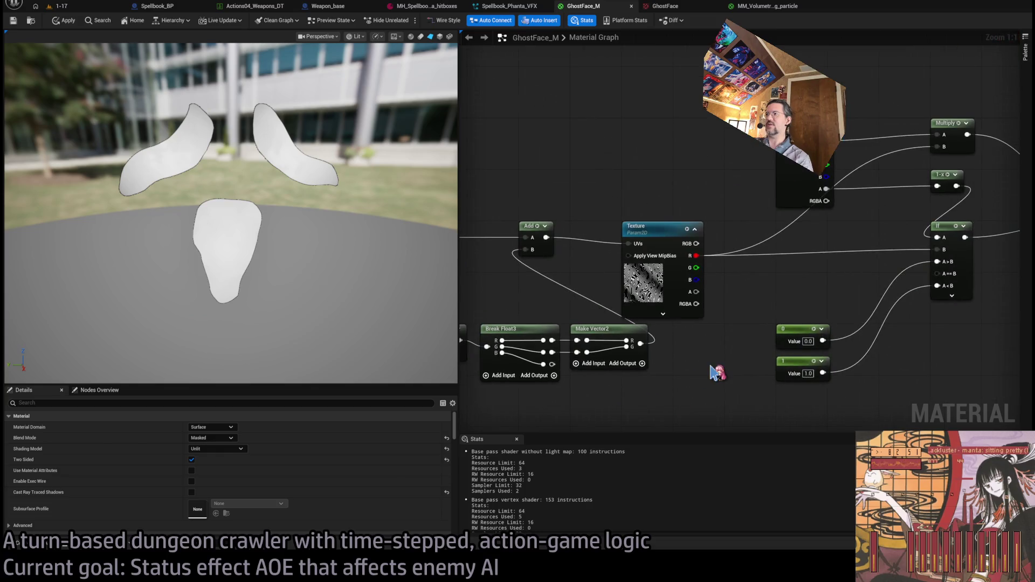
{"action": "left_click", "coordinate": [693, 231]}
{"action": "left_click_drag", "start_coordinate": [692, 227], "coordinate": [817, 226]}
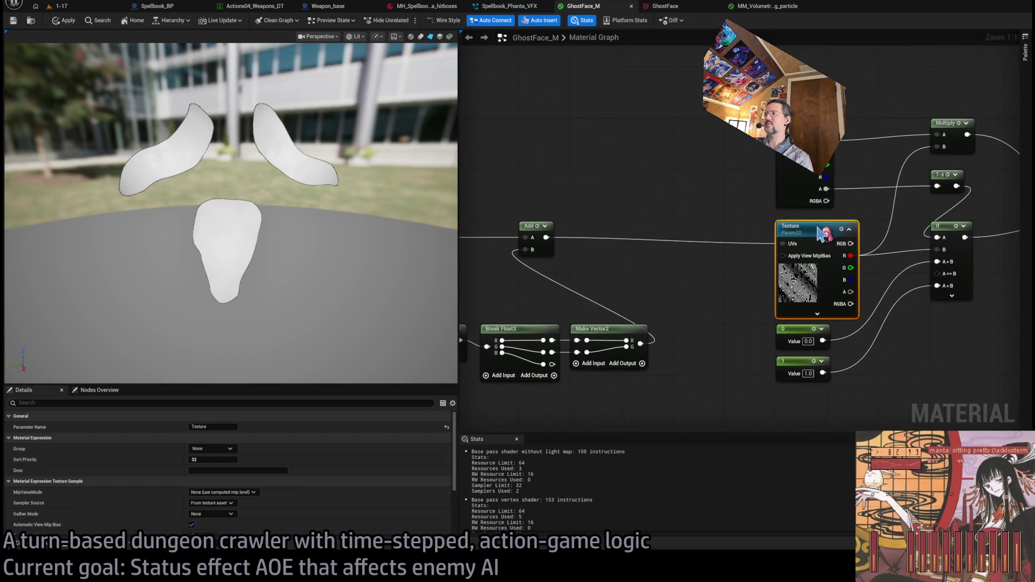
{"action": "left_click", "coordinate": [732, 278]}
{"action": "scroll", "coordinate": [743, 248], "scroll_direction": "down", "scroll_amount": 1}
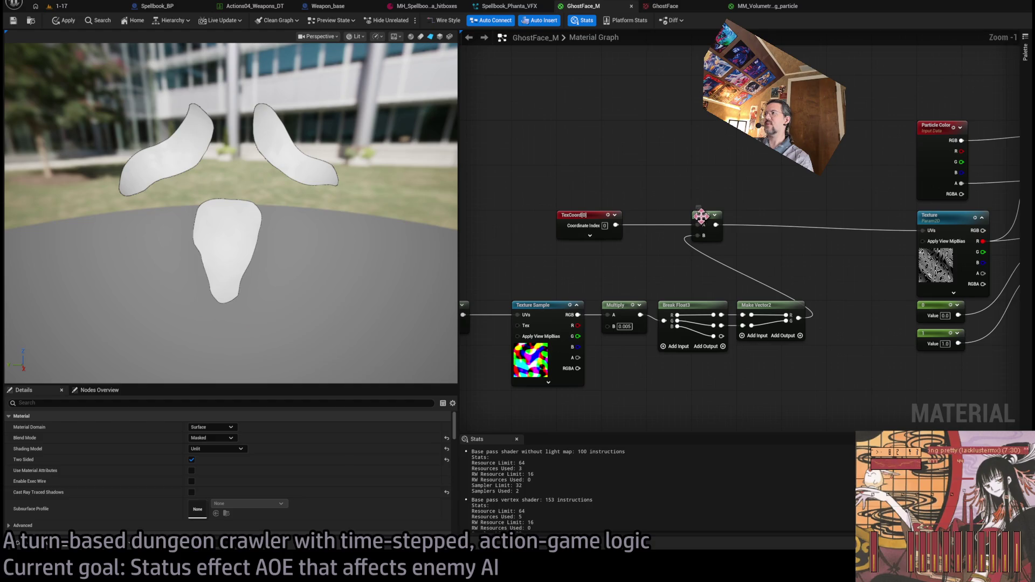
{"action": "left_click_drag", "start_coordinate": [717, 219], "coordinate": [853, 219]}
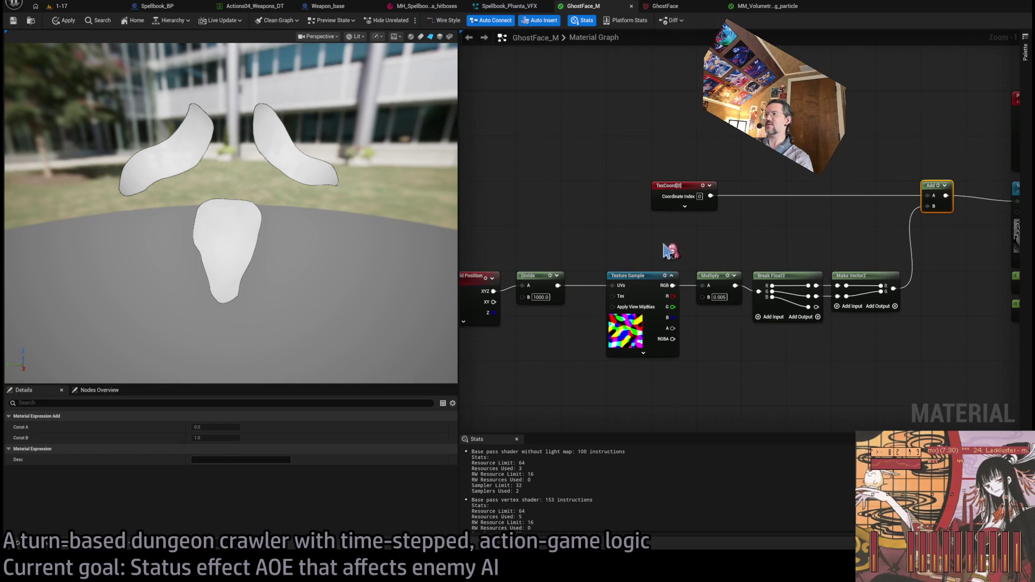
Move the Absolute World Position through Make Vector2 chain up and bring the output node into view.
{"action": "scroll", "coordinate": [700, 247], "scroll_direction": "down", "scroll_amount": 2}
{"action": "left_click_drag", "start_coordinate": [873, 259], "coordinate": [571, 286]}
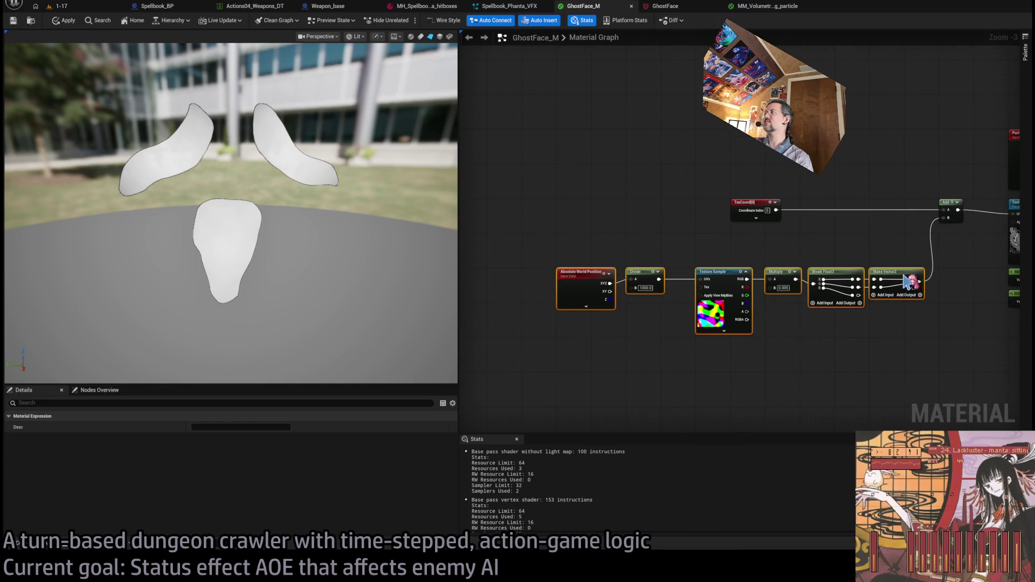
{"action": "left_click_drag", "start_coordinate": [907, 281], "coordinate": [905, 246]}
{"action": "left_click", "coordinate": [799, 312]}
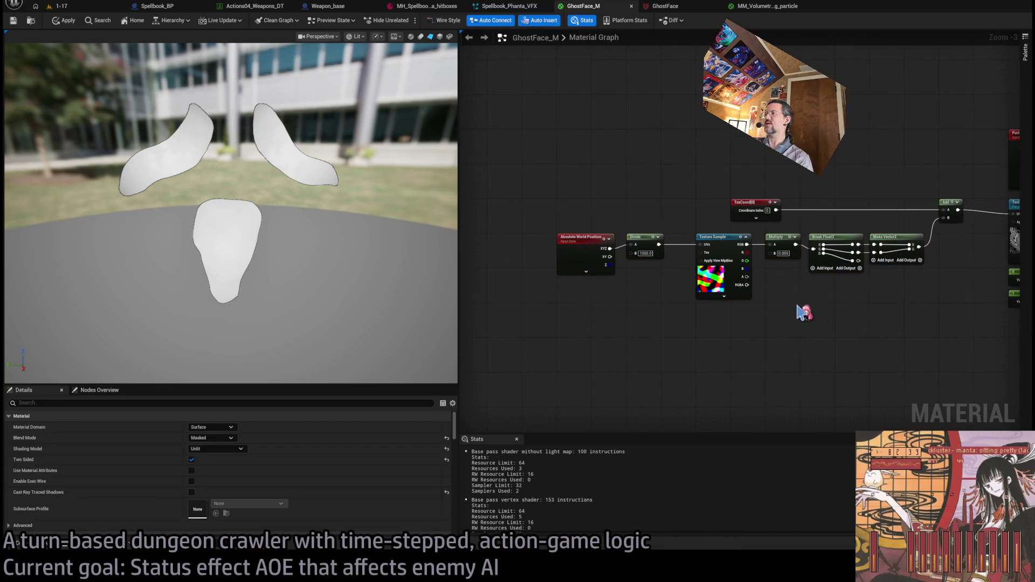
{"action": "scroll", "coordinate": [654, 246], "scroll_direction": "up", "scroll_amount": 3}
{"action": "left_click_drag", "start_coordinate": [674, 218], "coordinate": [561, 254]}
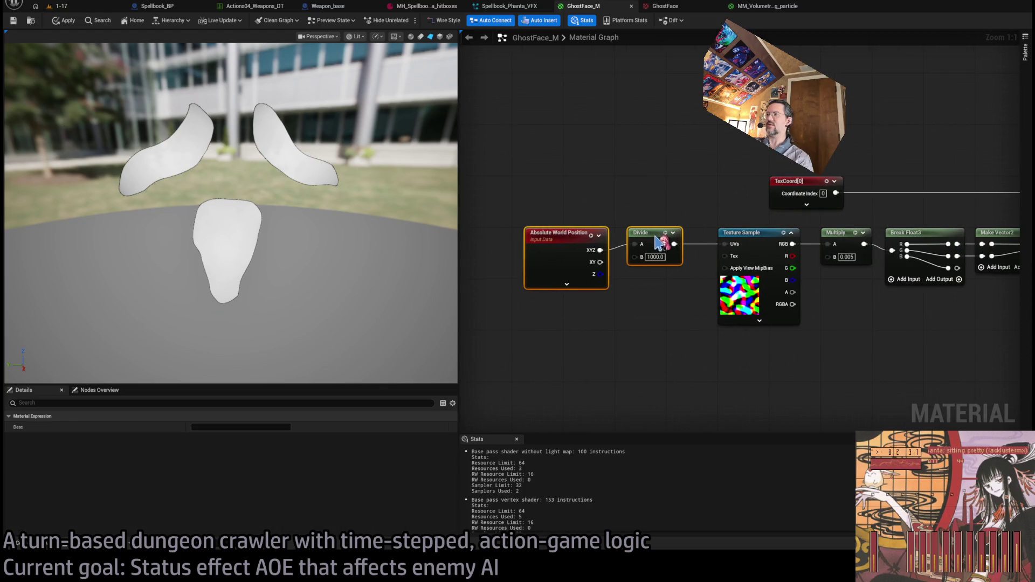
{"action": "left_click", "coordinate": [658, 213]}
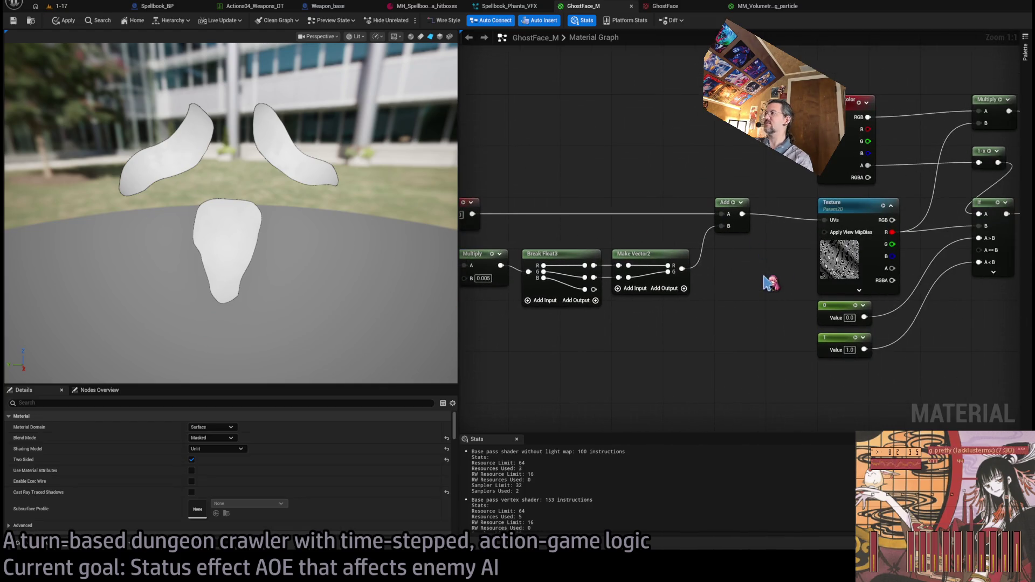
{"action": "left_click_drag", "start_coordinate": [770, 278], "coordinate": [626, 301]}
{"action": "left_click_drag", "start_coordinate": [752, 401], "coordinate": [664, 222]}
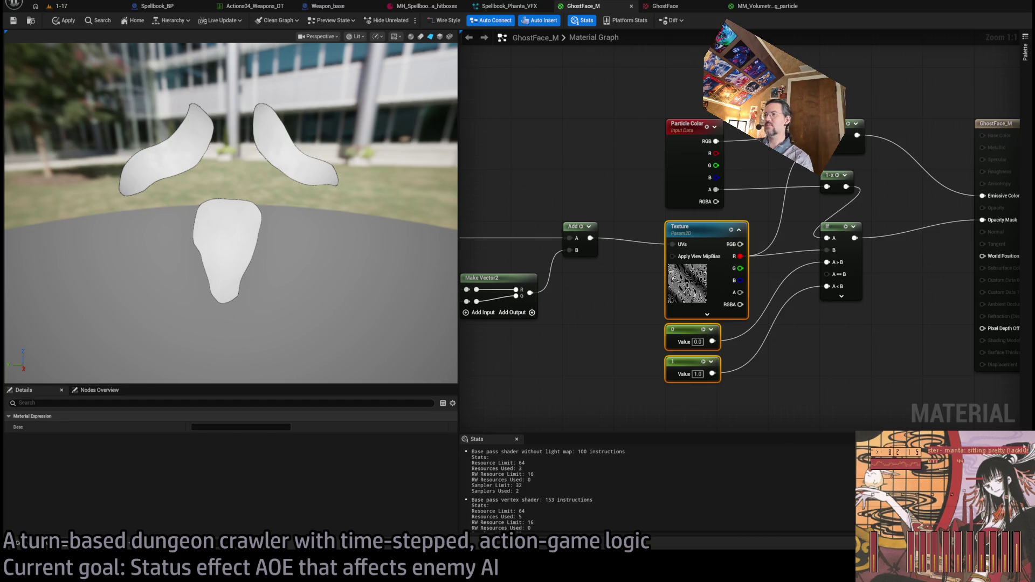
{"action": "key", "text": "alt+Tab"}
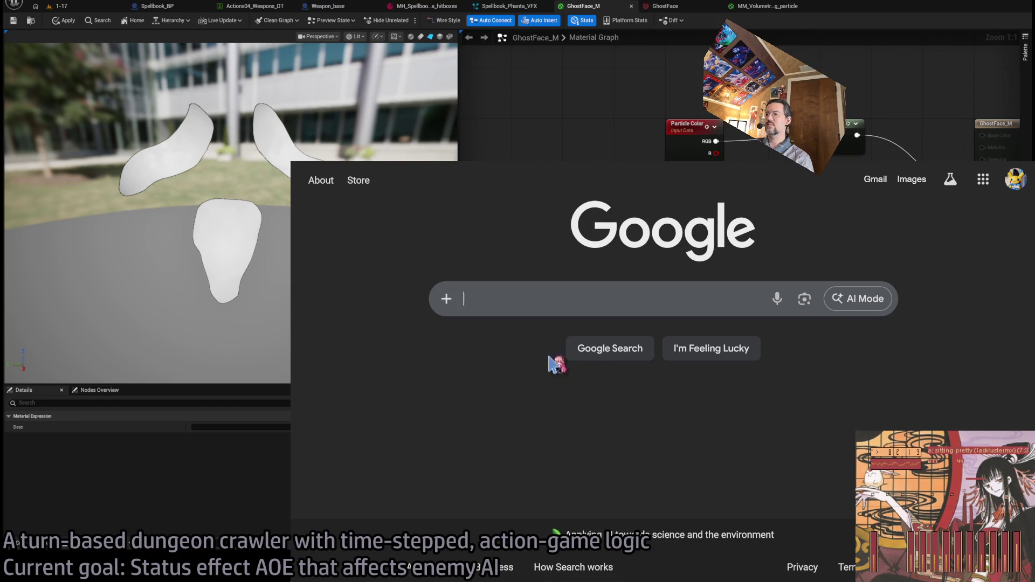
{"action": "key", "text": "ctrl+l"}
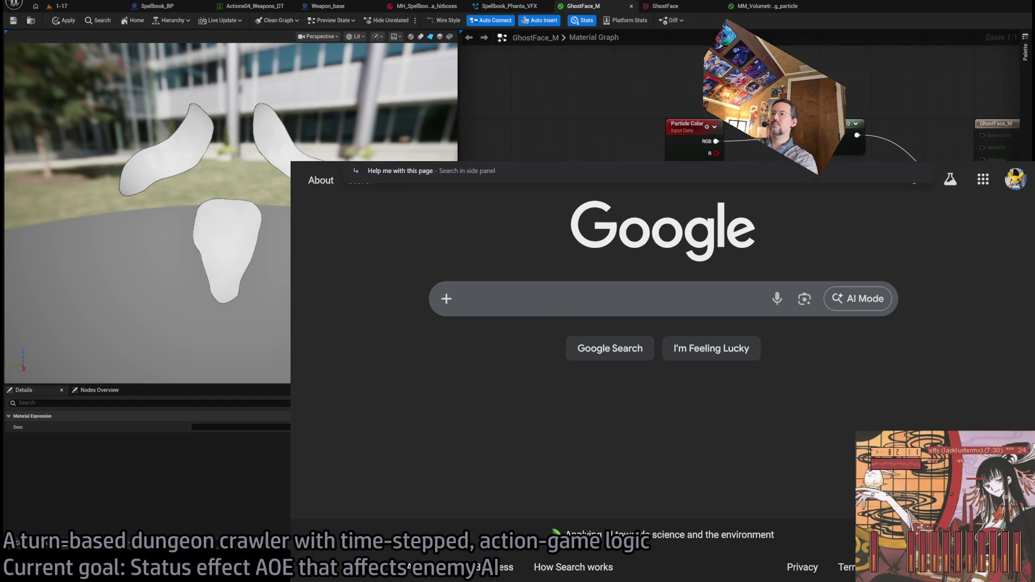
{"action": "key", "text": "Escape"}
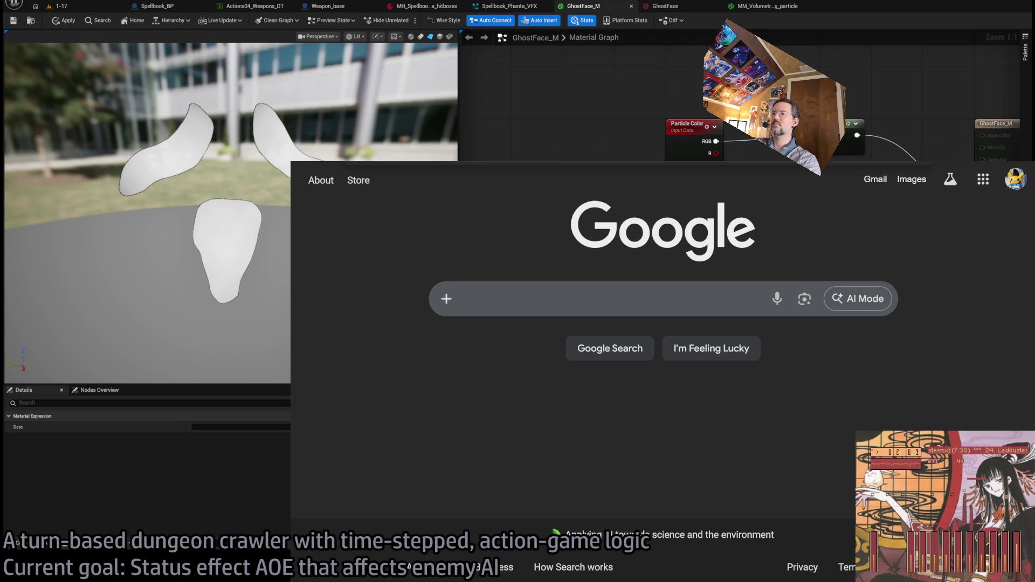
{"action": "key", "text": "alt+Left"}
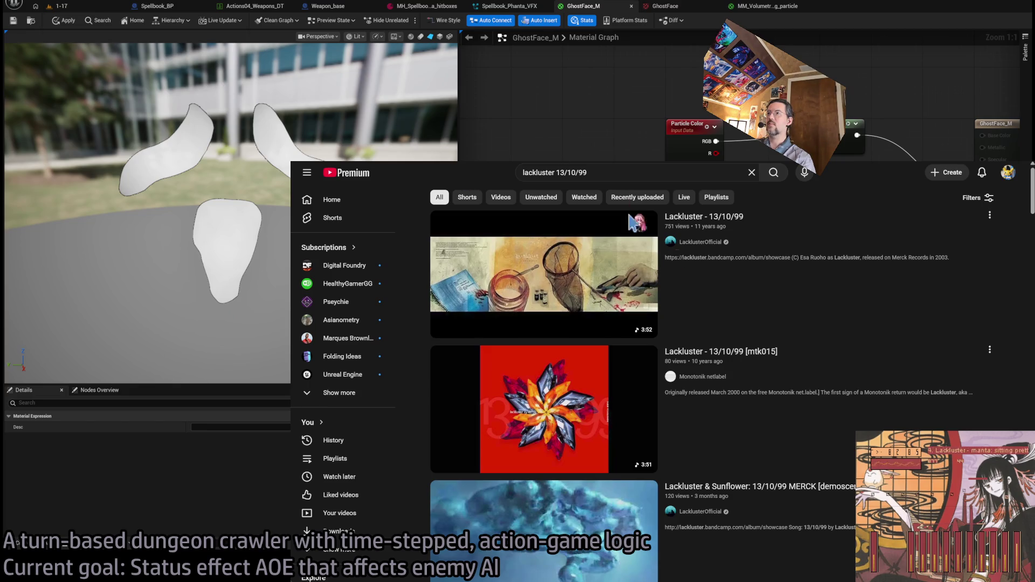
{"action": "scroll", "coordinate": [636, 221], "scroll_direction": "down", "scroll_amount": 1}
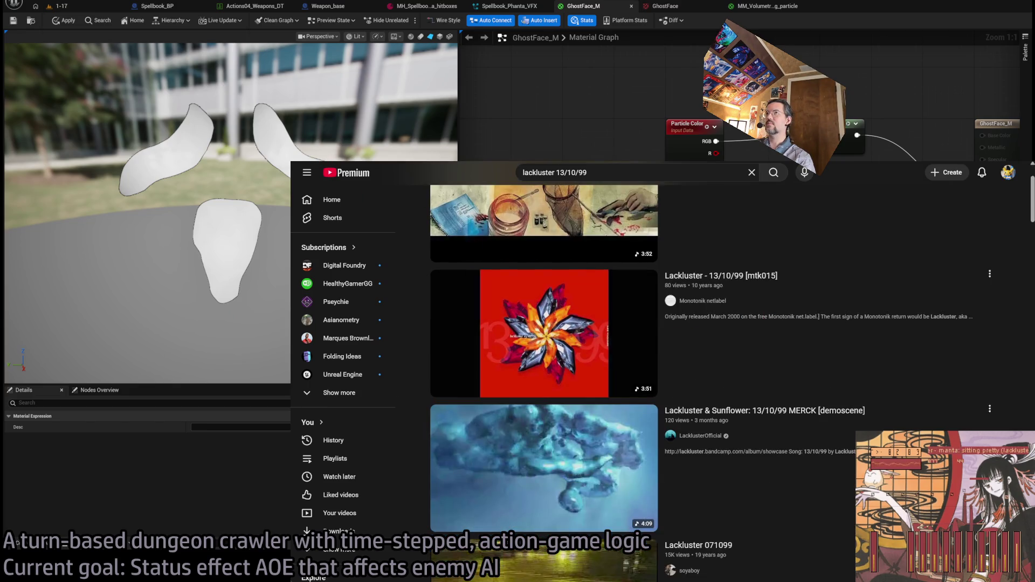
{"action": "mouse_move", "coordinate": [290, 160]}
{"action": "left_mouse_down"}
{"action": "mouse_move", "coordinate": [462, 231]}
{"action": "mouse_move", "coordinate": [665, 278]}
{"action": "mouse_move", "coordinate": [649, 275]}
{"action": "left_mouse_up"}
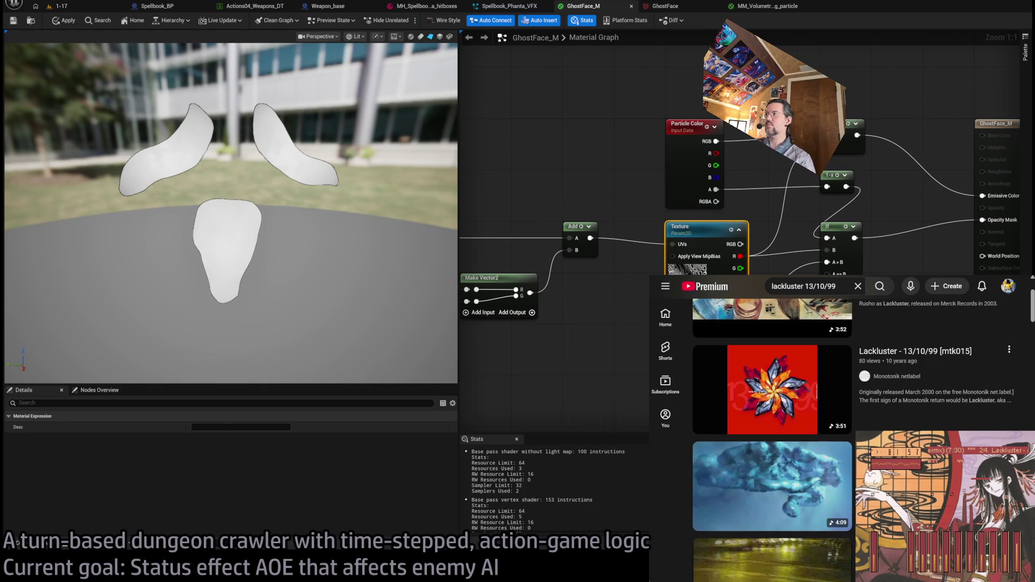
{"action": "key", "text": "alt+Tab"}
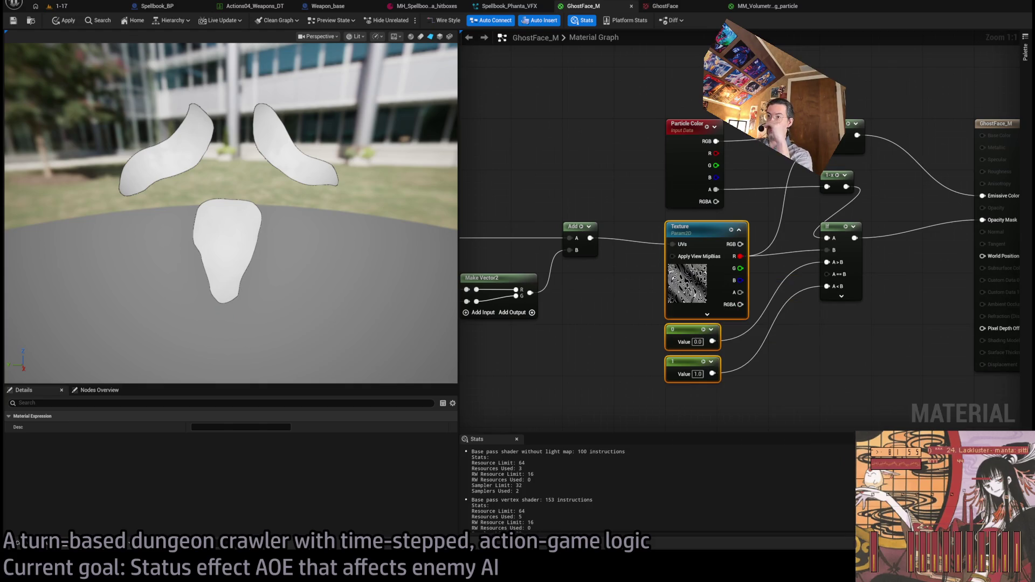
Set the TexCoord node next to Add, then switch back to the Spellbook_Phanta_VFX editor.
{"action": "mouse_move", "coordinate": [844, 349]}
{"action": "left_mouse_down"}
{"action": "mouse_move", "coordinate": [739, 363]}
{"action": "mouse_move", "coordinate": [1001, 350]}
{"action": "mouse_move", "coordinate": [1029, 337]}
{"action": "left_mouse_up"}
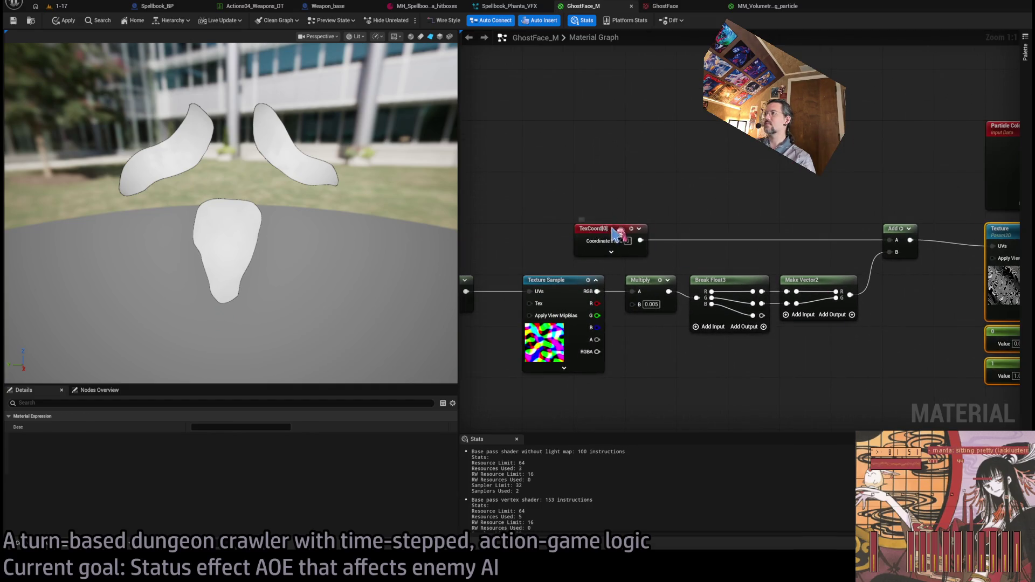
{"action": "left_click_drag", "start_coordinate": [615, 232], "coordinate": [819, 241]}
{"action": "left_click", "coordinate": [852, 205]}
{"action": "left_click_drag", "start_coordinate": [852, 205], "coordinate": [457, 197]}
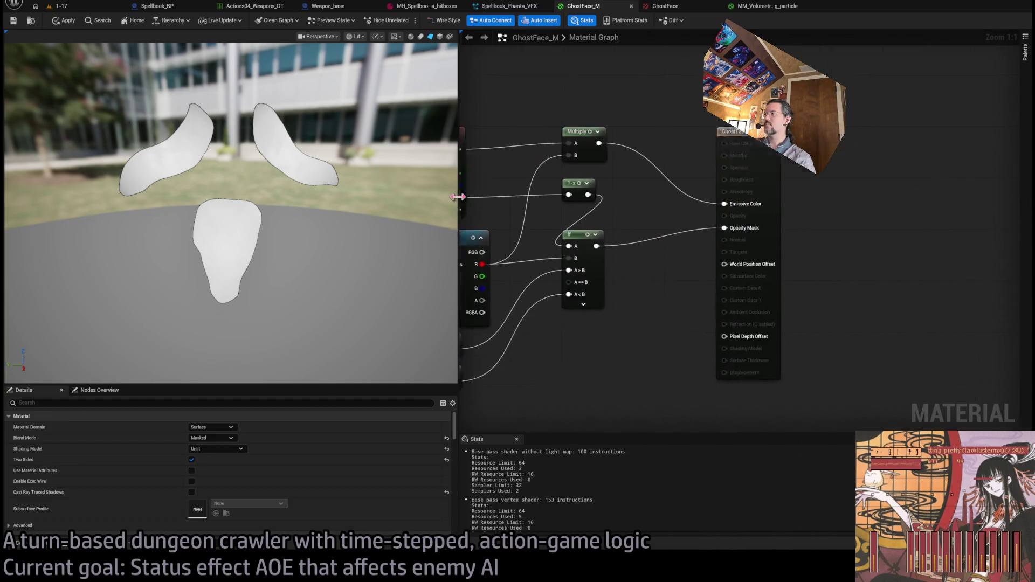
{"action": "left_click_drag", "start_coordinate": [669, 302], "coordinate": [743, 305]}
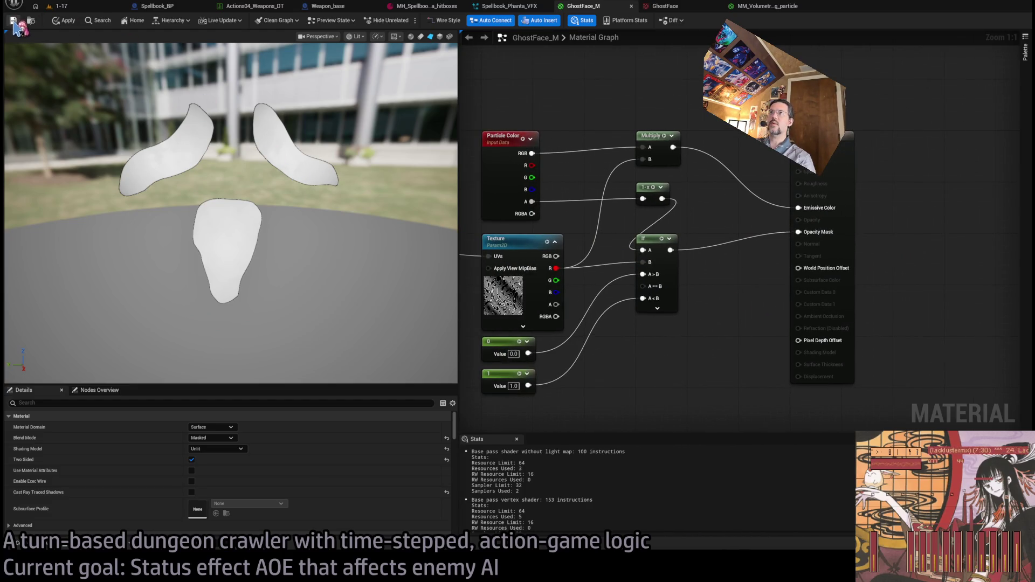
{"action": "left_click", "coordinate": [506, 6]}
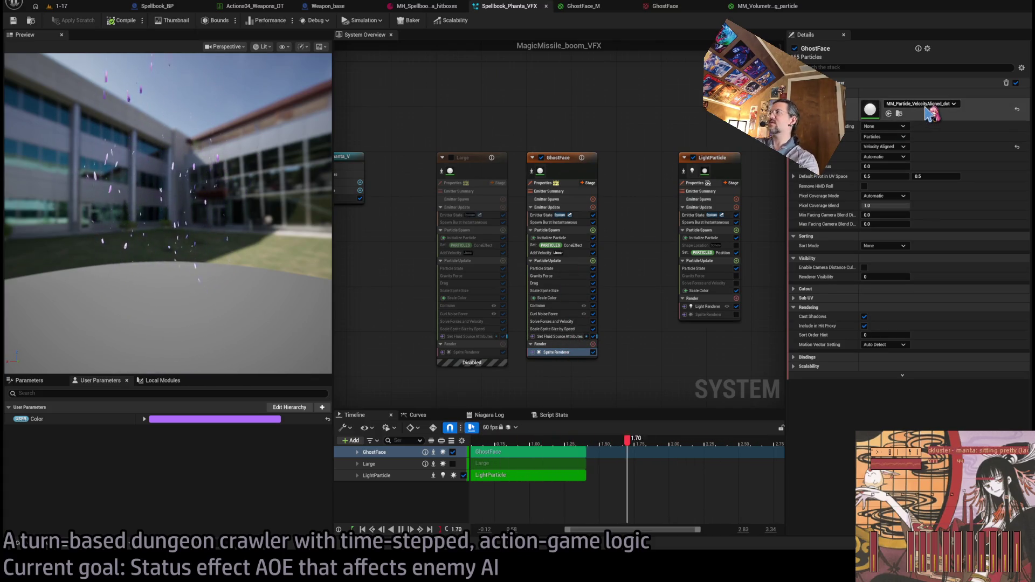
Assign GhostFace_M as the emitter material and set the spawn burst count to 20.
{"action": "key", "text": "ctrl+v"}
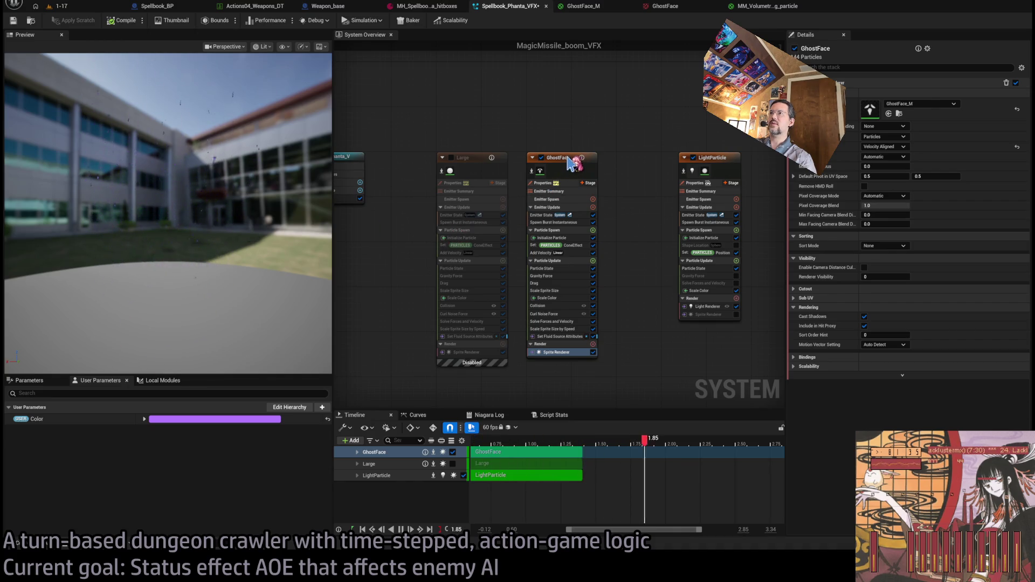
{"action": "left_click", "coordinate": [561, 222]}
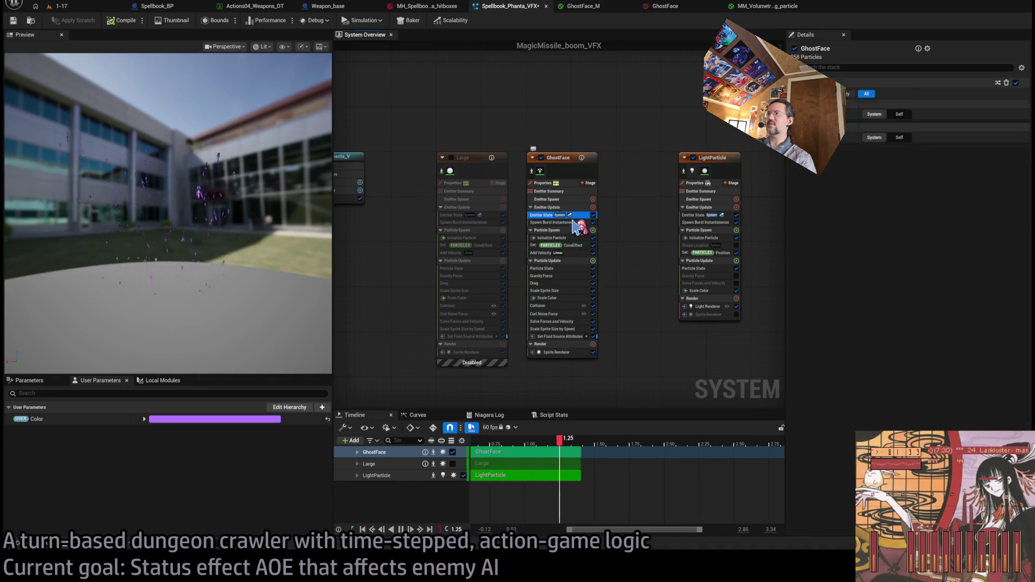
{"action": "left_click", "coordinate": [906, 95]}
{"action": "type", "text": "20"}
{"action": "key", "text": "Return"}
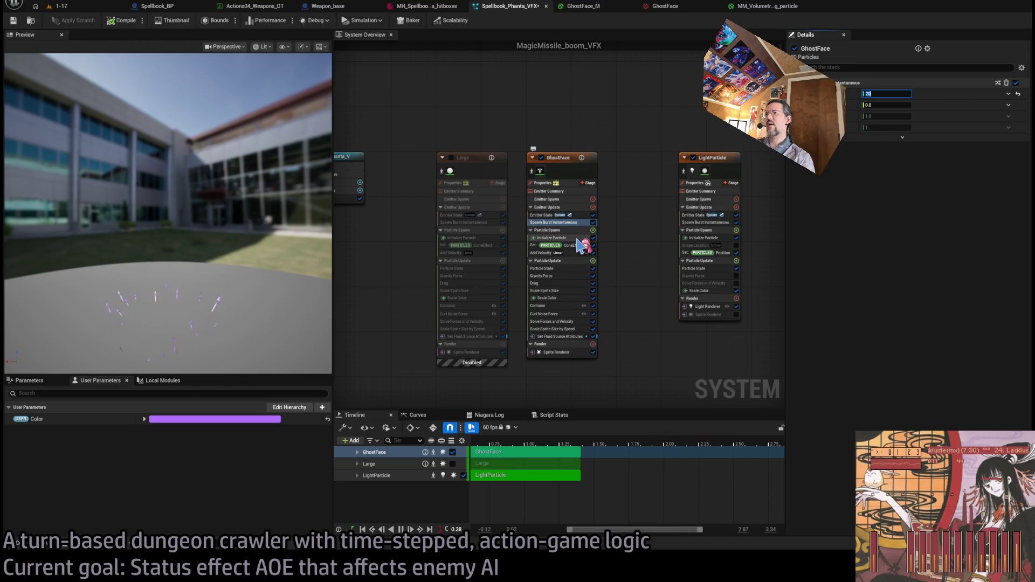
Set the Initialize Particle sprite size range to a minimum of 20 and maximum of 220.
{"action": "left_click", "coordinate": [578, 238]}
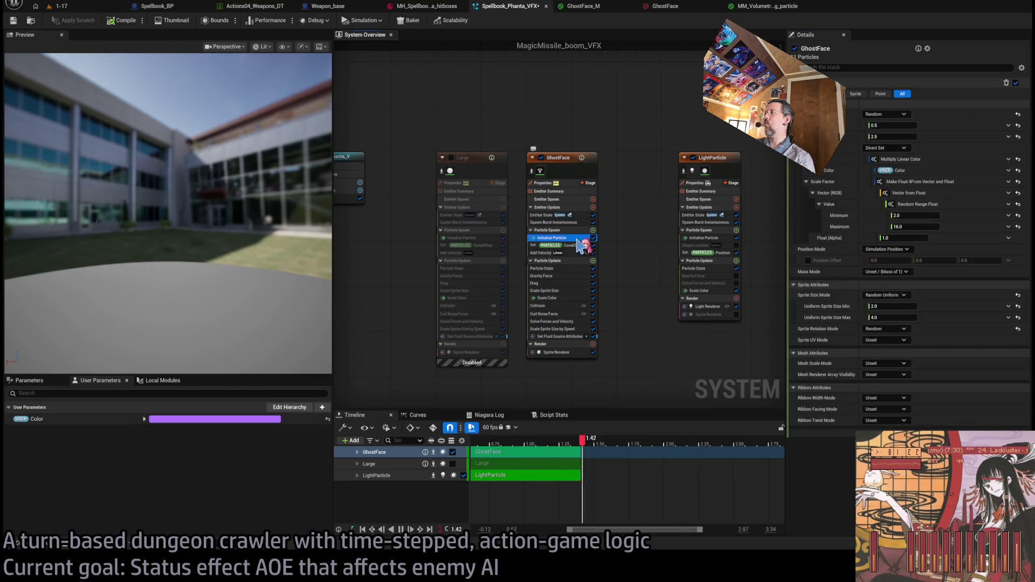
{"action": "left_click", "coordinate": [582, 336]}
{"action": "left_click", "coordinate": [593, 336]}
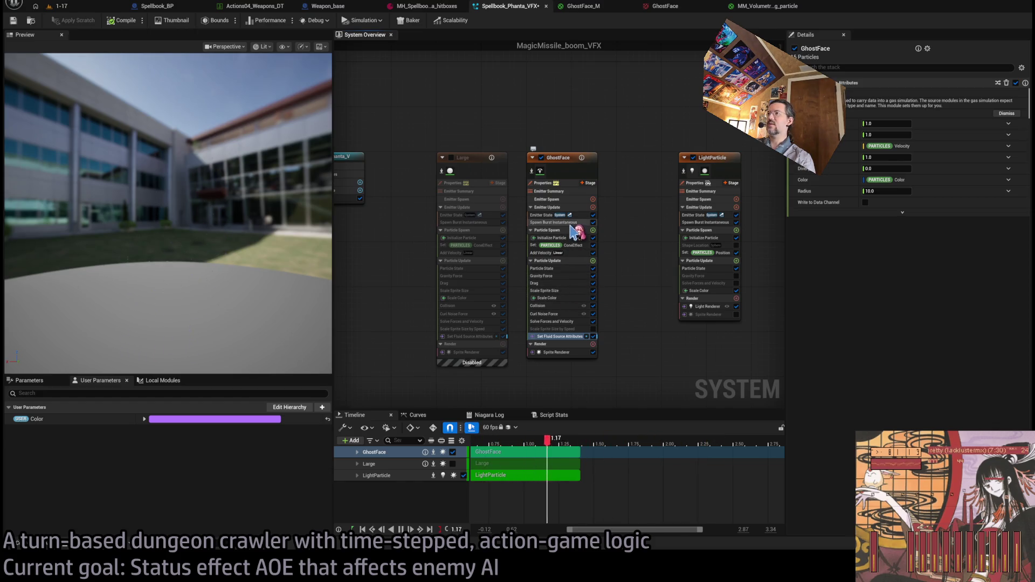
{"action": "left_click", "coordinate": [555, 238]}
{"action": "left_click", "coordinate": [890, 306]}
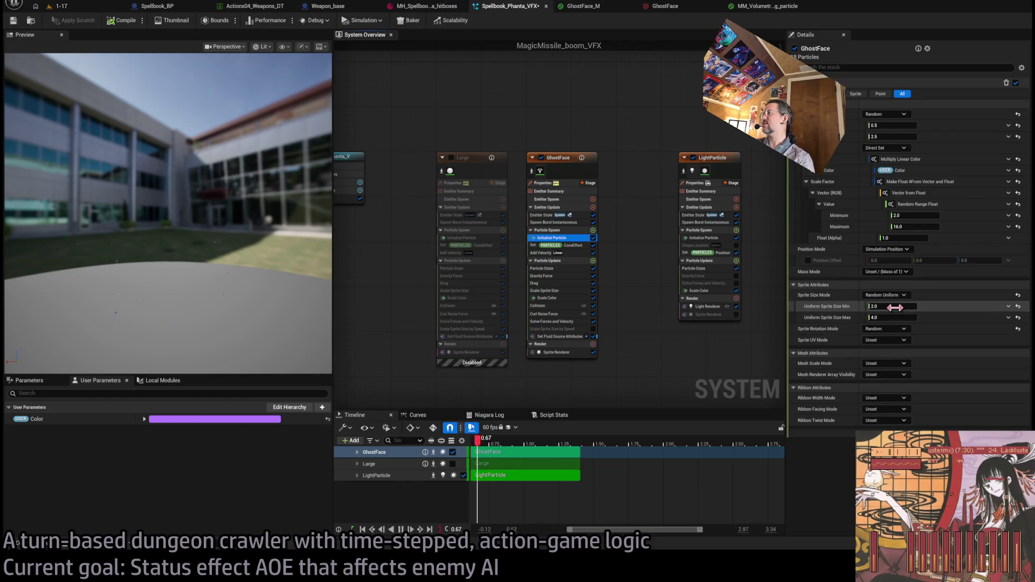
{"action": "type", "text": "20"}
{"action": "key", "text": "Tab"}
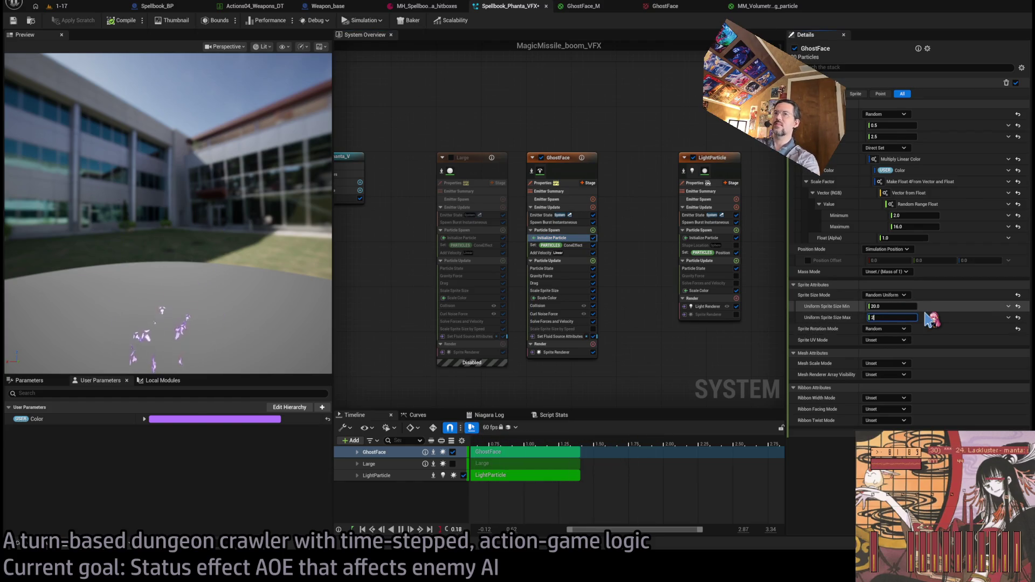
{"action": "type", "text": "220"}
{"action": "key", "text": "Return"}
Turn the preview toward the building and select Scale Sprite Size to show its curve.
{"action": "left_click_drag", "start_coordinate": [162, 216], "coordinate": [226, 189]}
{"action": "left_click_drag", "start_coordinate": [257, 247], "coordinate": [231, 245]}
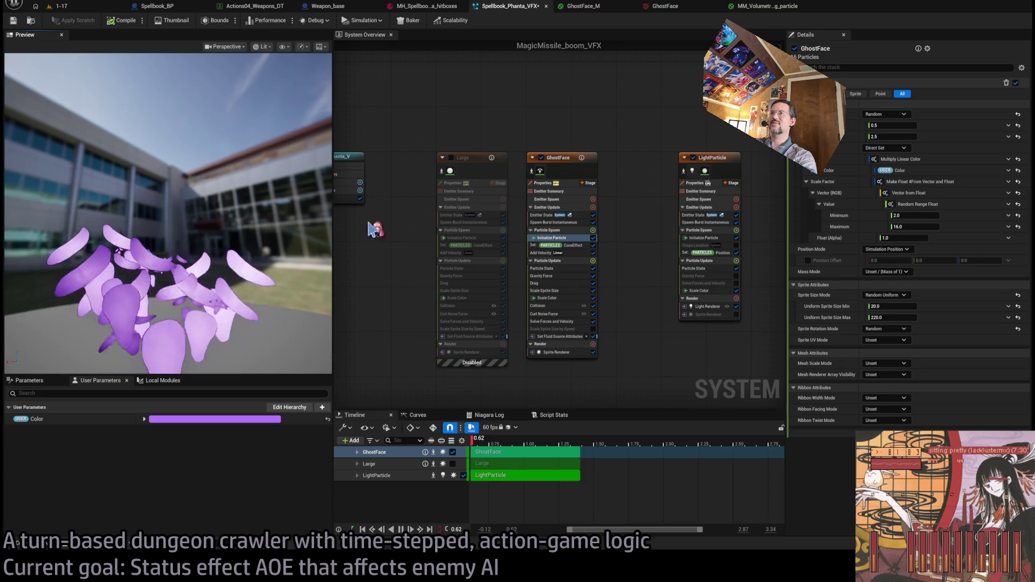
{"action": "left_click", "coordinate": [556, 291]}
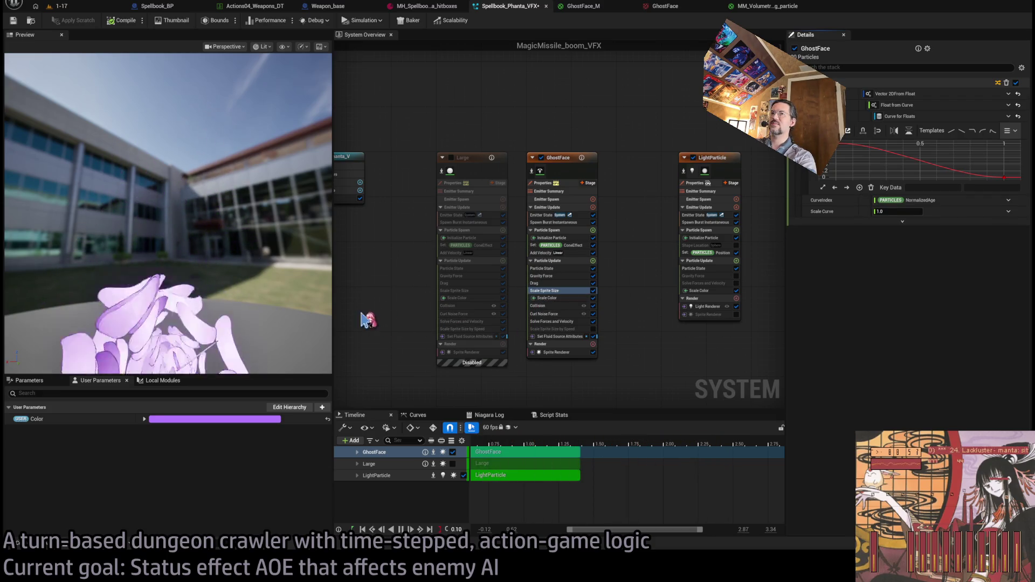
Move the first scale-curve key to time 0.25 with a value of 1.0.
{"action": "left_click", "coordinate": [842, 144]}
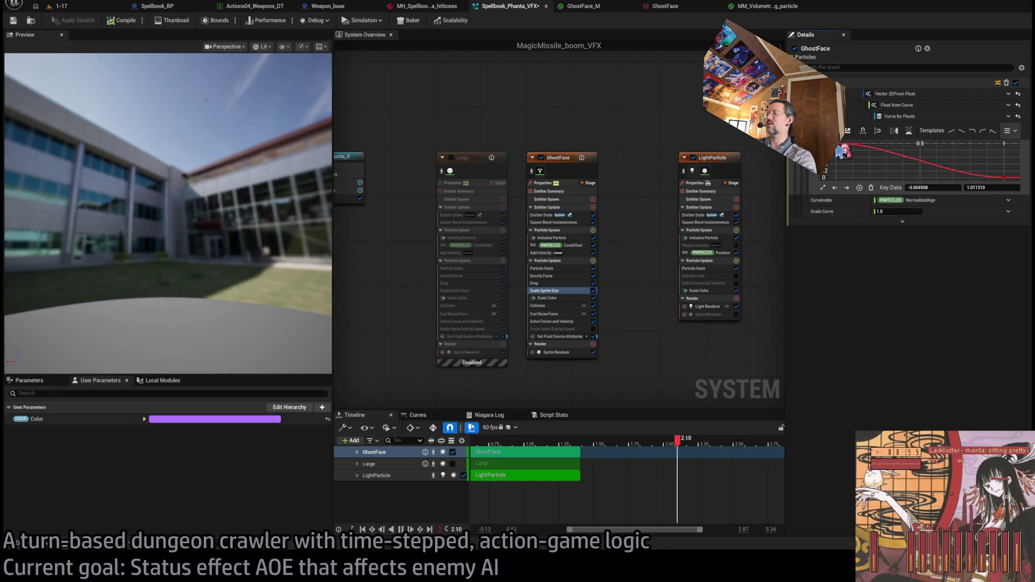
{"action": "left_click_drag", "start_coordinate": [851, 146], "coordinate": [852, 144]}
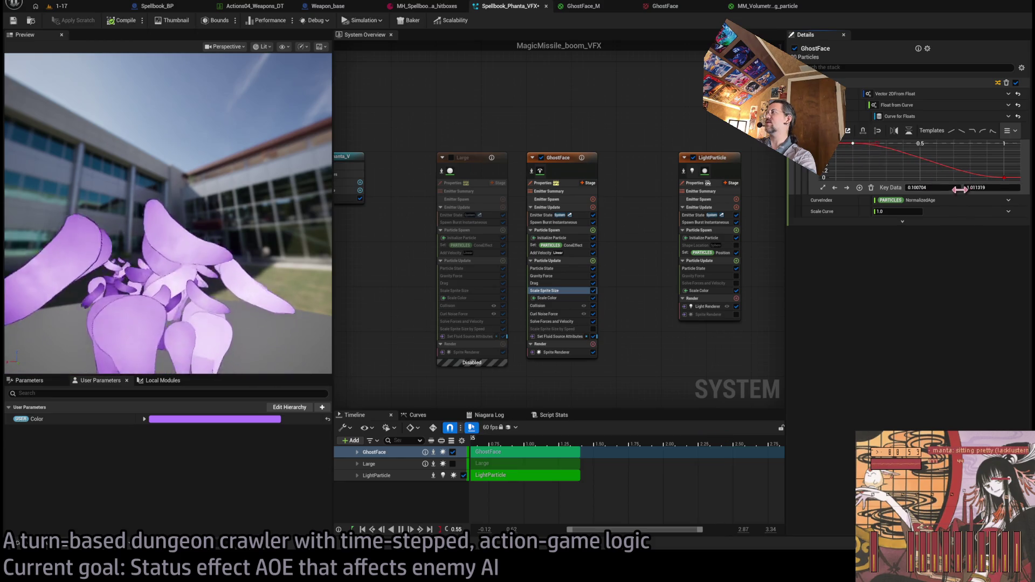
{"action": "type", "text": "0.1"}
{"action": "key", "text": "Tab"}
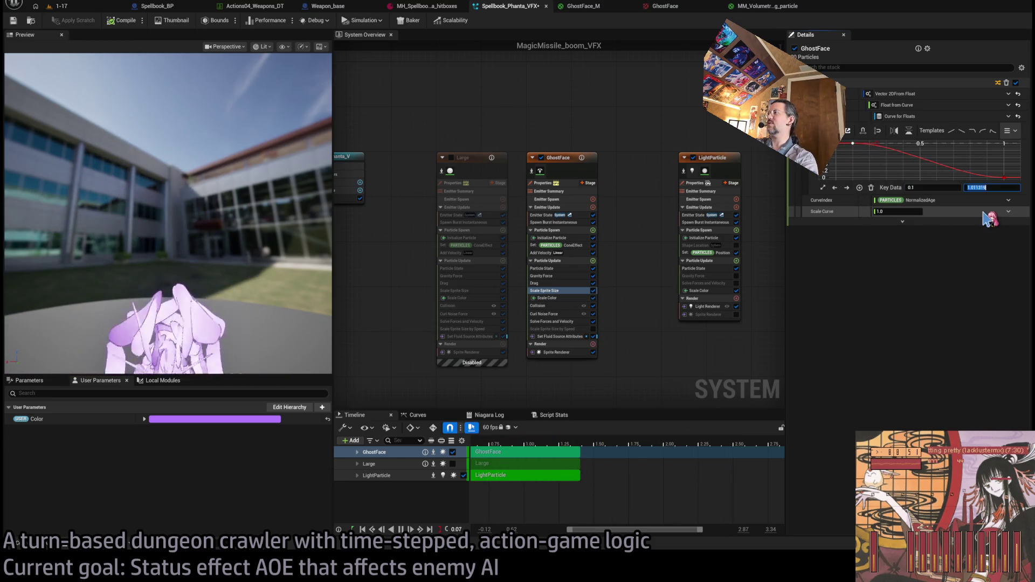
{"action": "type", "text": "1.0"}
{"action": "key", "text": "Return"}
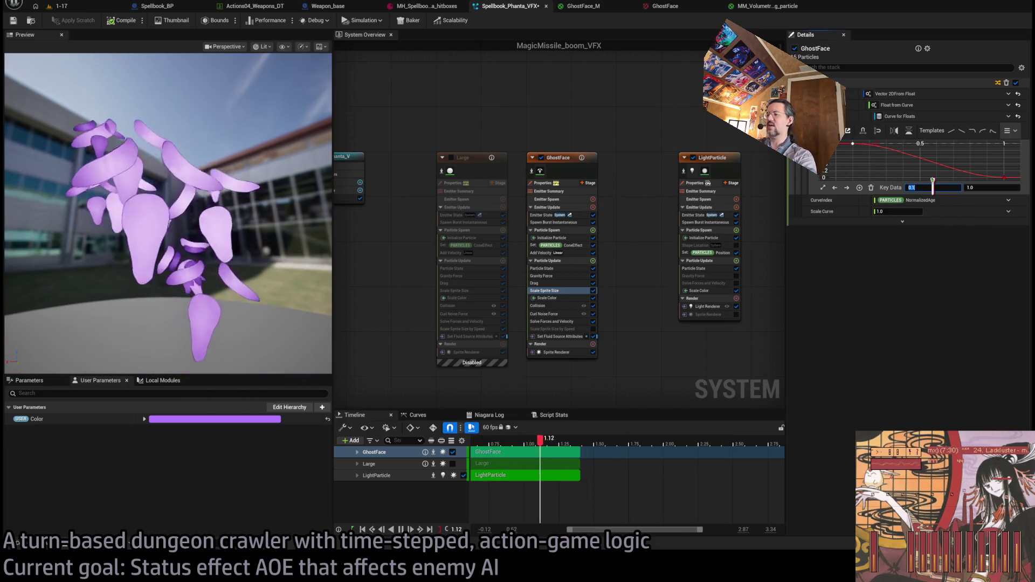
{"action": "type", "text": ".25"}
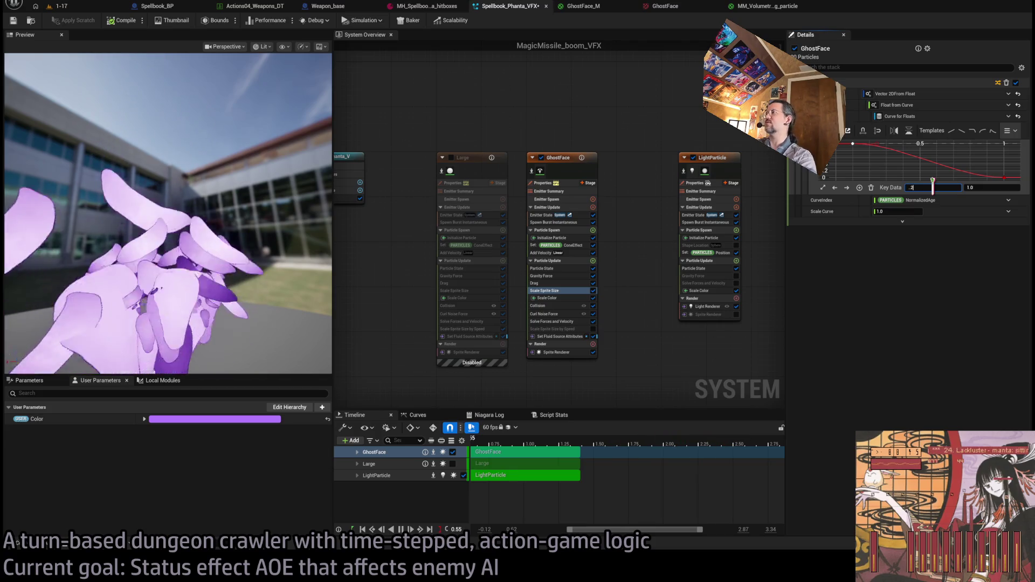
{"action": "key", "text": "Return"}
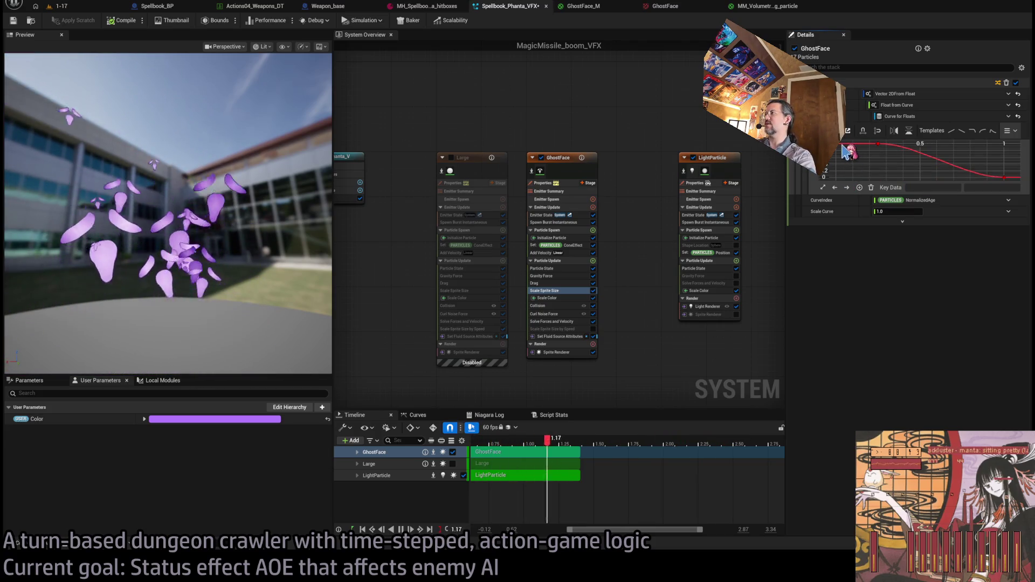
Add a new key at the curve's start with time 0 and value 0.
{"action": "middle_click", "coordinate": [841, 144]}
{"action": "double_click", "coordinate": [932, 188]}
{"action": "type", "text": "0.03"}
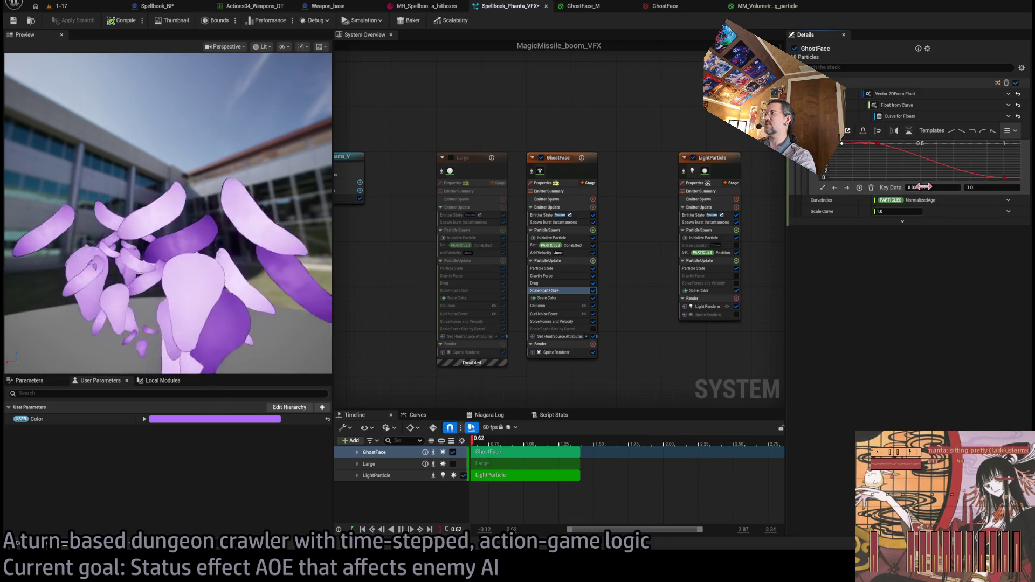
{"action": "key", "text": "Tab"}
{"action": "type", "text": "0"}
{"action": "key", "text": "Return"}
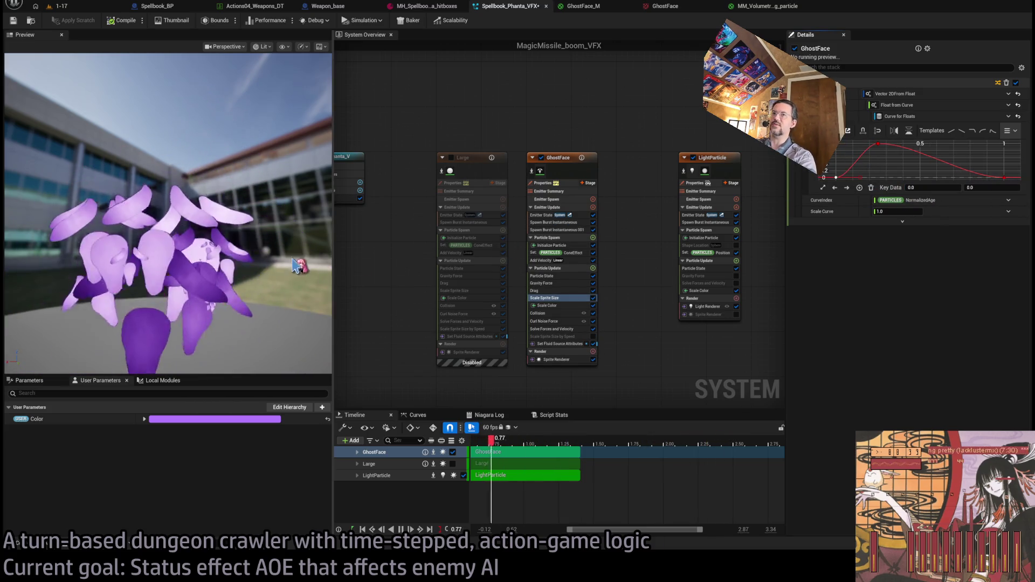
{"action": "left_click", "coordinate": [289, 278]}
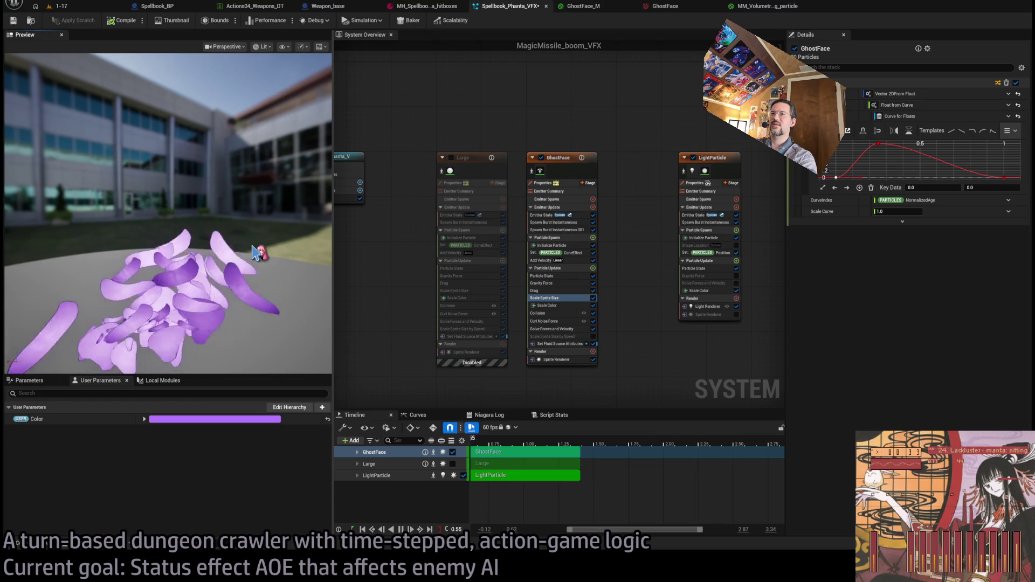
Set GhostFace's uniform sprite size min and max to 50, save, and re-enable the Large emitter.
{"action": "left_click", "coordinate": [571, 246]}
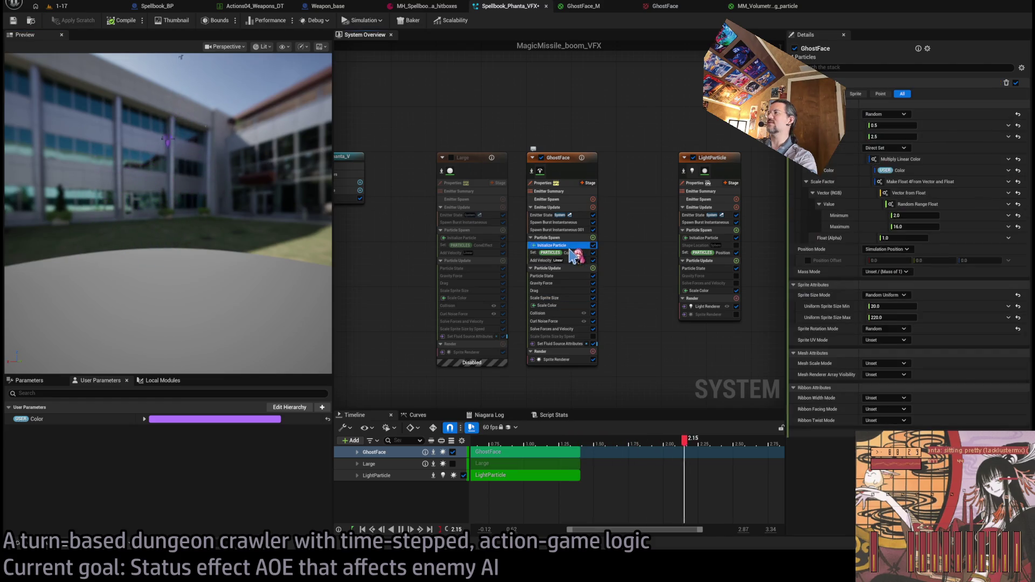
{"action": "left_click", "coordinate": [893, 309]}
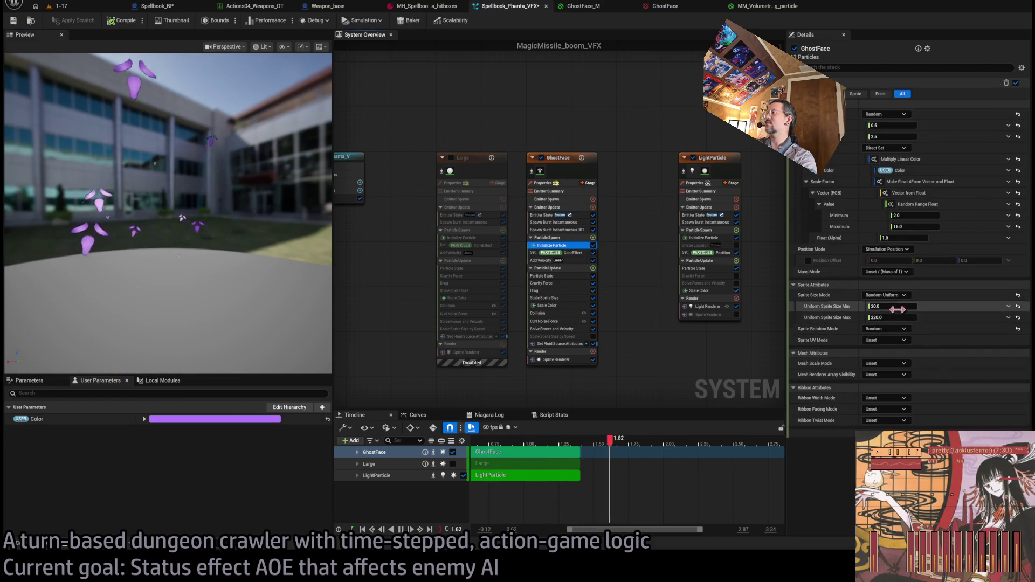
{"action": "type", "text": "10"}
{"action": "key", "text": "Return"}
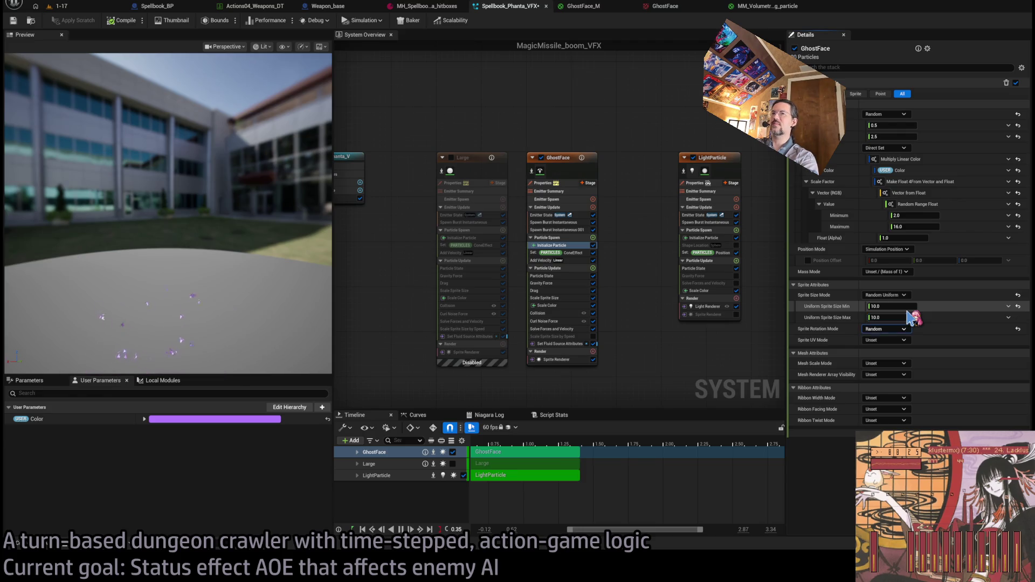
{"action": "left_click", "coordinate": [908, 306]}
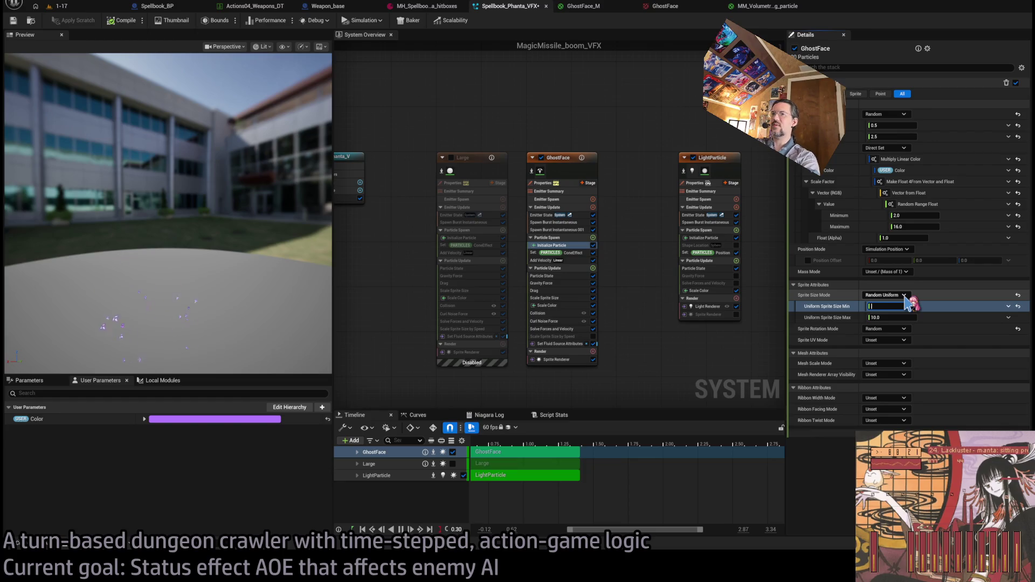
{"action": "type", "text": "50"}
{"action": "key", "text": "Return"}
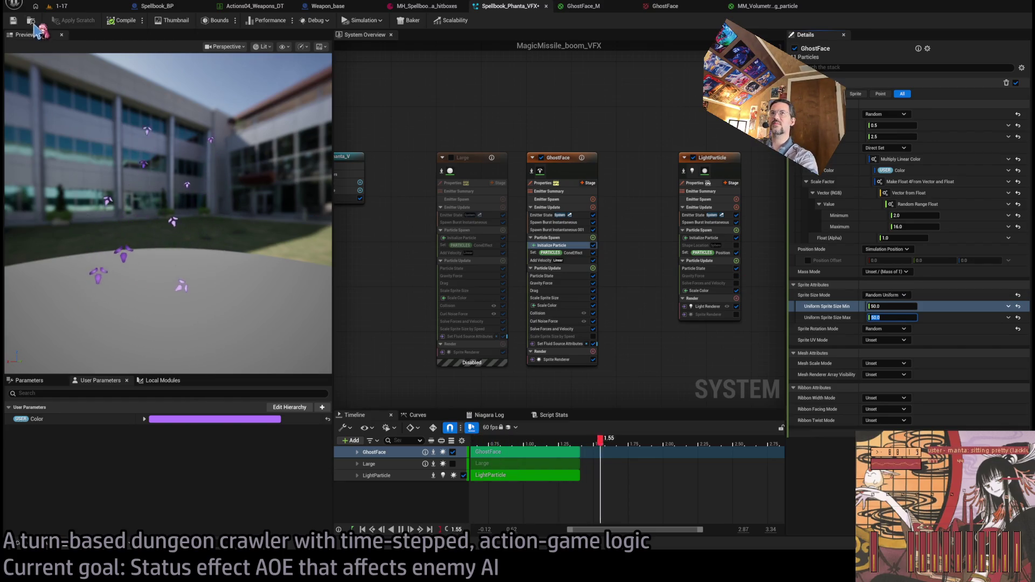
{"action": "key", "text": "ctrl+s"}
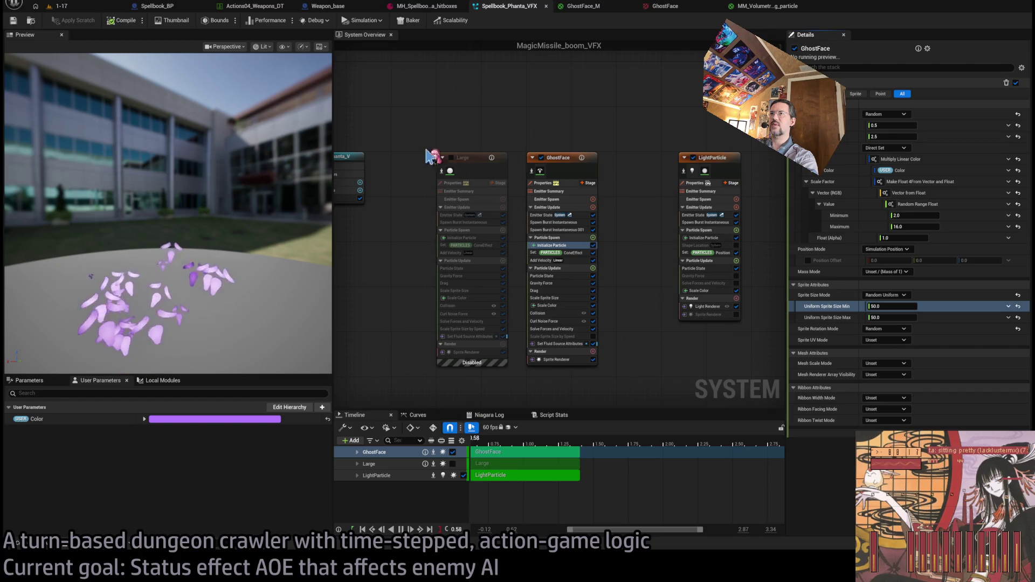
{"action": "left_click", "coordinate": [451, 157]}
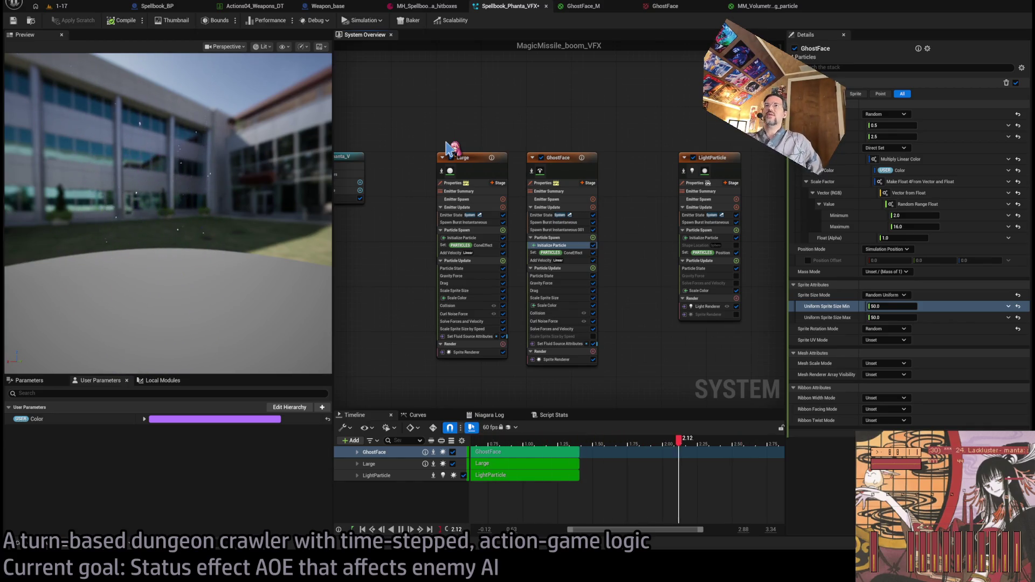
Return to the 1-17 dungeon level and browse the Spellbook VFX folder with the fog search cleared.
{"action": "left_click", "coordinate": [58, 6]}
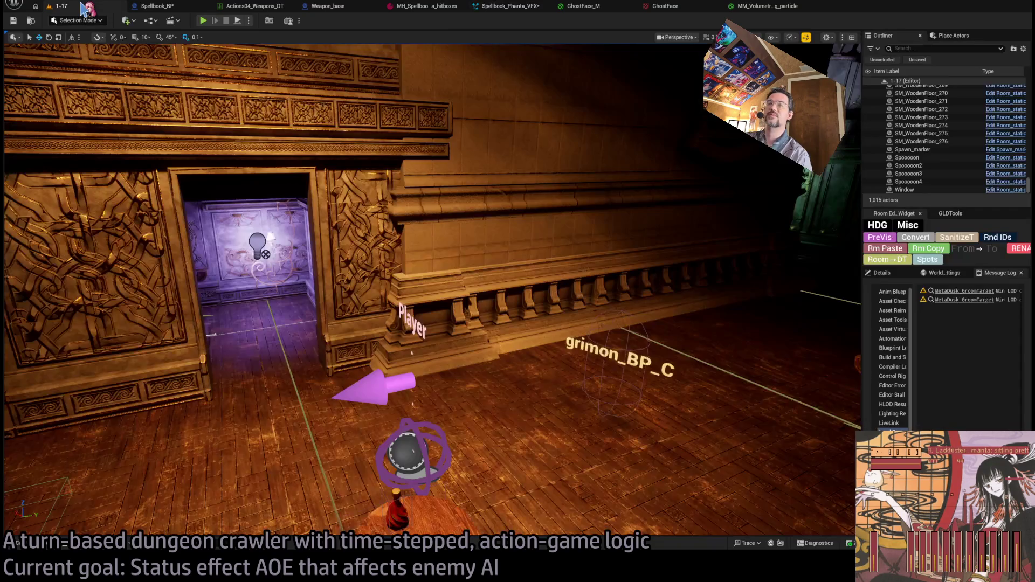
{"action": "left_click", "coordinate": [38, 548]}
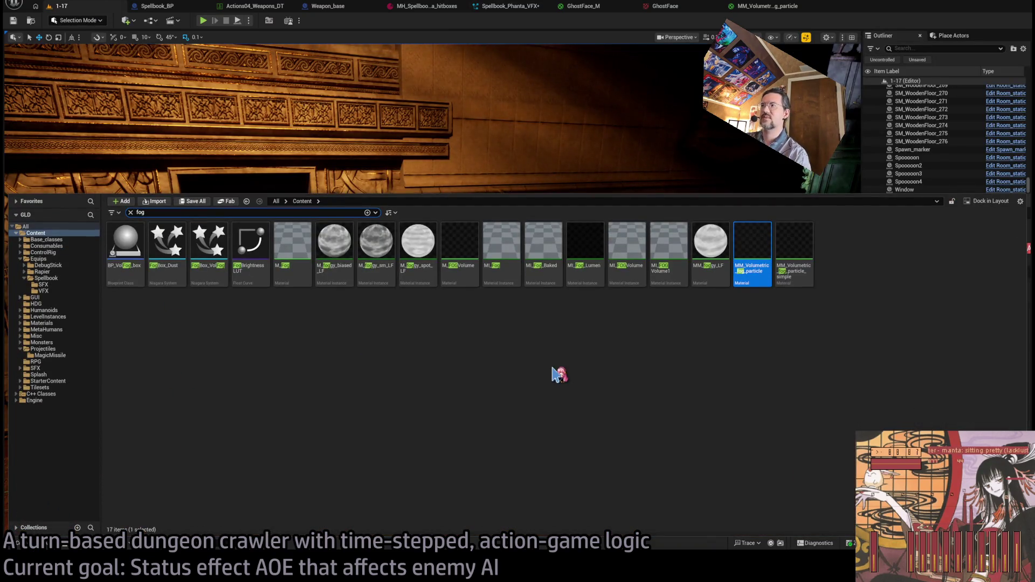
{"action": "mouse_move", "coordinate": [753, 279]}
{"action": "left_mouse_down"}
{"action": "mouse_move", "coordinate": [752, 245]}
{"action": "mouse_move", "coordinate": [549, 418]}
{"action": "mouse_move", "coordinate": [635, 465]}
{"action": "left_mouse_up"}
{"action": "left_click", "coordinate": [21, 545]}
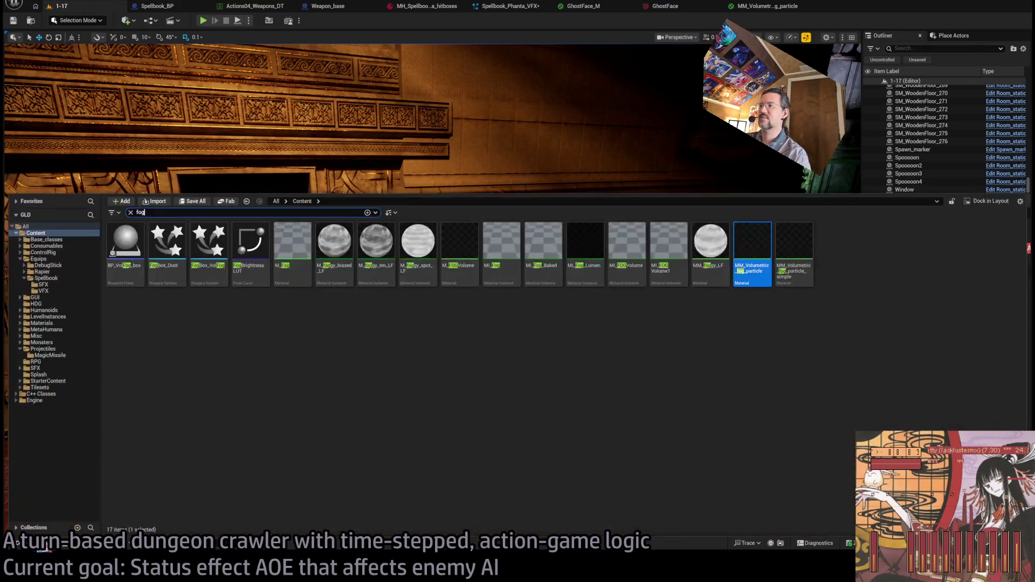
{"action": "left_click", "coordinate": [58, 290]}
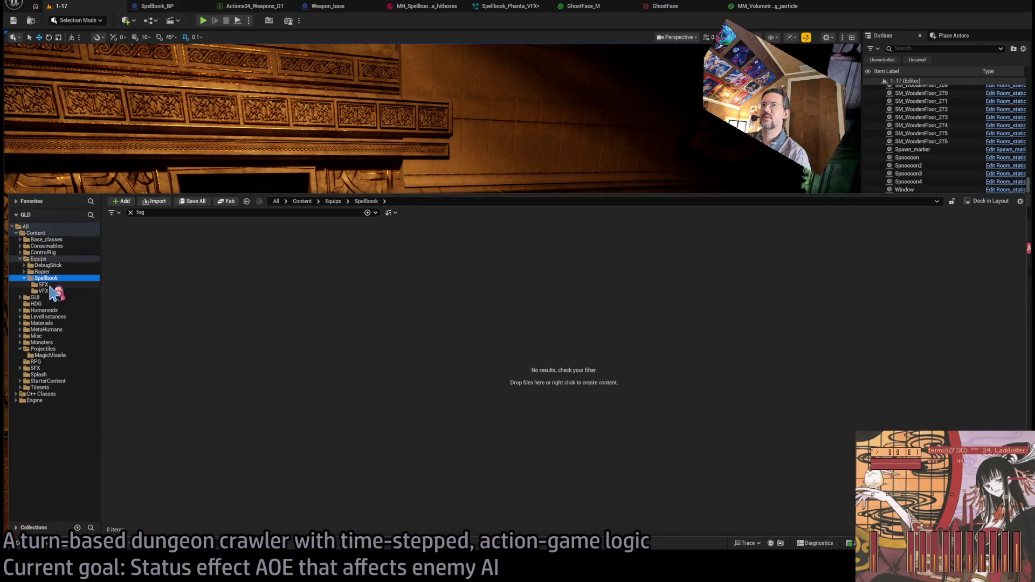
{"action": "left_click", "coordinate": [131, 213]}
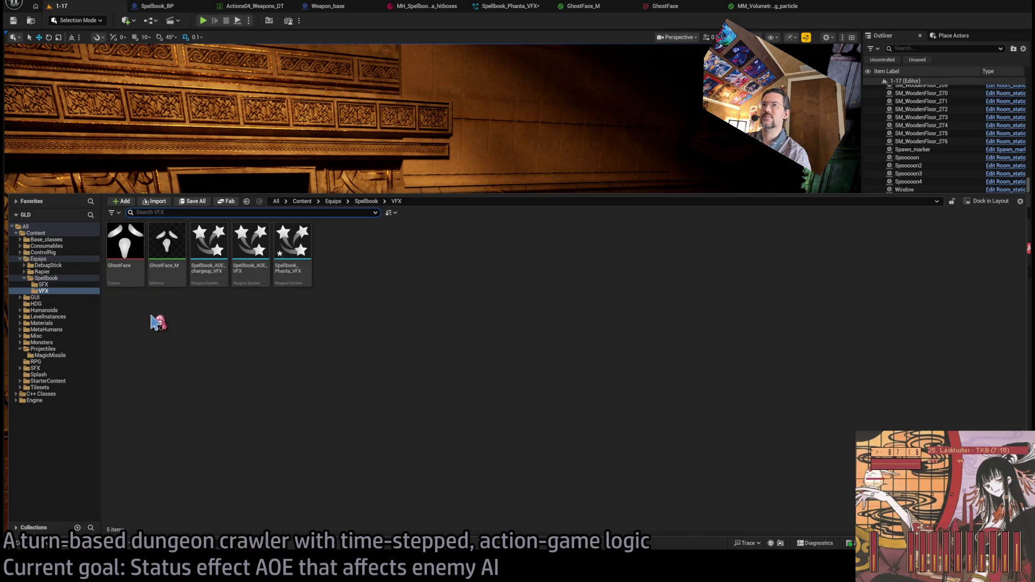
{"action": "mouse_move", "coordinate": [167, 243]}
{"action": "left_mouse_down"}
{"action": "mouse_move", "coordinate": [496, 429]}
{"action": "mouse_move", "coordinate": [584, 445]}
{"action": "left_mouse_up"}
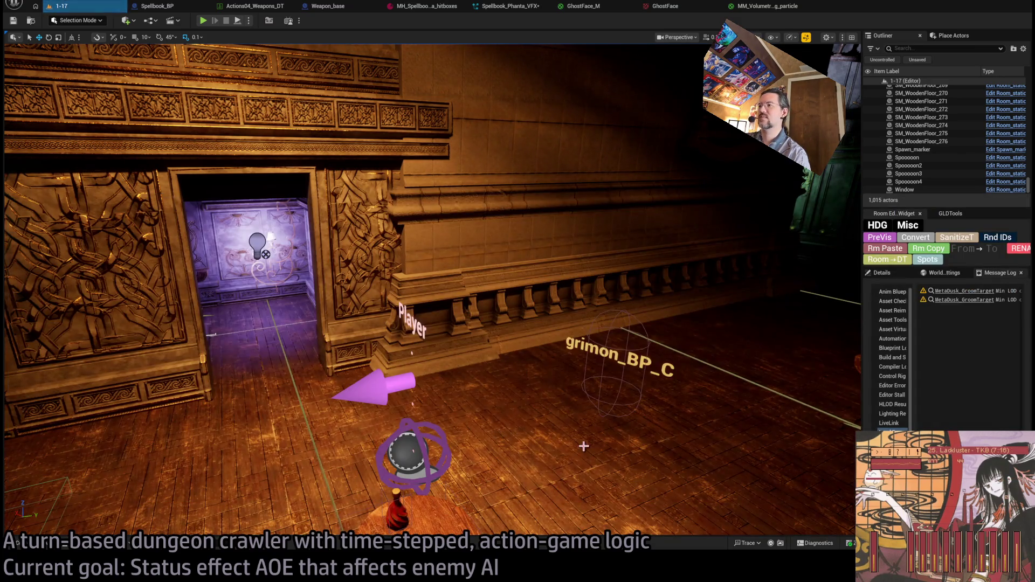
Drop Spellbook_Phanta_VFX on the wooden floor beside grimon_BP_C and watch its purple burst play.
{"action": "left_click", "coordinate": [27, 543]}
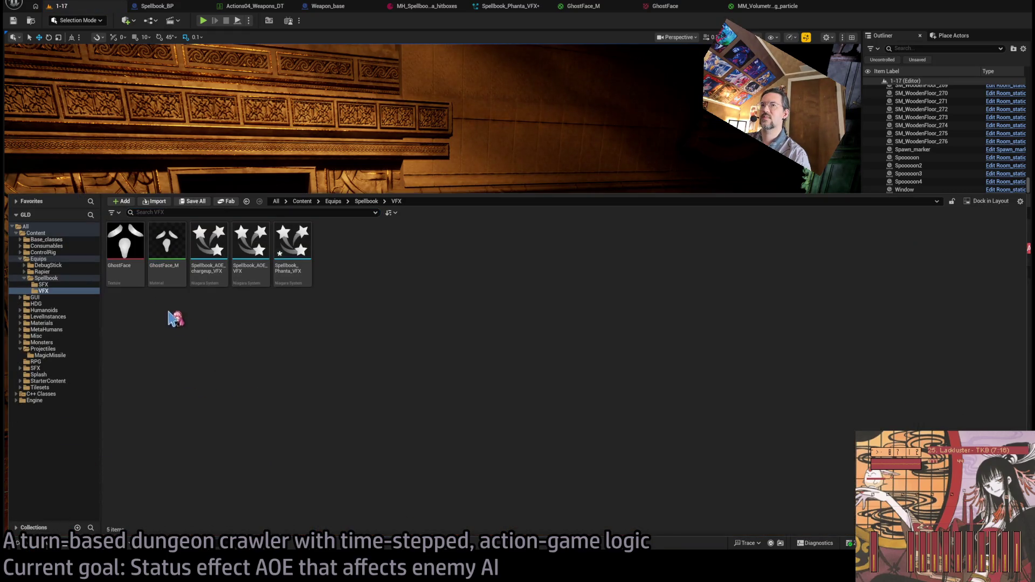
{"action": "left_click", "coordinate": [125, 242]}
{"action": "left_click", "coordinate": [32, 545]}
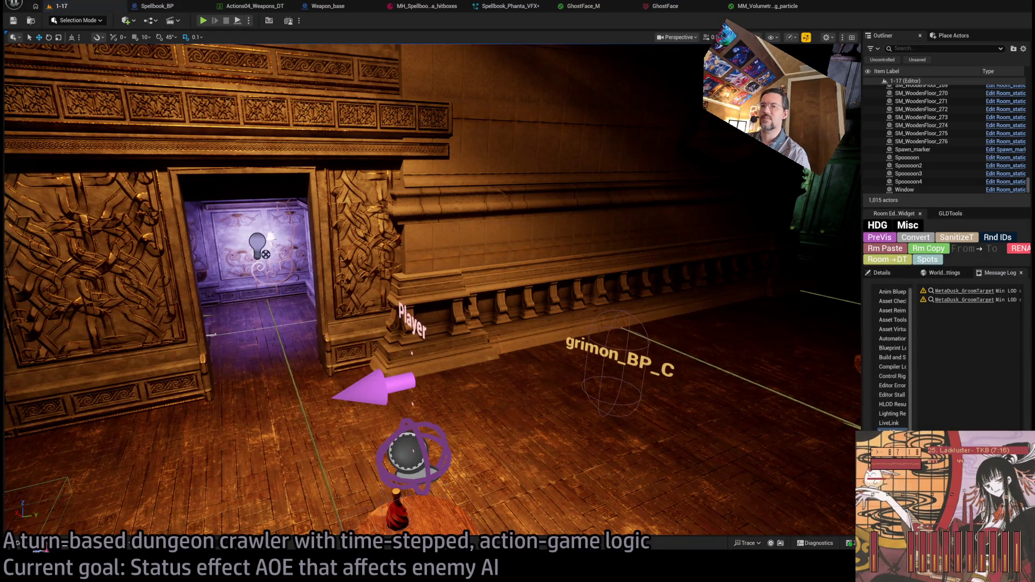
{"action": "left_click", "coordinate": [17, 543]}
{"action": "mouse_move", "coordinate": [289, 258]}
{"action": "left_mouse_down"}
{"action": "mouse_move", "coordinate": [545, 411]}
{"action": "mouse_move", "coordinate": [539, 453]}
{"action": "left_mouse_up"}
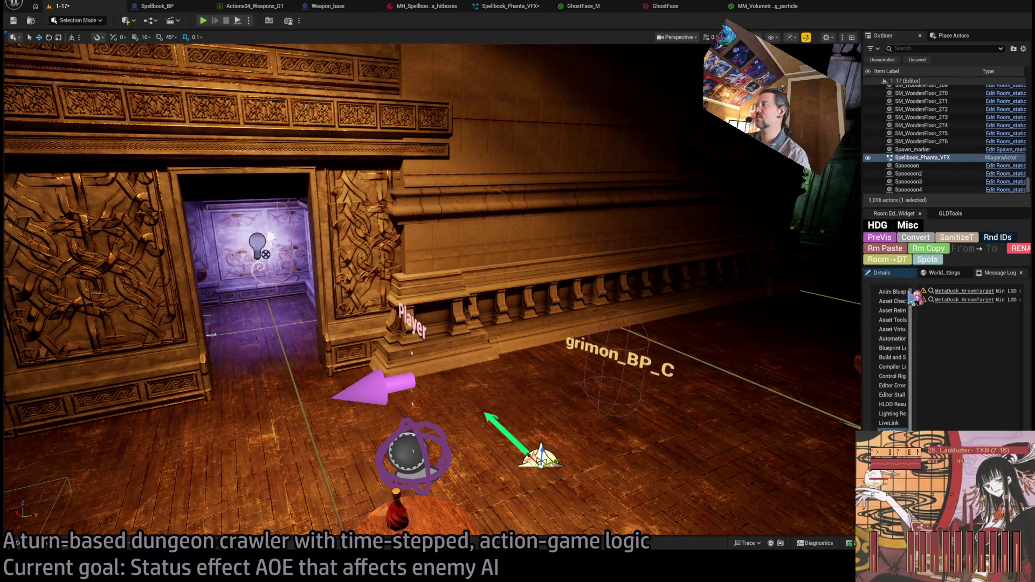
{"action": "left_click", "coordinate": [887, 274]}
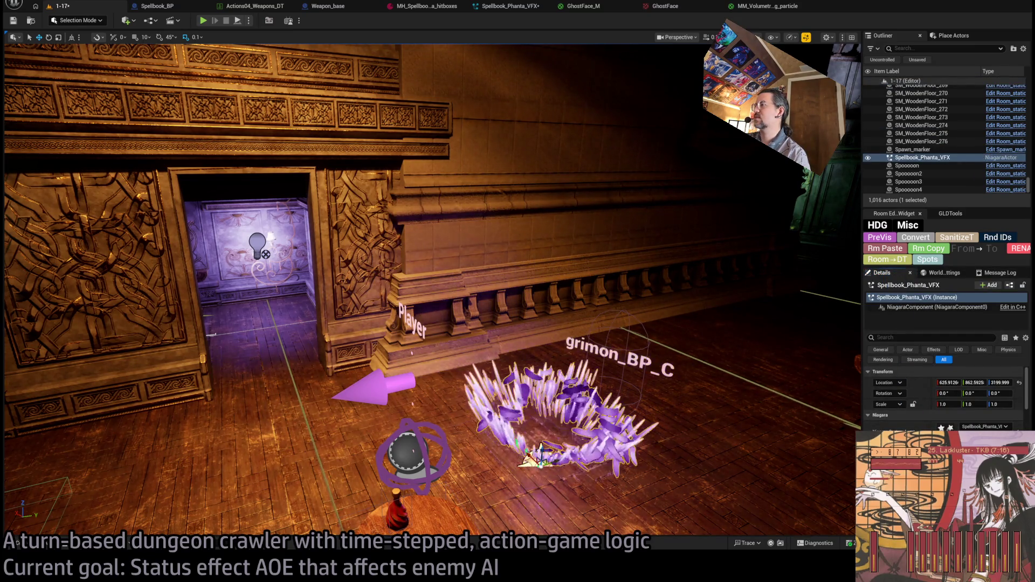
{"action": "left_click", "coordinate": [693, 422]}
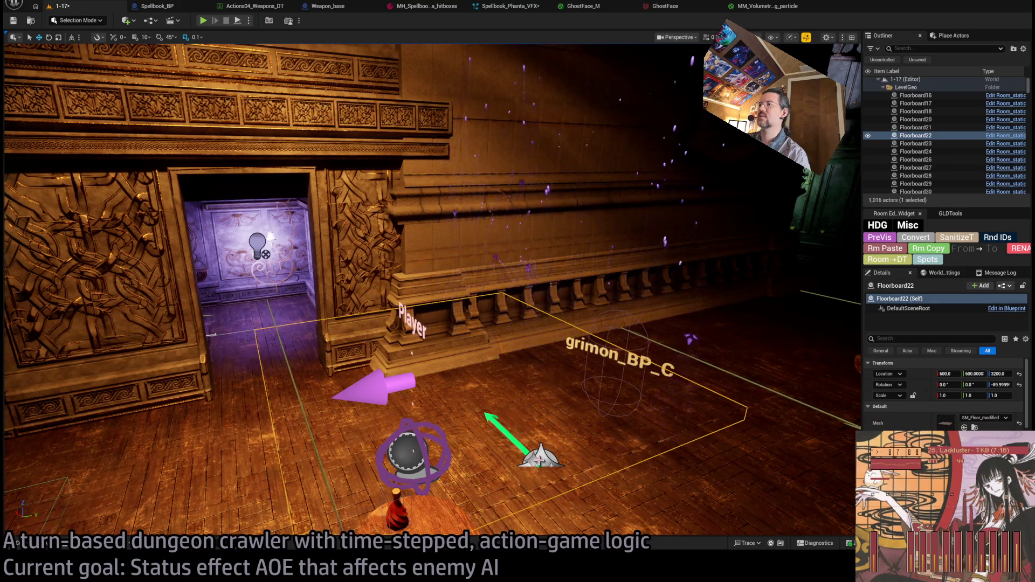
Look over the MM_Volumetric_fog_particle and GhostFace_M materials, then view the 512x512 GhostFace texture.
{"action": "left_click", "coordinate": [763, 6]}
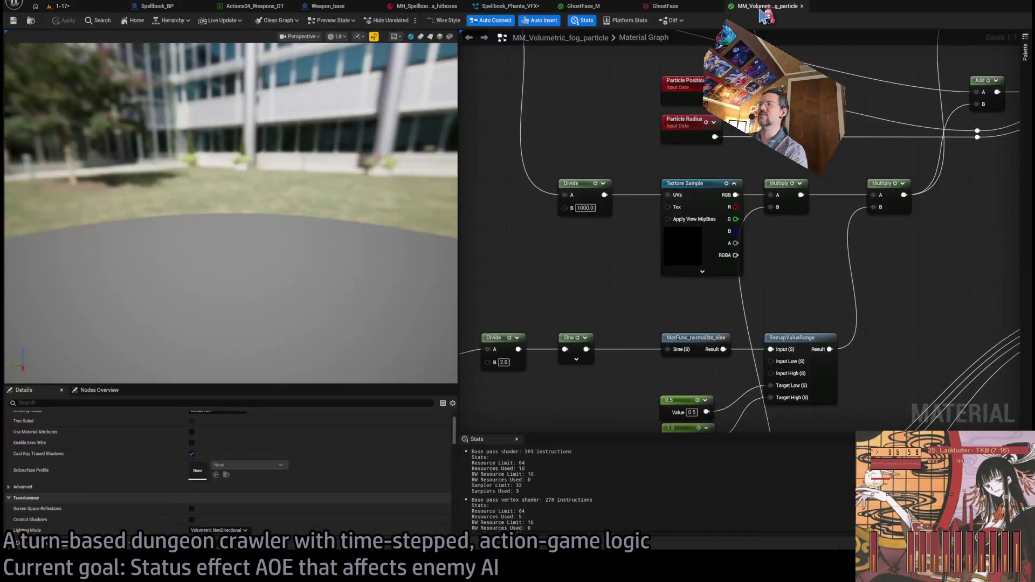
{"action": "left_click", "coordinate": [607, 8]}
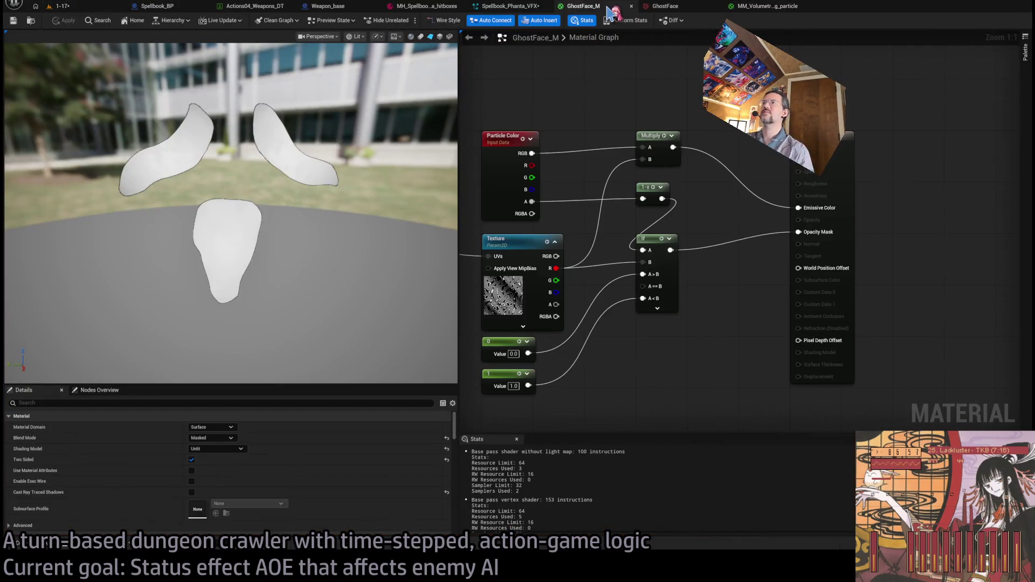
{"action": "left_click", "coordinate": [664, 5]}
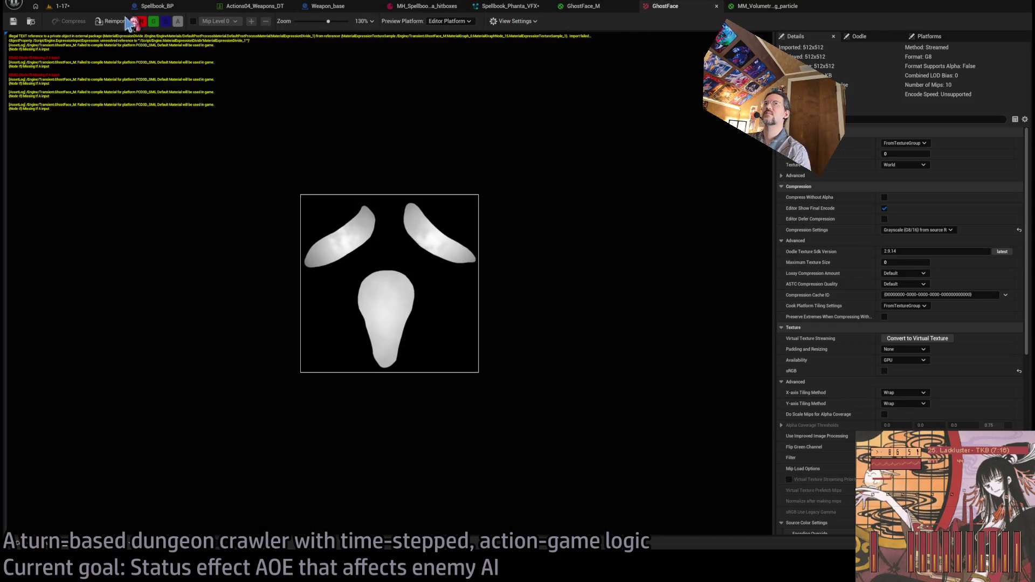
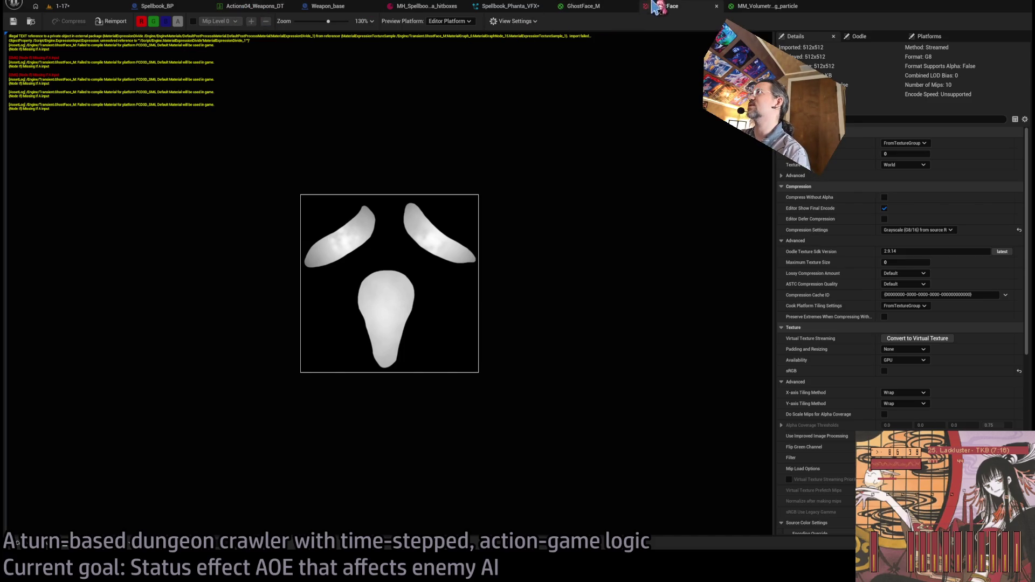
Close the GhostFace texture editor and centre the Texture parameter node in GhostFace_M.
{"action": "middle_click", "coordinate": [674, 12]}
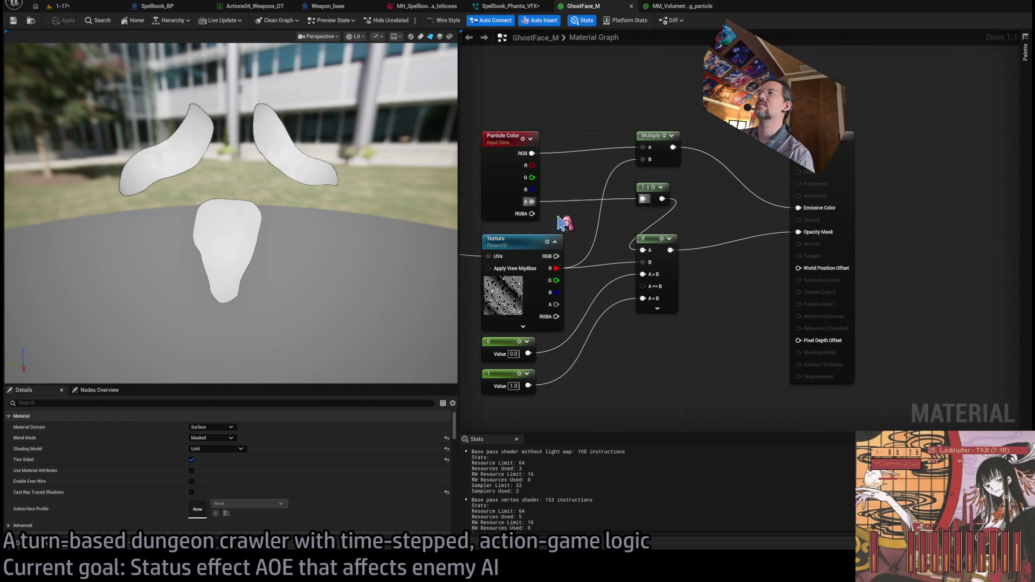
{"action": "left_click", "coordinate": [539, 243]}
{"action": "left_click_drag", "start_coordinate": [563, 237], "coordinate": [678, 204]}
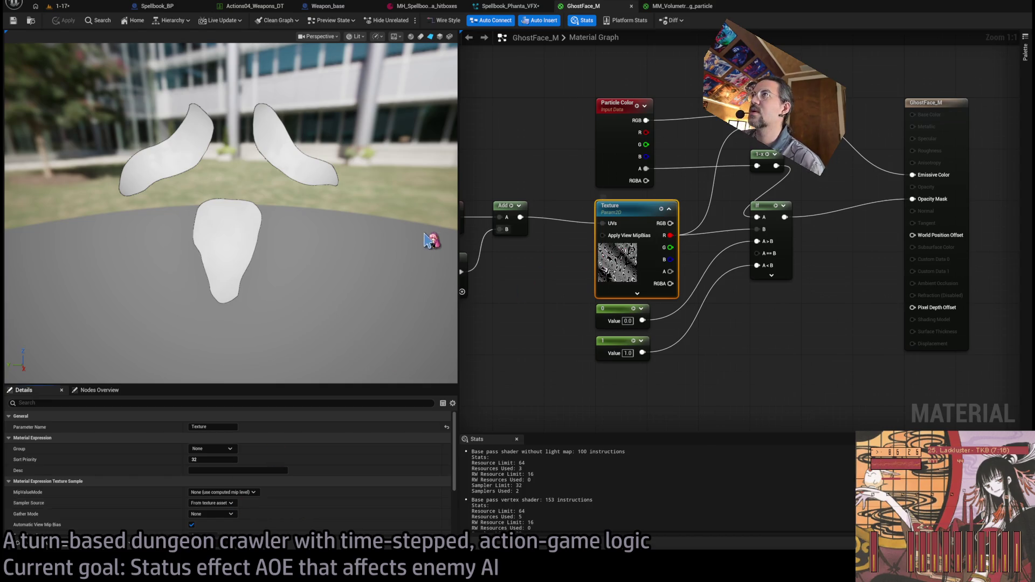
Set the GhostFace texture's X-axis Tiling Method to Clamp and close the texture.
{"action": "key", "text": "ctrl+b"}
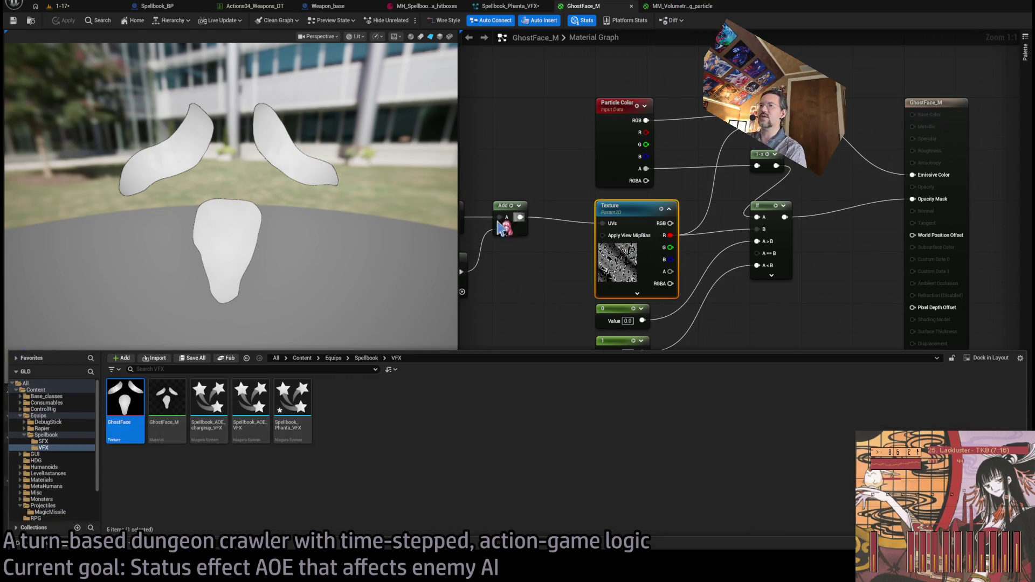
{"action": "double_click", "coordinate": [127, 399]}
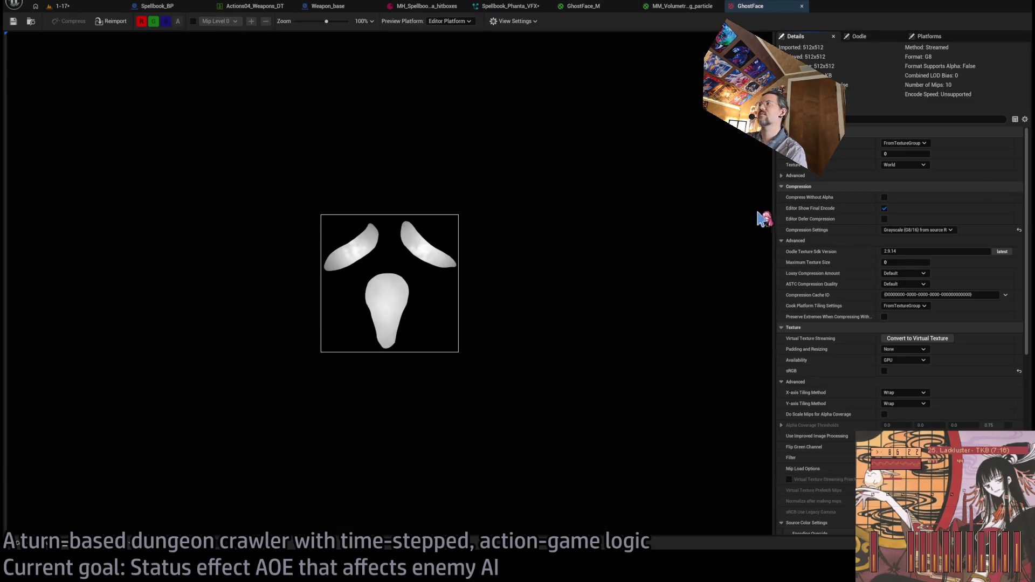
{"action": "scroll", "coordinate": [915, 369], "scroll_direction": "down", "scroll_amount": 2}
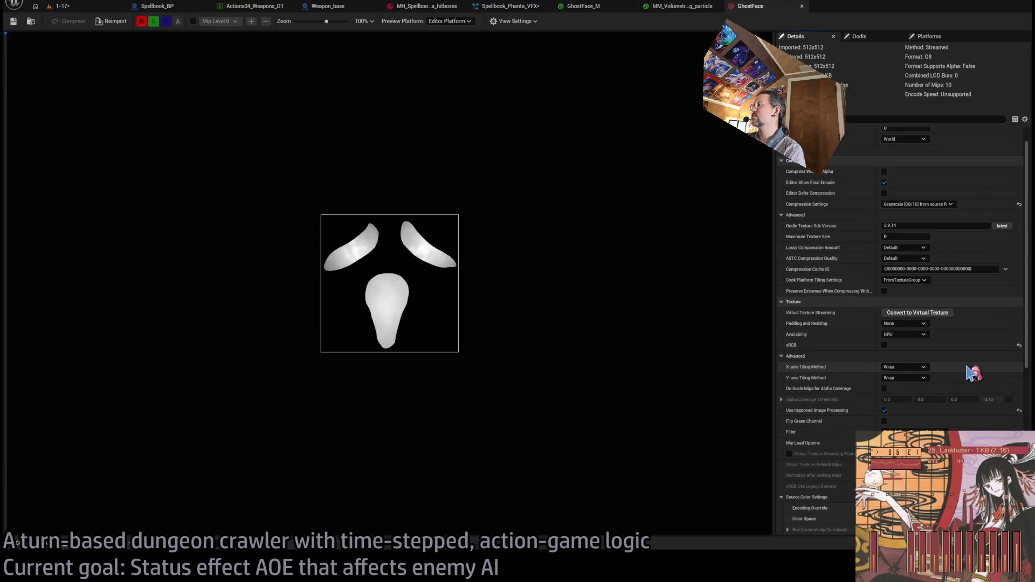
{"action": "left_click", "coordinate": [904, 367]}
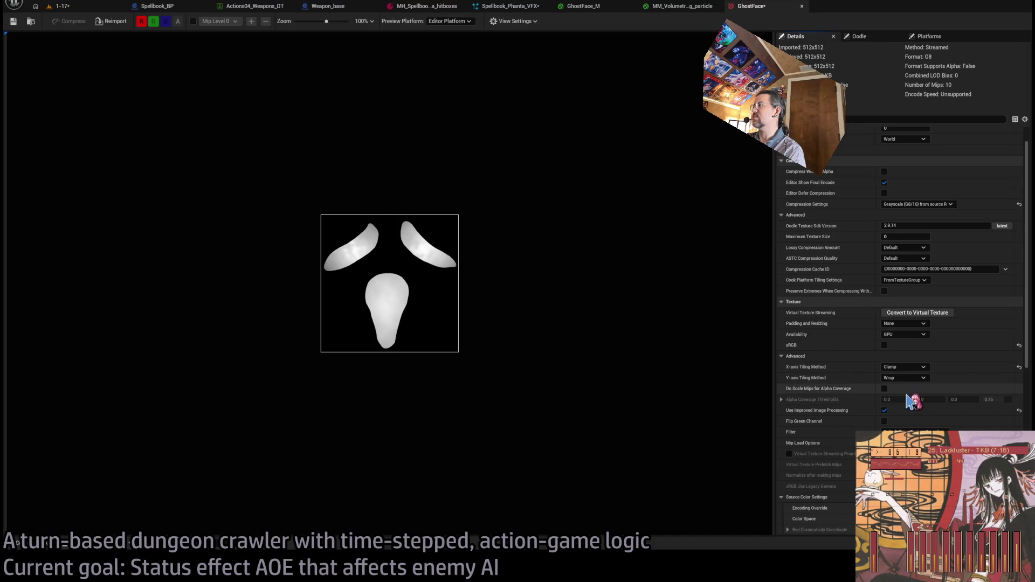
{"action": "left_click", "coordinate": [900, 389]}
{"action": "middle_click", "coordinate": [773, 11]}
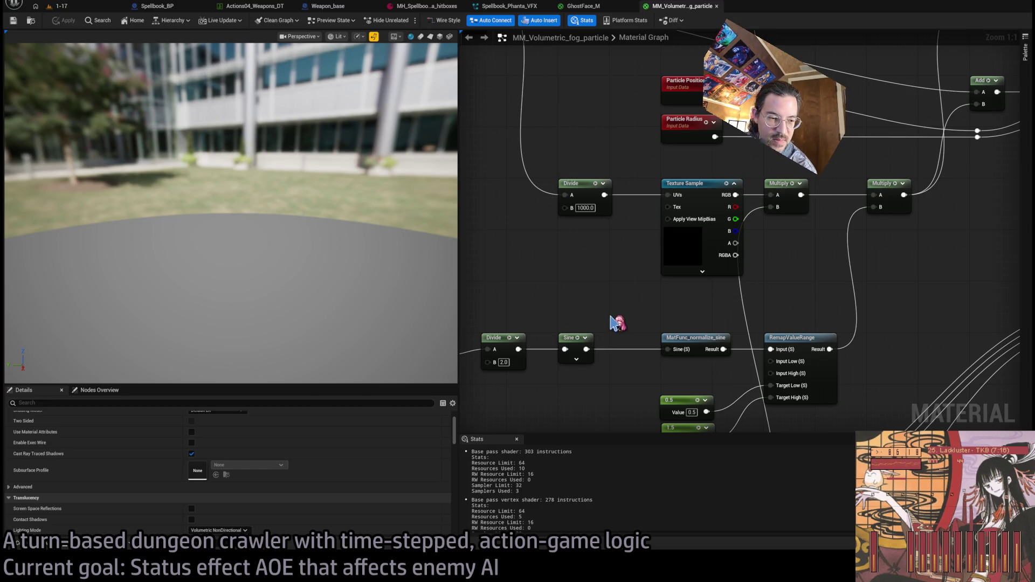
Inspect the Texture Sample node in MM_Volumetric_fog_particle, then close that material.
{"action": "left_click", "coordinate": [703, 273]}
{"action": "left_click", "coordinate": [721, 341]}
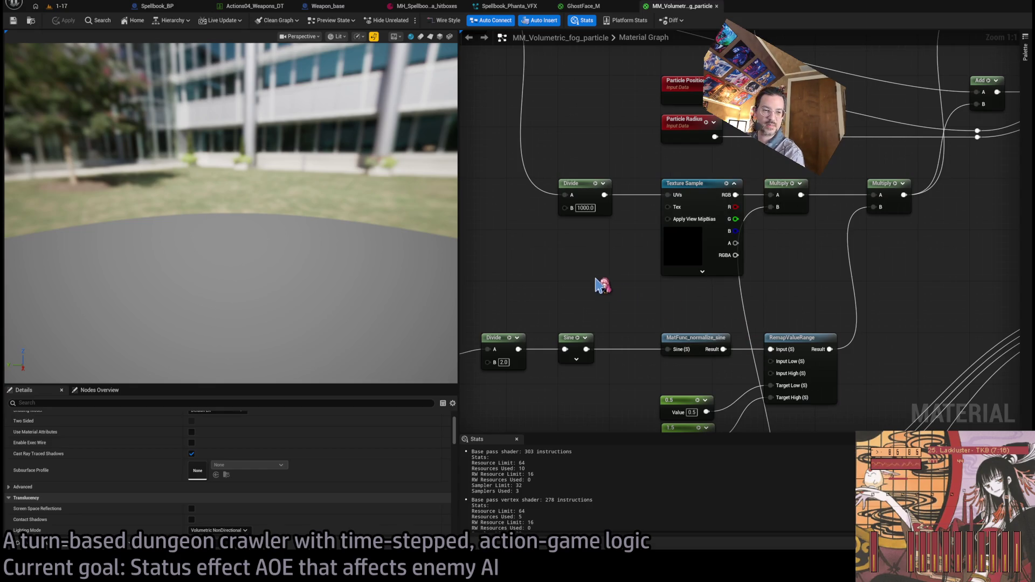
{"action": "left_click", "coordinate": [695, 266]}
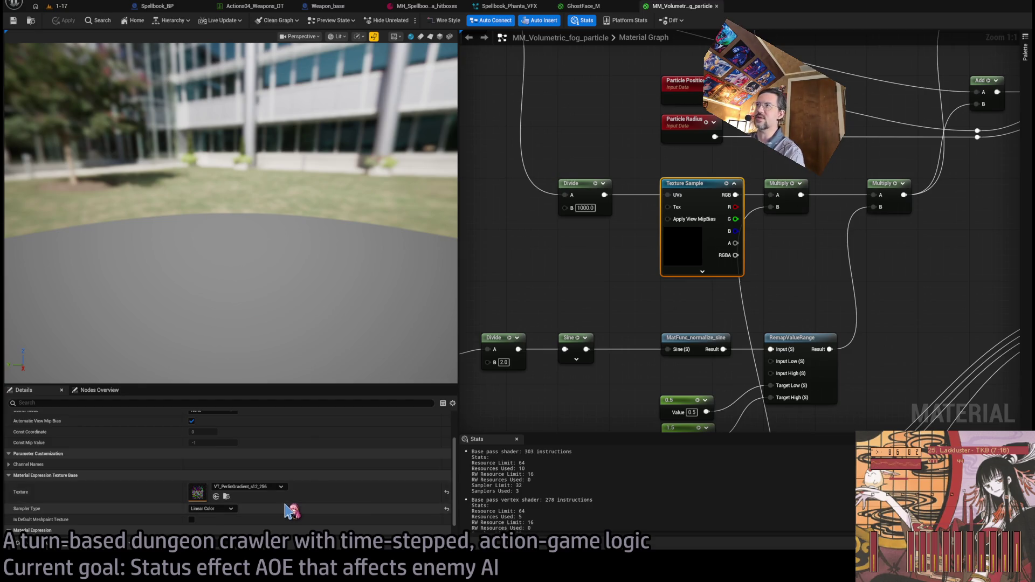
{"action": "scroll", "coordinate": [305, 496], "scroll_direction": "up", "scroll_amount": 2}
{"action": "scroll", "coordinate": [310, 496], "scroll_direction": "down", "scroll_amount": 3}
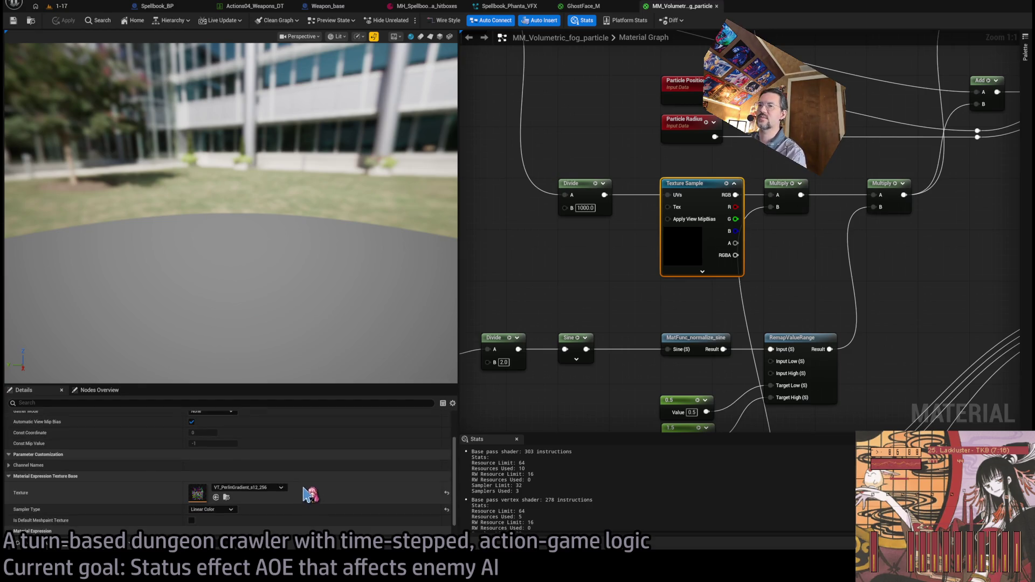
{"action": "left_click_drag", "start_coordinate": [625, 283], "coordinate": [578, 280]}
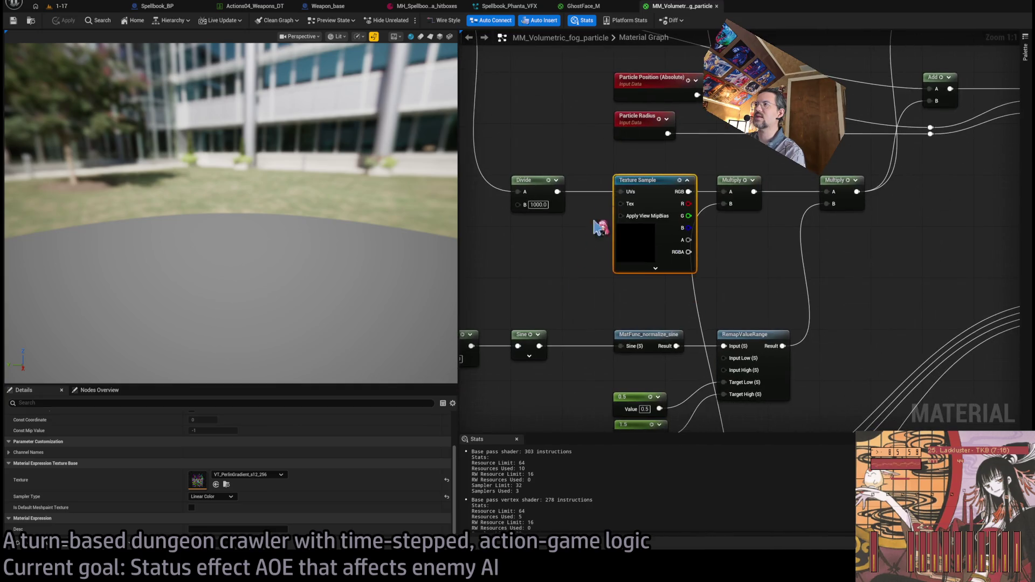
{"action": "left_click", "coordinate": [702, 276]}
{"action": "left_click", "coordinate": [650, 185]}
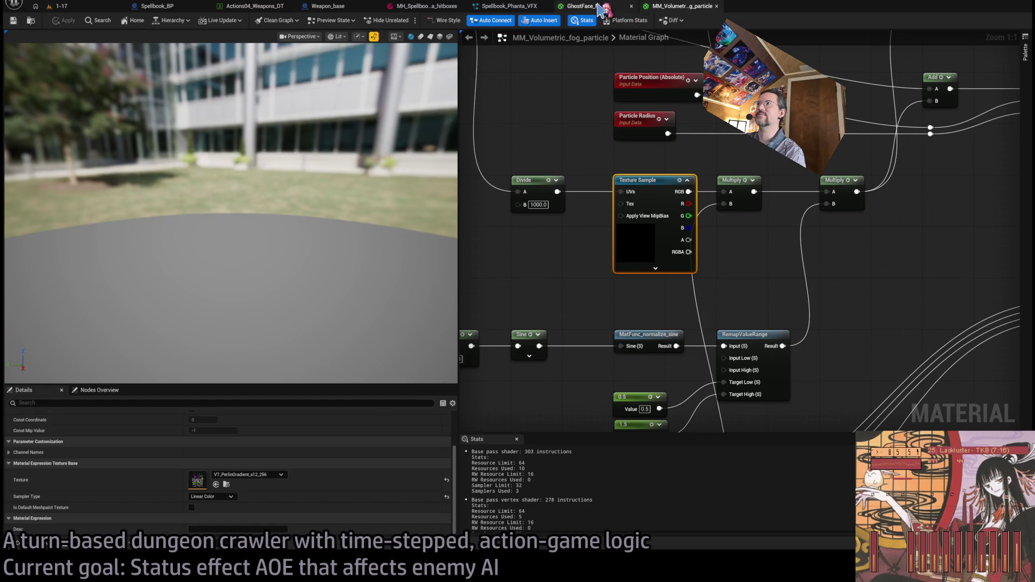
{"action": "middle_click", "coordinate": [674, 10]}
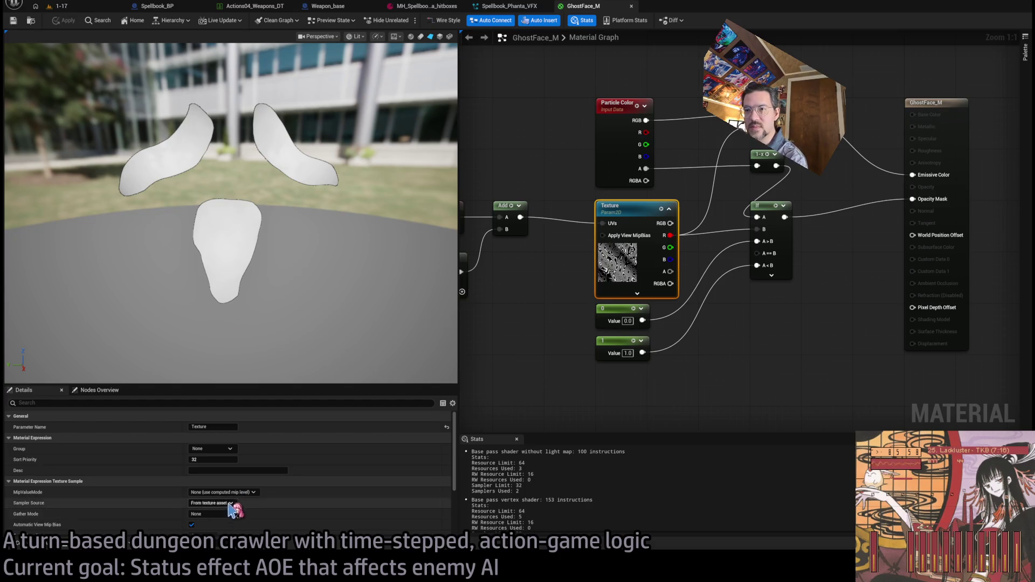
Review the Texture node's Details and preview, then switch to the 'lackluster 13/10/99' YouTube results.
{"action": "scroll", "coordinate": [291, 480], "scroll_direction": "down", "scroll_amount": 3}
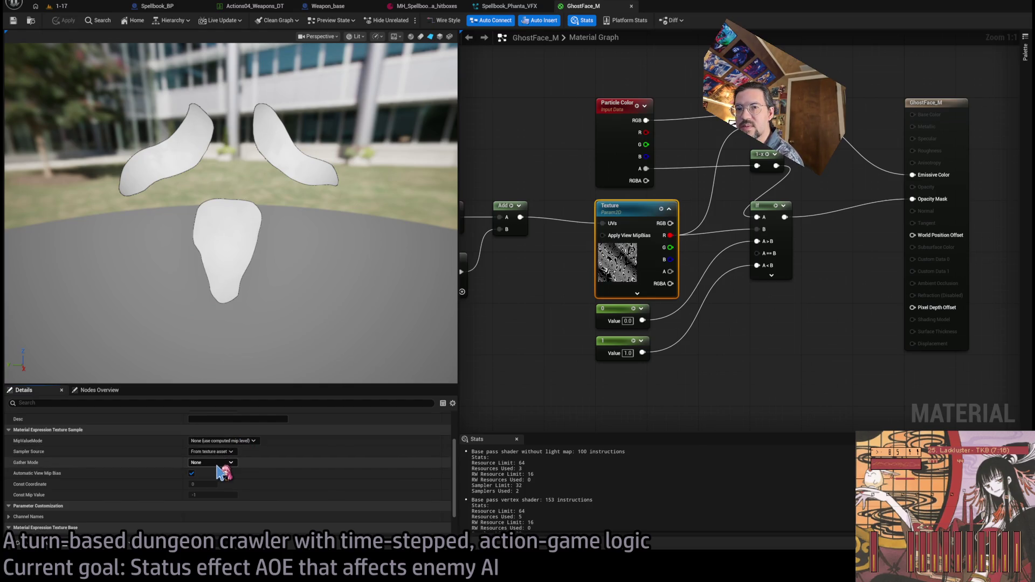
{"action": "scroll", "coordinate": [300, 473], "scroll_direction": "up", "scroll_amount": 1}
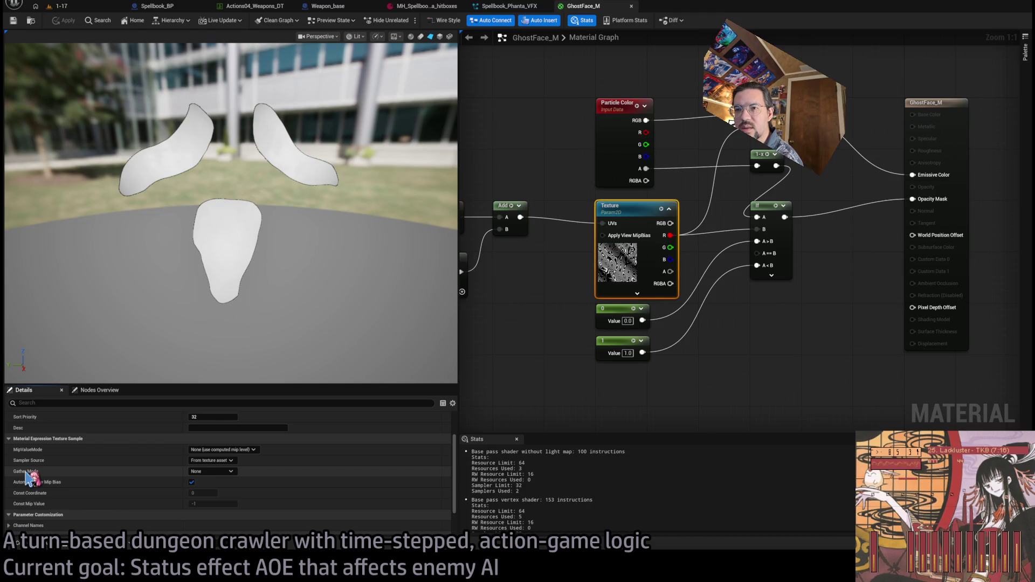
{"action": "scroll", "coordinate": [259, 485], "scroll_direction": "down", "scroll_amount": 3}
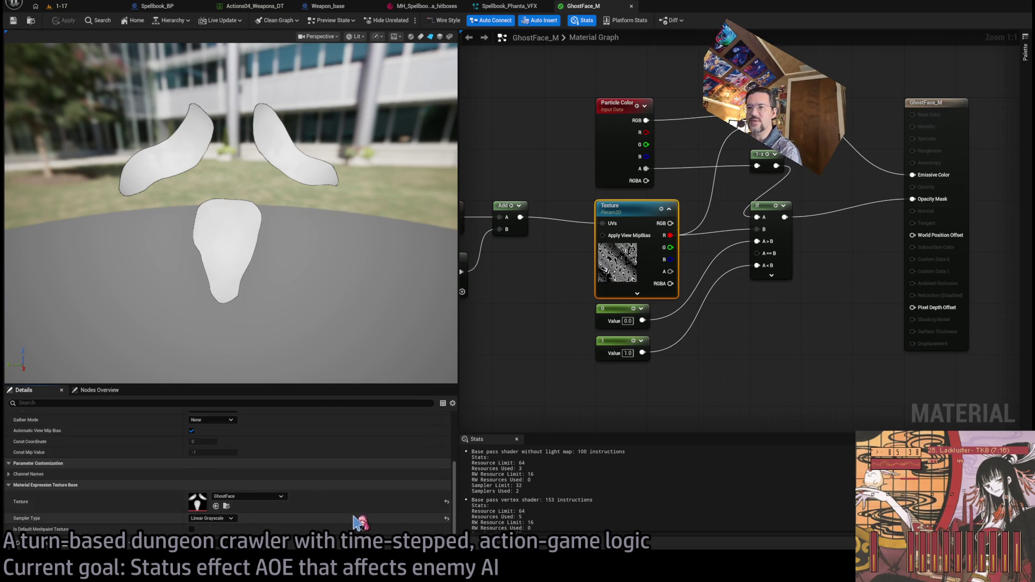
{"action": "mouse_move", "coordinate": [410, 242]}
{"action": "left_mouse_down"}
{"action": "mouse_move", "coordinate": [345, 232]}
{"action": "mouse_move", "coordinate": [360, 215]}
{"action": "left_mouse_up"}
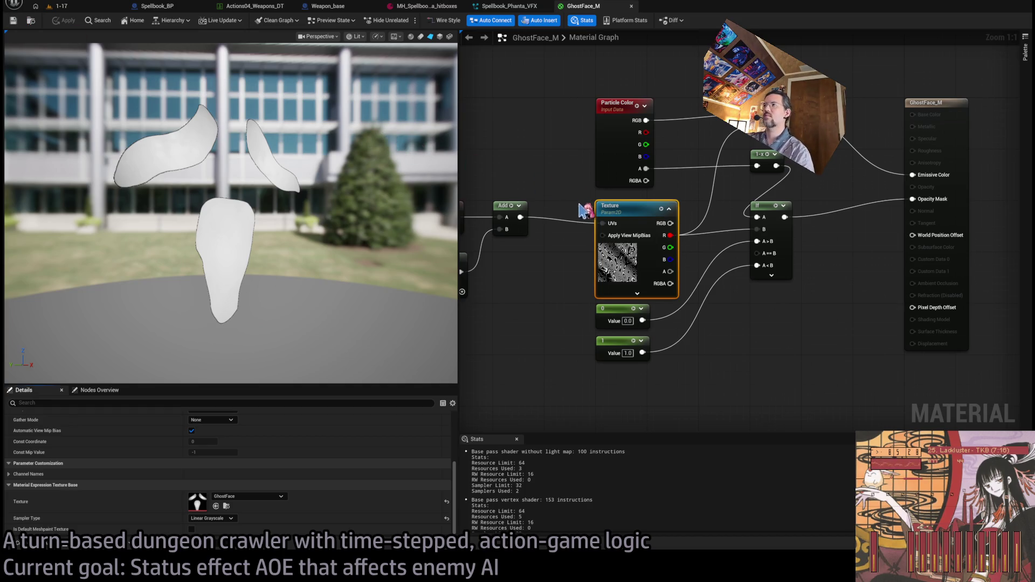
{"action": "scroll", "coordinate": [585, 210], "scroll_direction": "down", "scroll_amount": 3}
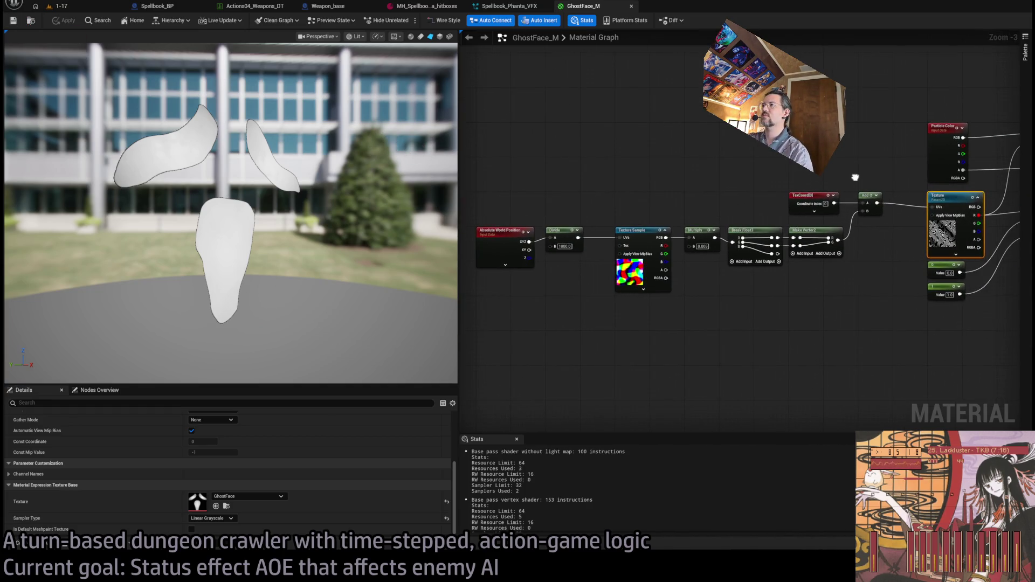
{"action": "mouse_move", "coordinate": [855, 177]}
{"action": "left_mouse_down"}
{"action": "mouse_move", "coordinate": [560, 175]}
{"action": "mouse_move", "coordinate": [499, 192]}
{"action": "left_mouse_up"}
{"action": "scroll", "coordinate": [582, 183], "scroll_direction": "up", "scroll_amount": 3}
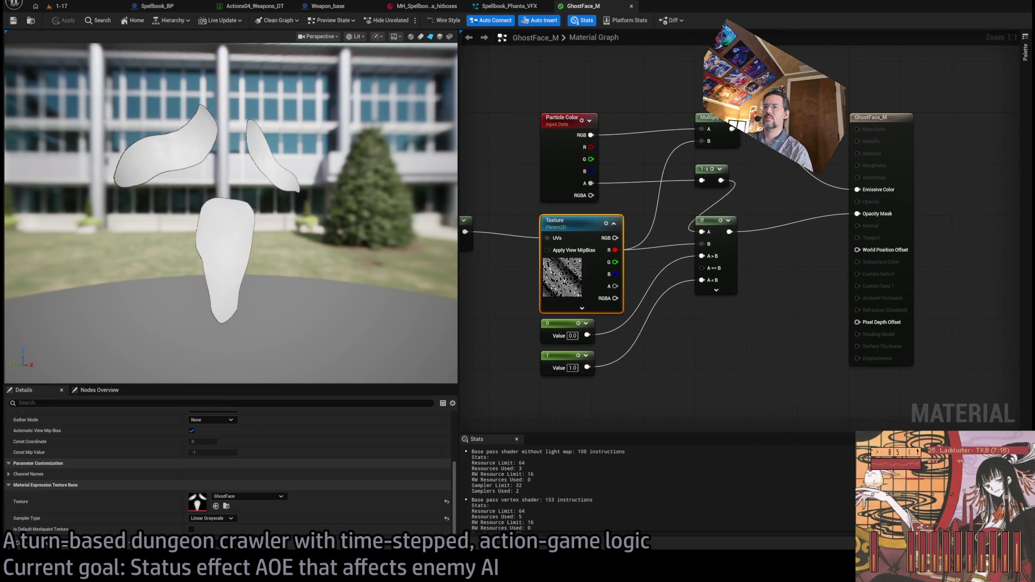
{"action": "key", "text": "alt+Tab"}
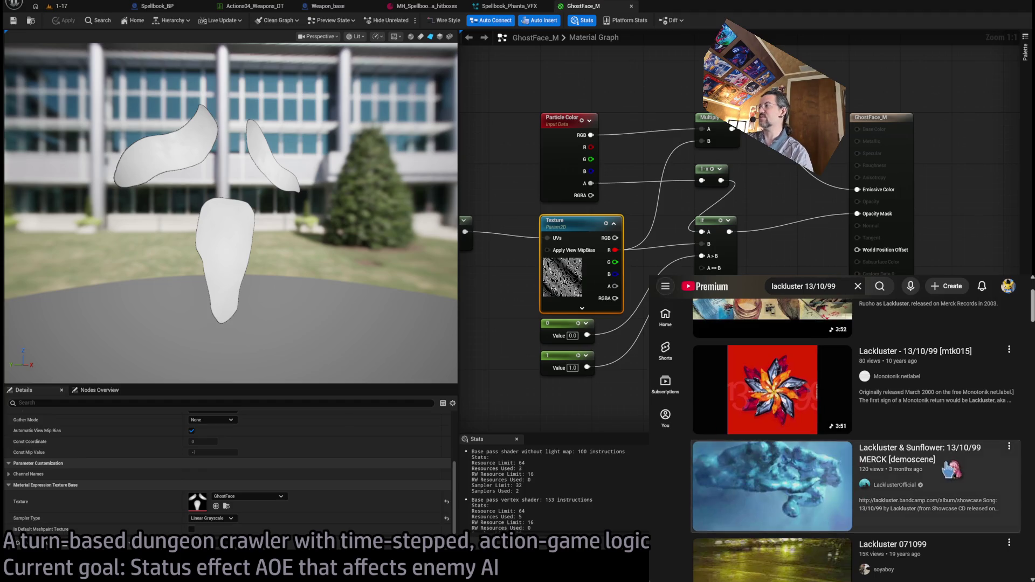
Play the Lackluster & Sunflower: 13/10/99 MERCK video in a small, zoomed-out window at bottom-right.
{"action": "left_click", "coordinate": [950, 469]}
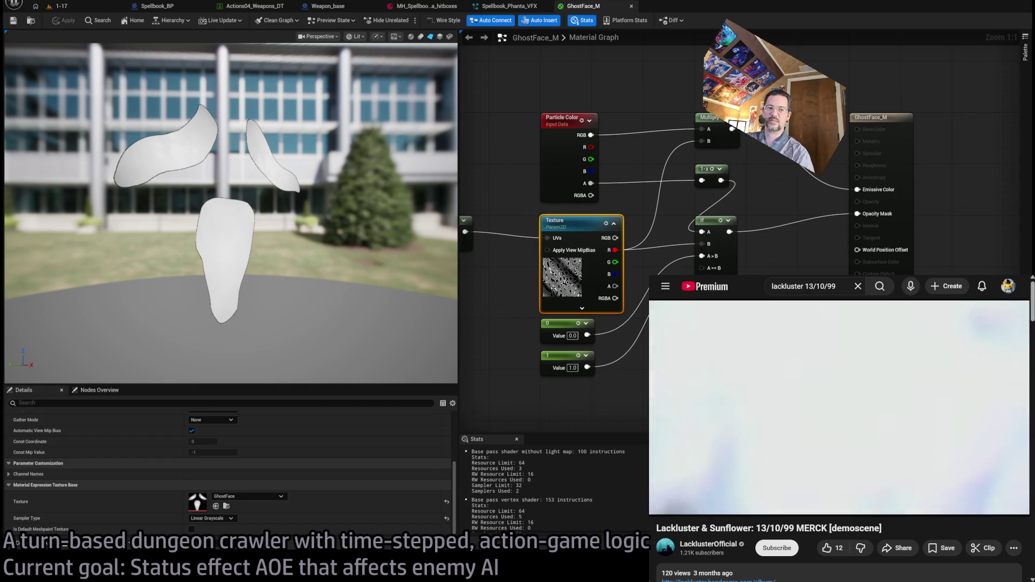
{"action": "left_click_drag", "start_coordinate": [649, 276], "coordinate": [754, 351]}
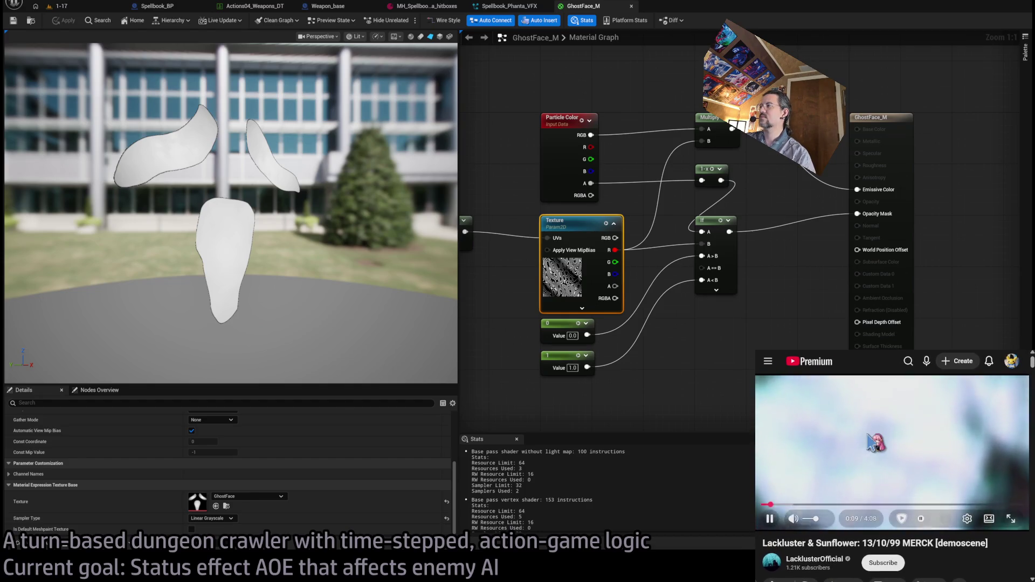
{"action": "key", "text": "ctrl+minus"}
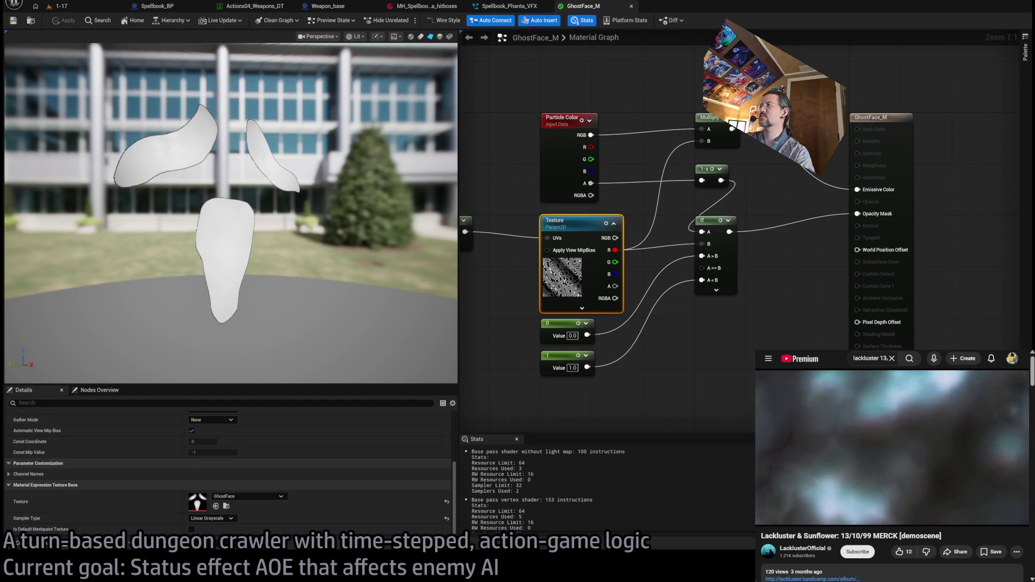
{"action": "left_click_drag", "start_coordinate": [890, 352], "coordinate": [890, 369]}
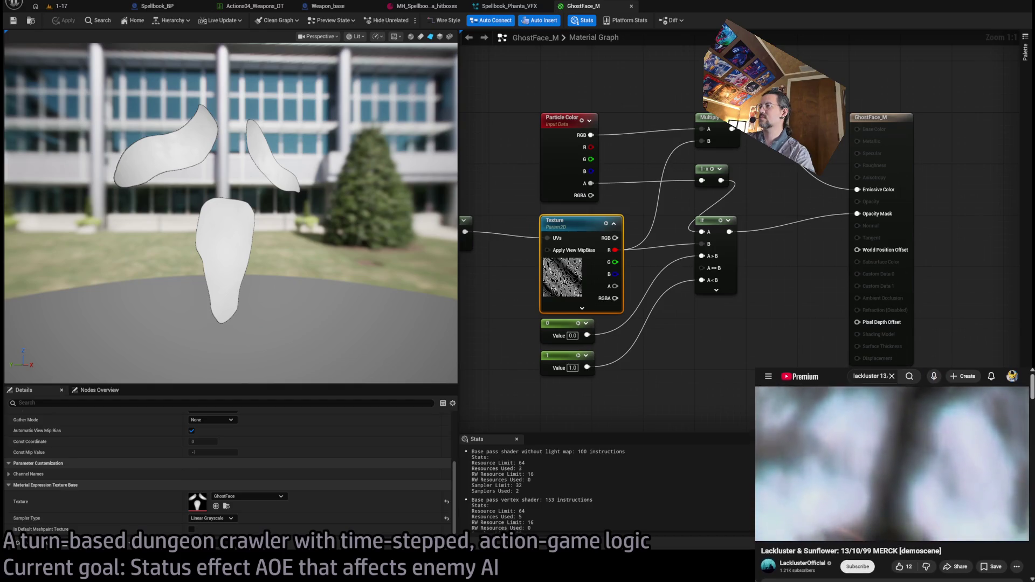
{"action": "left_click", "coordinate": [684, 341]}
{"action": "left_click_drag", "start_coordinate": [625, 251], "coordinate": [839, 286]}
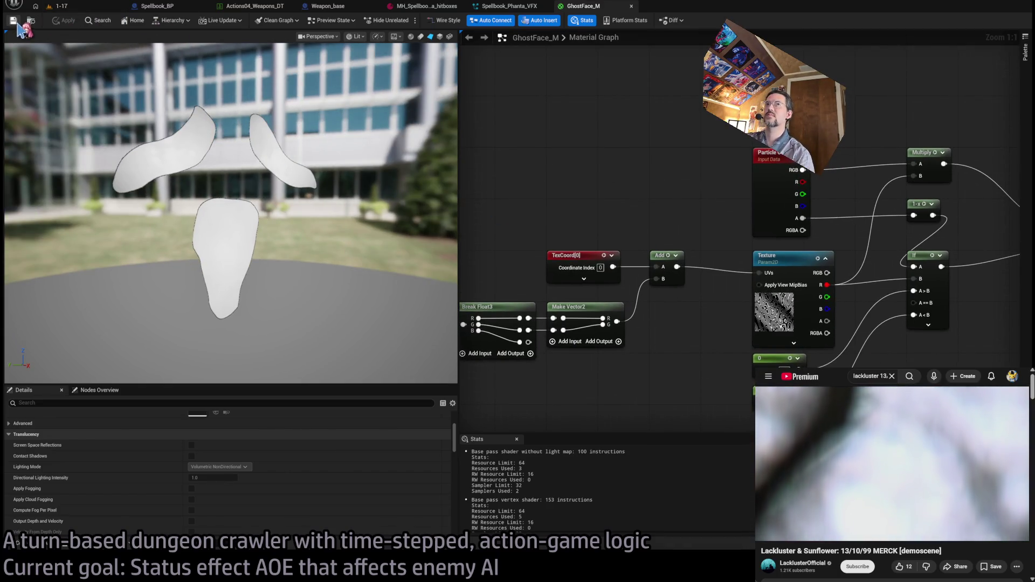
Switch the GhostFace sprite renderer's facing mode to Custom Facing Vector.
{"action": "left_click", "coordinate": [509, 8]}
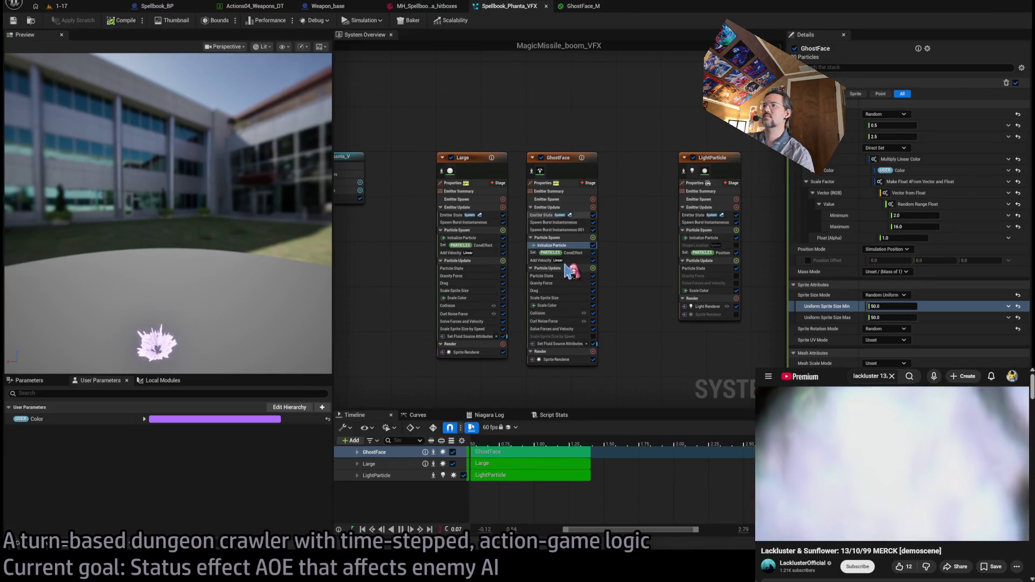
{"action": "left_click", "coordinate": [577, 359]}
{"action": "mouse_move", "coordinate": [824, 534]}
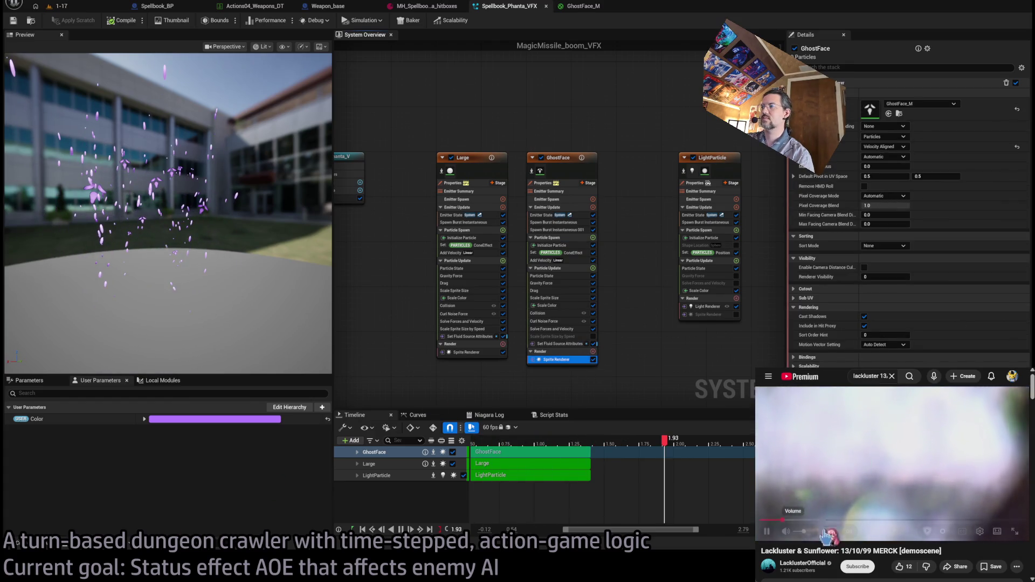
{"action": "left_click_drag", "start_coordinate": [804, 533], "coordinate": [800, 532]}
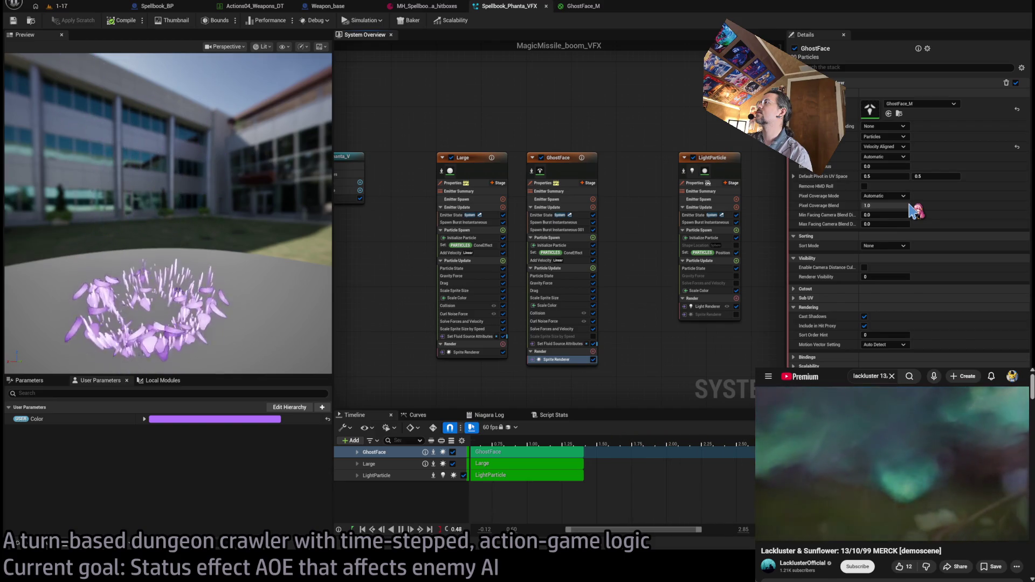
{"action": "left_click", "coordinate": [902, 156]}
{"action": "left_click", "coordinate": [910, 191]}
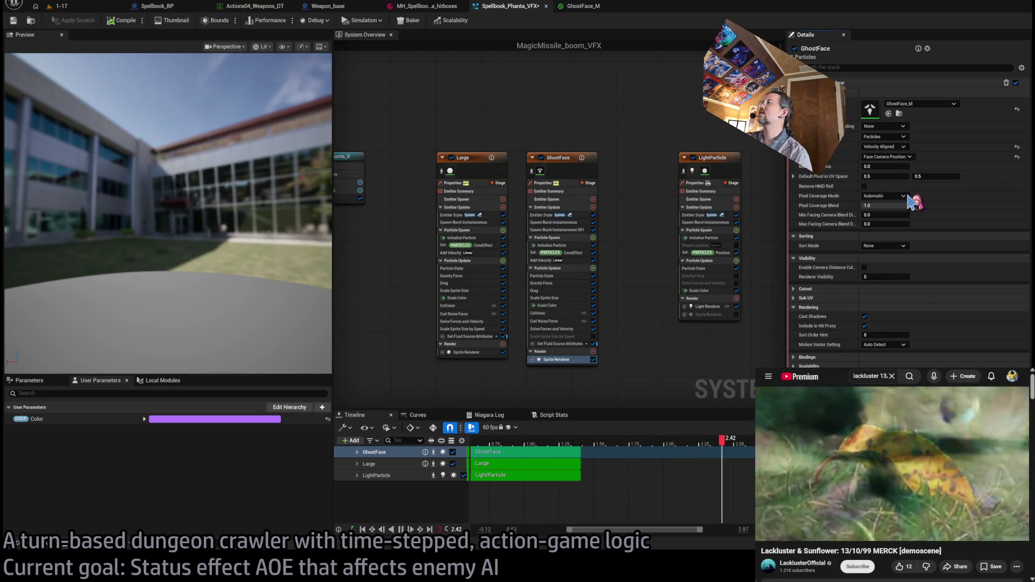
{"action": "left_click", "coordinate": [887, 157]}
{"action": "left_click", "coordinate": [884, 183]}
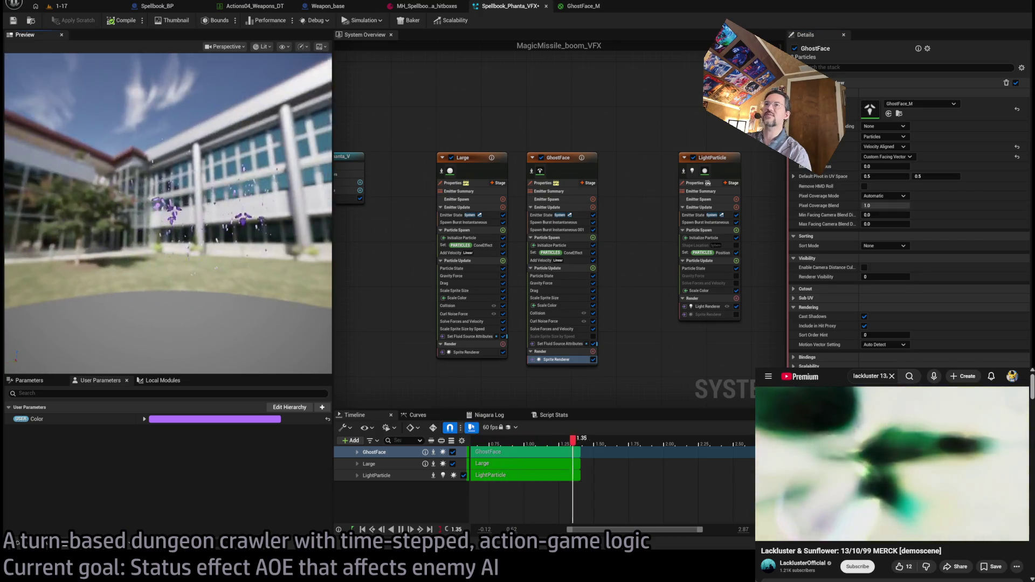
Add a Set Parameters module with SpriteFacing (1.0, 0.0, 0.0) below Gravity Force in GhostFace's Particle Update.
{"action": "left_click", "coordinate": [590, 269]}
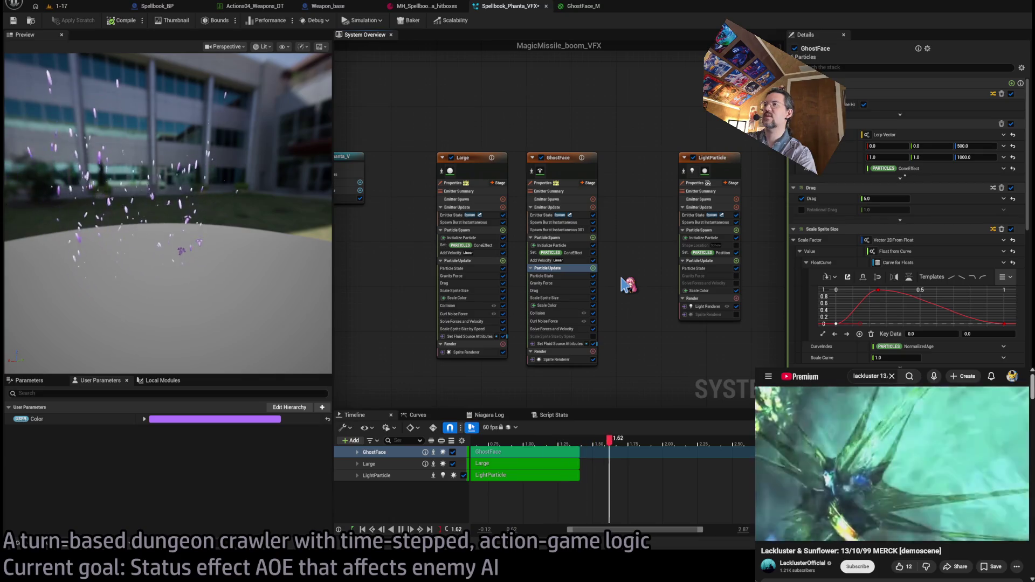
{"action": "key", "text": "ctrl+v"}
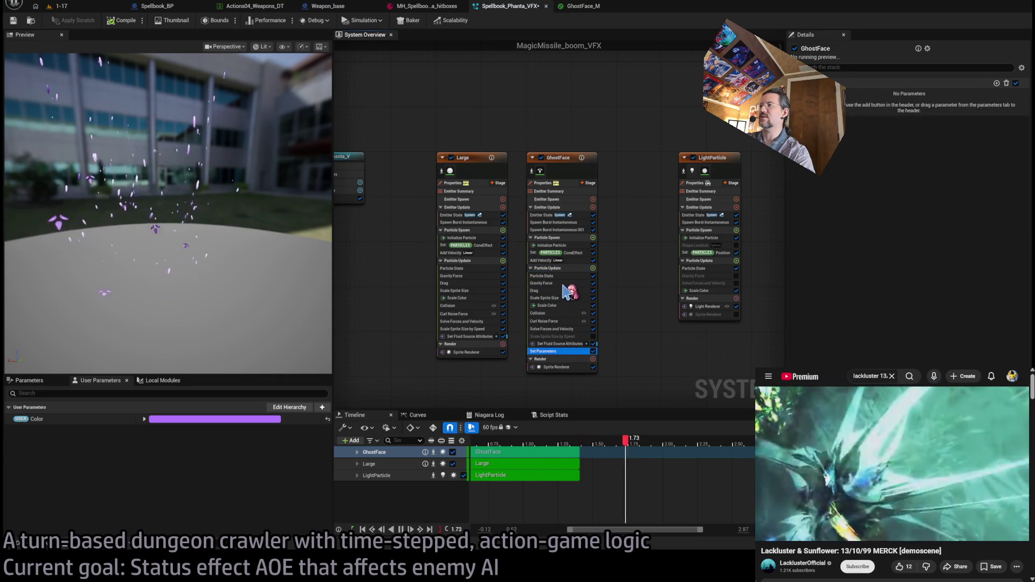
{"action": "left_click_drag", "start_coordinate": [558, 294], "coordinate": [558, 291]}
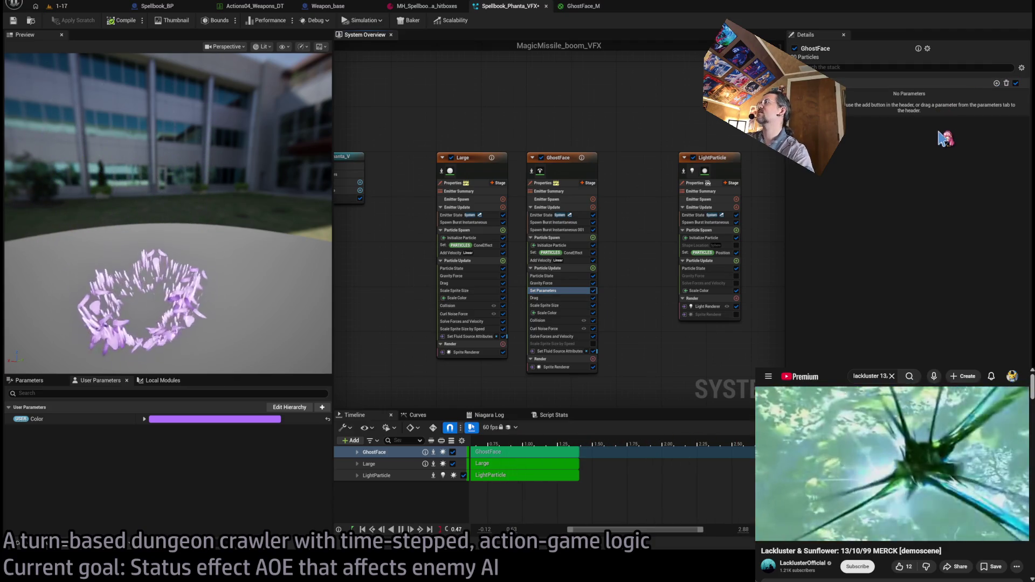
{"action": "key", "text": "ctrl+v"}
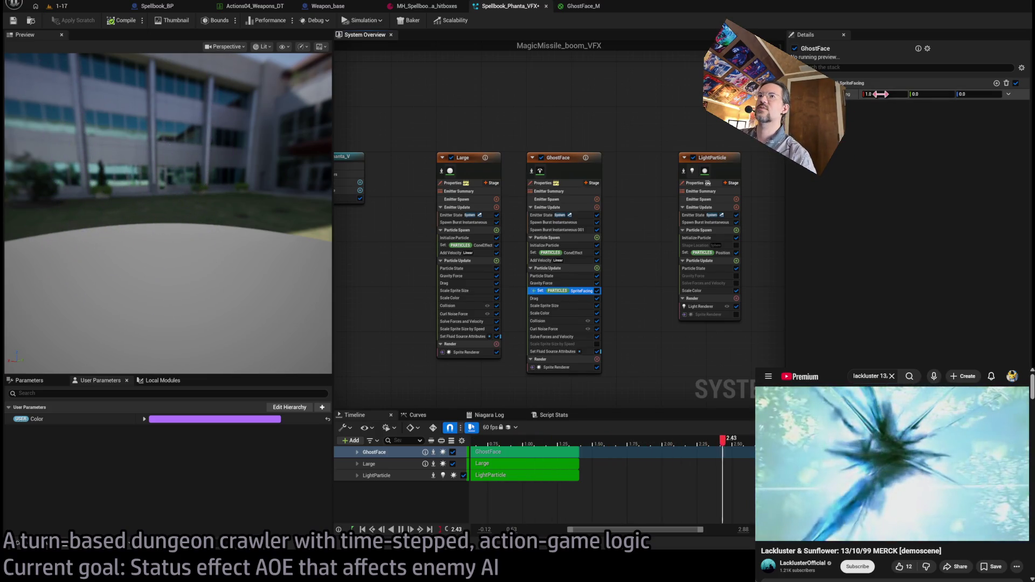
Raise GhostFace's Curl Noise Force strength from 550 to 1200.
{"action": "mouse_move", "coordinate": [251, 226]}
{"action": "left_mouse_down"}
{"action": "mouse_move", "coordinate": [312, 231]}
{"action": "mouse_move", "coordinate": [278, 226]}
{"action": "mouse_move", "coordinate": [301, 227]}
{"action": "left_mouse_up"}
{"action": "left_click_drag", "start_coordinate": [235, 213], "coordinate": [280, 226]}
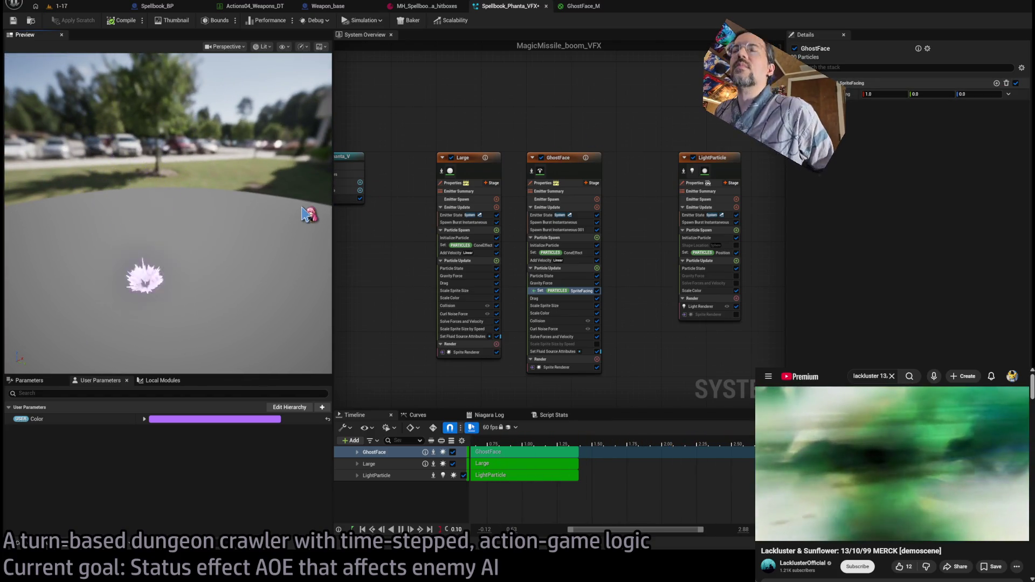
{"action": "left_click_drag", "start_coordinate": [309, 214], "coordinate": [309, 243]}
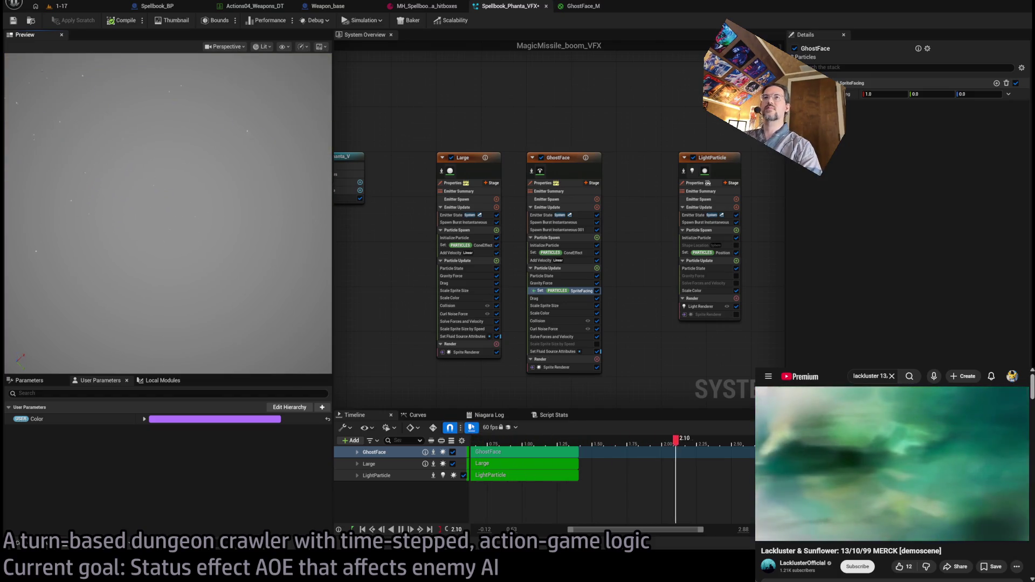
{"action": "left_click_drag", "start_coordinate": [264, 204], "coordinate": [262, 203]}
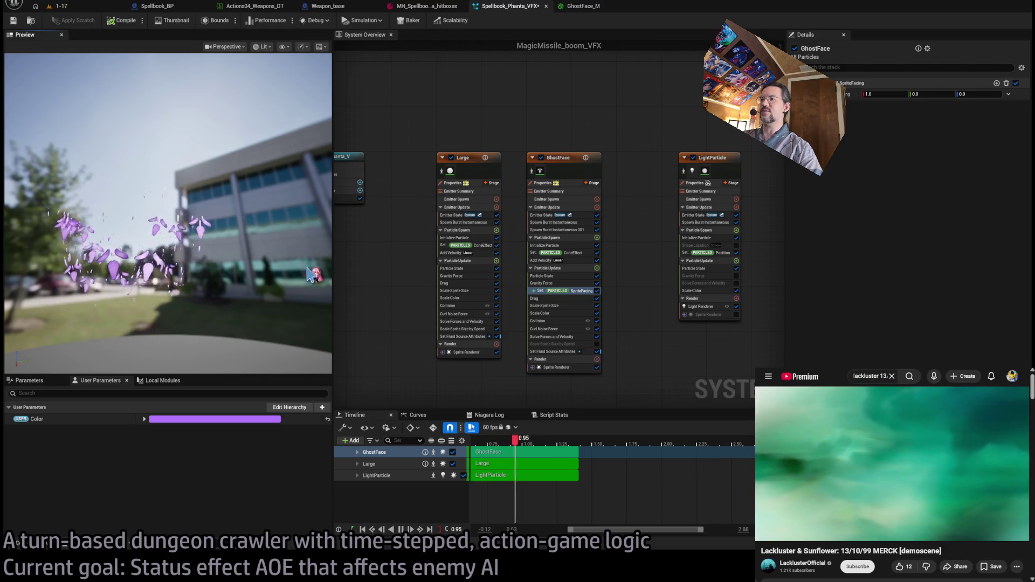
{"action": "left_click", "coordinate": [558, 367]}
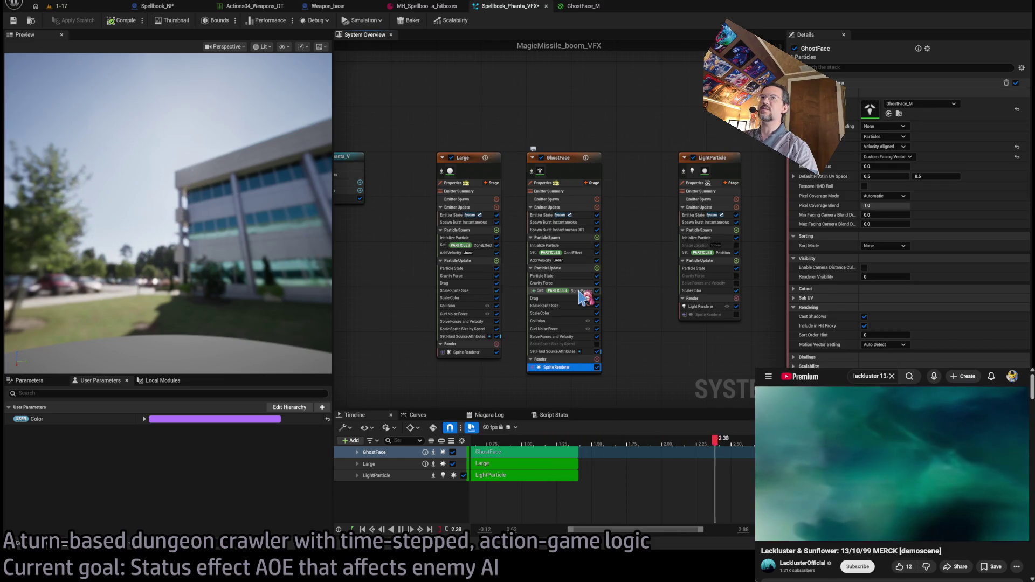
{"action": "left_click", "coordinate": [580, 291]}
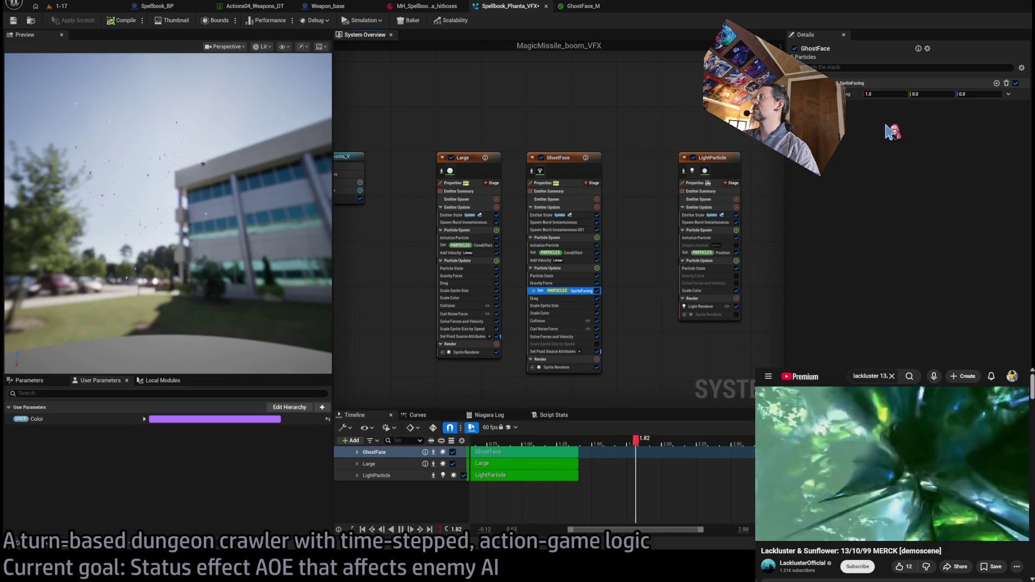
{"action": "left_click", "coordinate": [861, 112]}
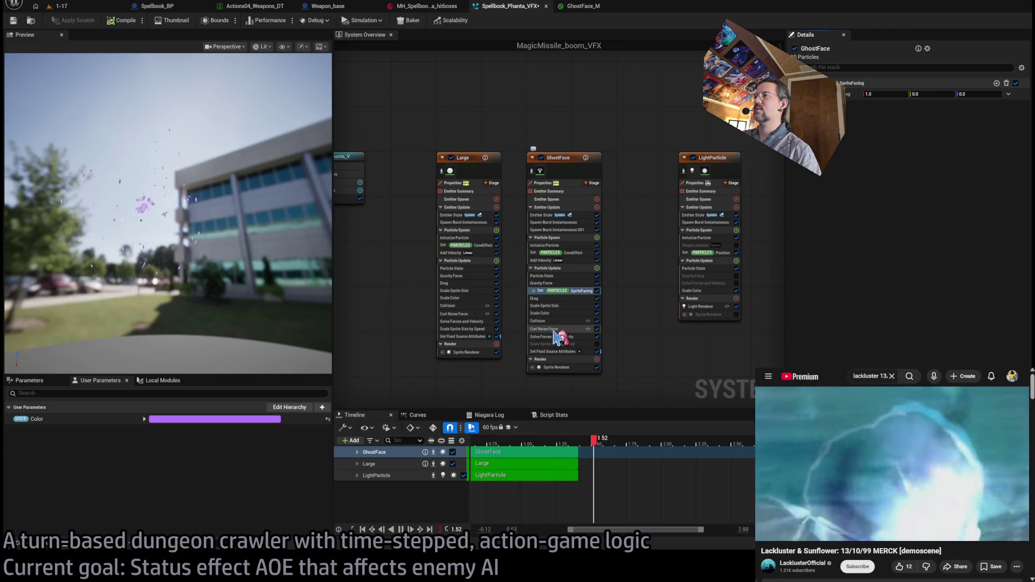
{"action": "left_click", "coordinate": [561, 329]}
{"action": "left_click", "coordinate": [901, 93]}
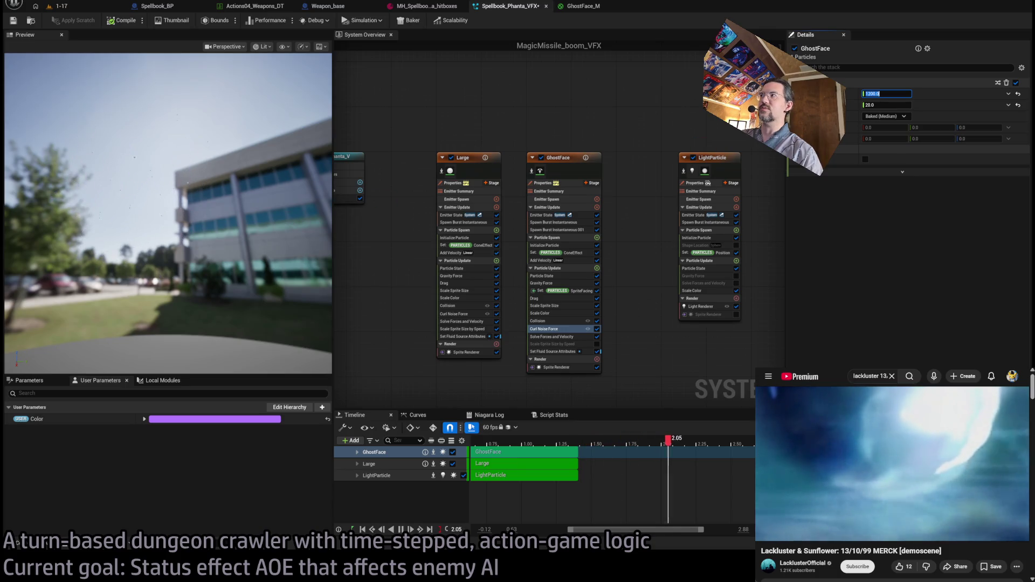
{"action": "left_click", "coordinate": [882, 105]}
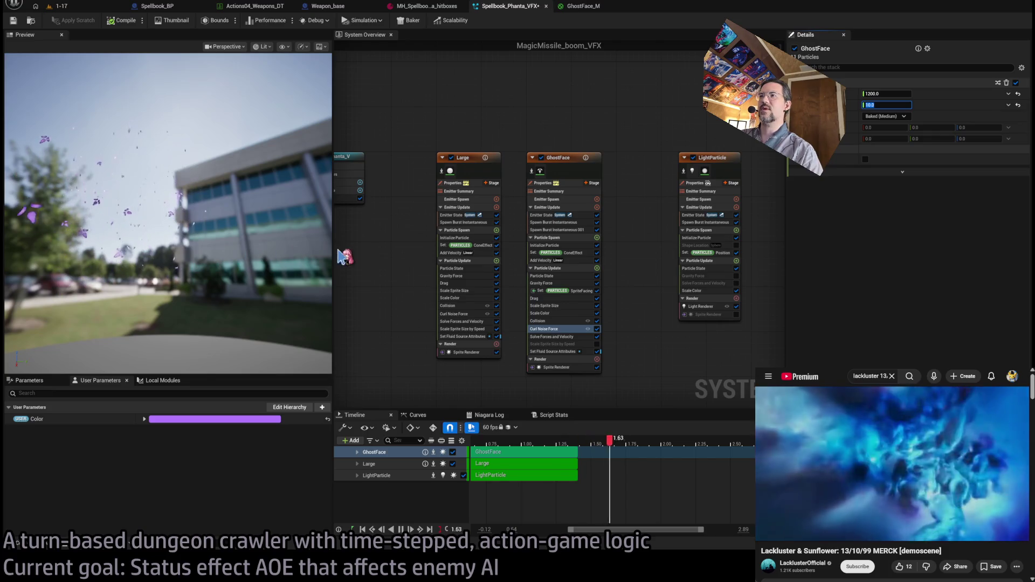
Set GhostFace's SpriteFacing input to Rotate Vector with 1.0 as the first vector component.
{"action": "left_click", "coordinate": [554, 337]}
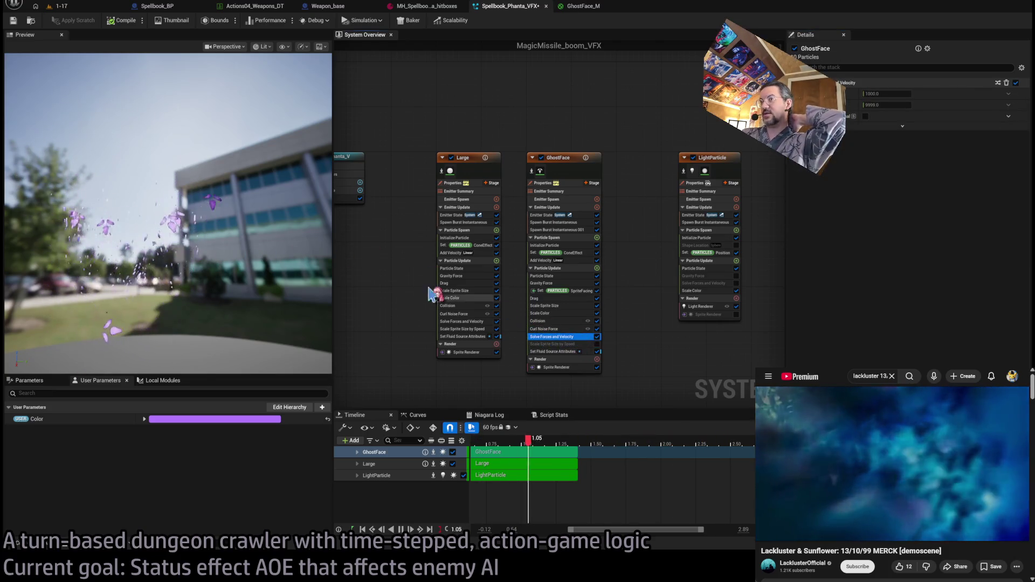
{"action": "mouse_move", "coordinate": [151, 147]}
{"action": "left_mouse_down"}
{"action": "mouse_move", "coordinate": [177, 146]}
{"action": "mouse_move", "coordinate": [193, 284]}
{"action": "left_mouse_up"}
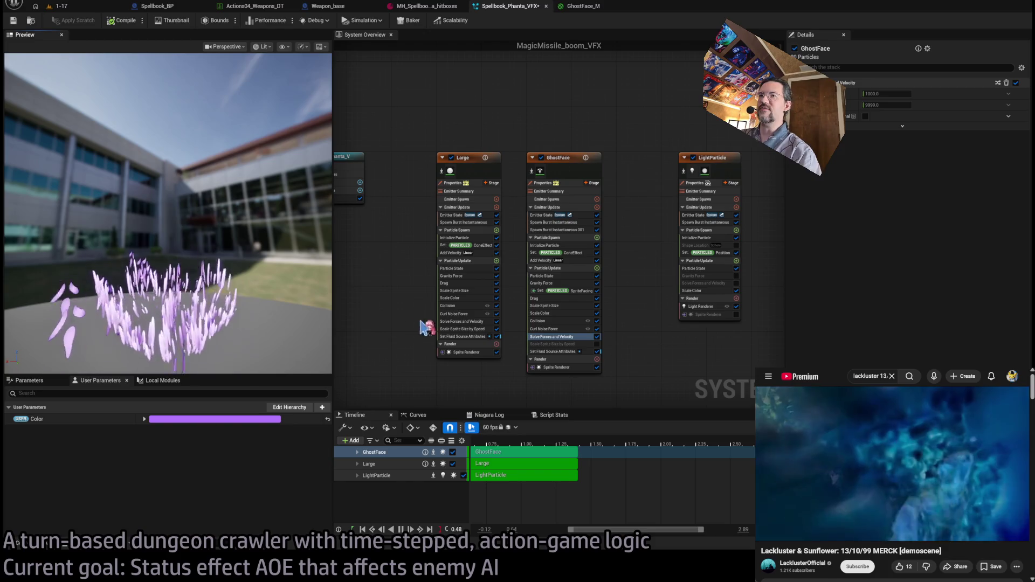
{"action": "left_click_drag", "start_coordinate": [194, 188], "coordinate": [178, 186]}
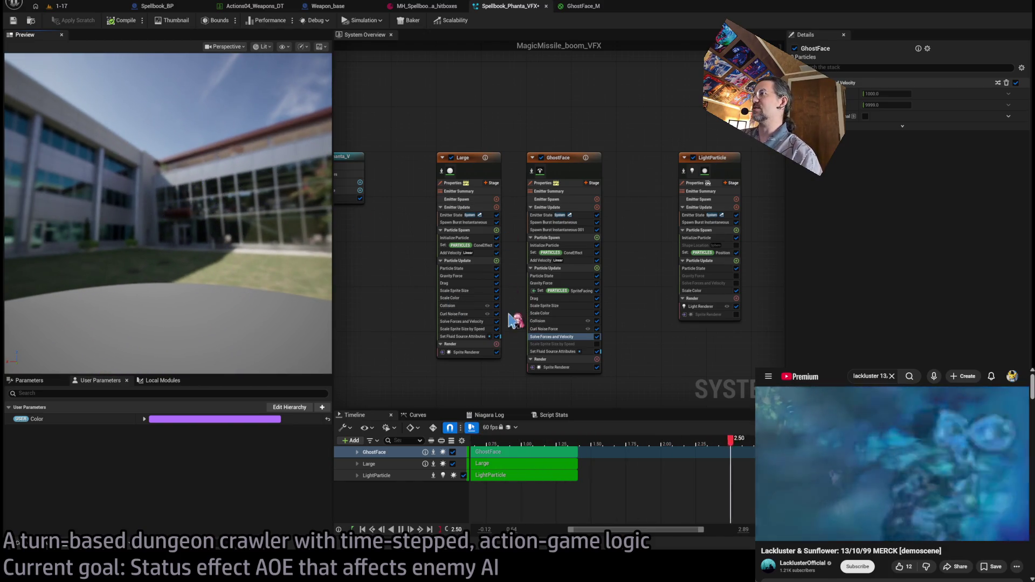
{"action": "left_click", "coordinate": [552, 351]}
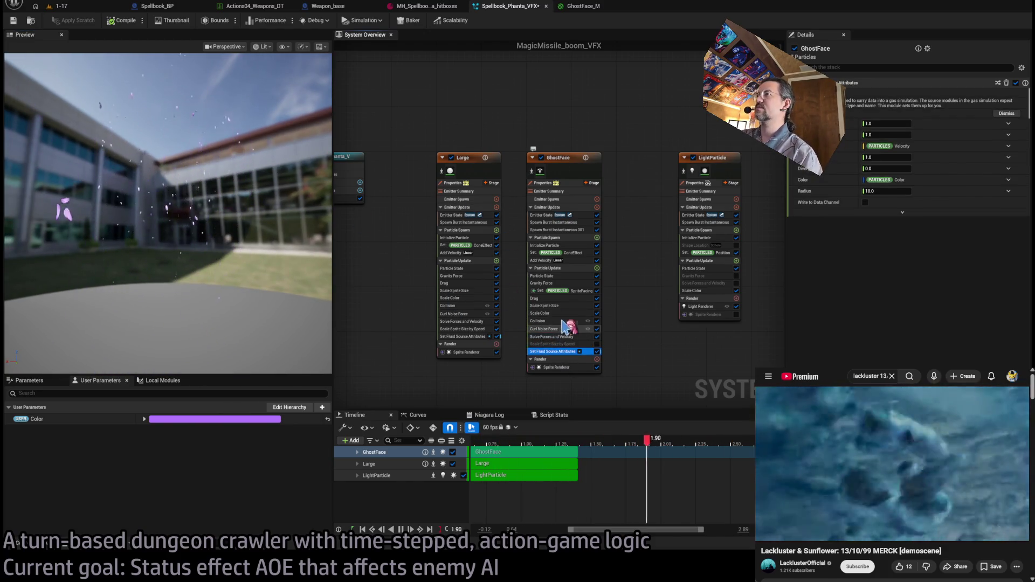
{"action": "left_click", "coordinate": [555, 291]}
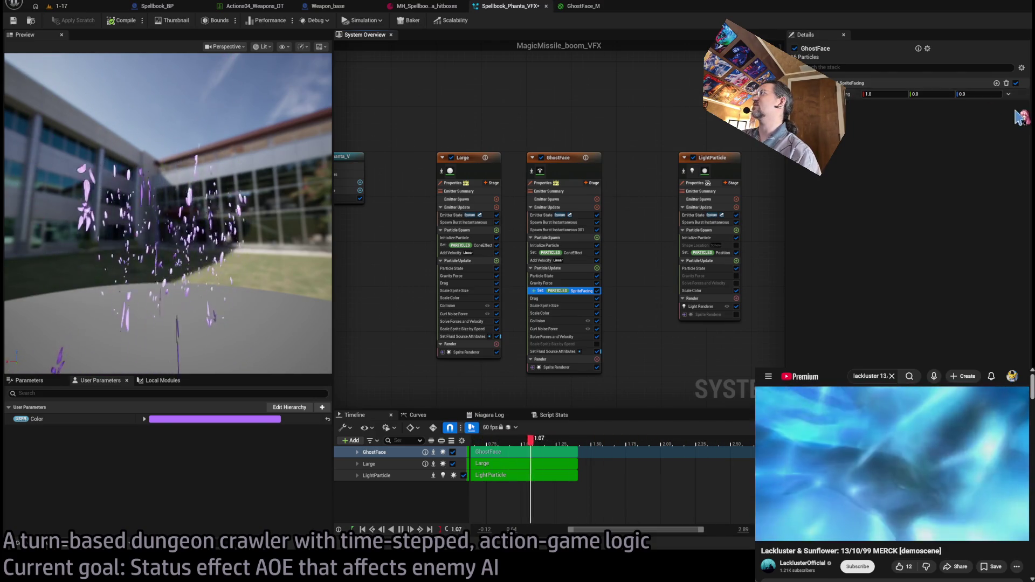
{"action": "left_click", "coordinate": [1008, 95]}
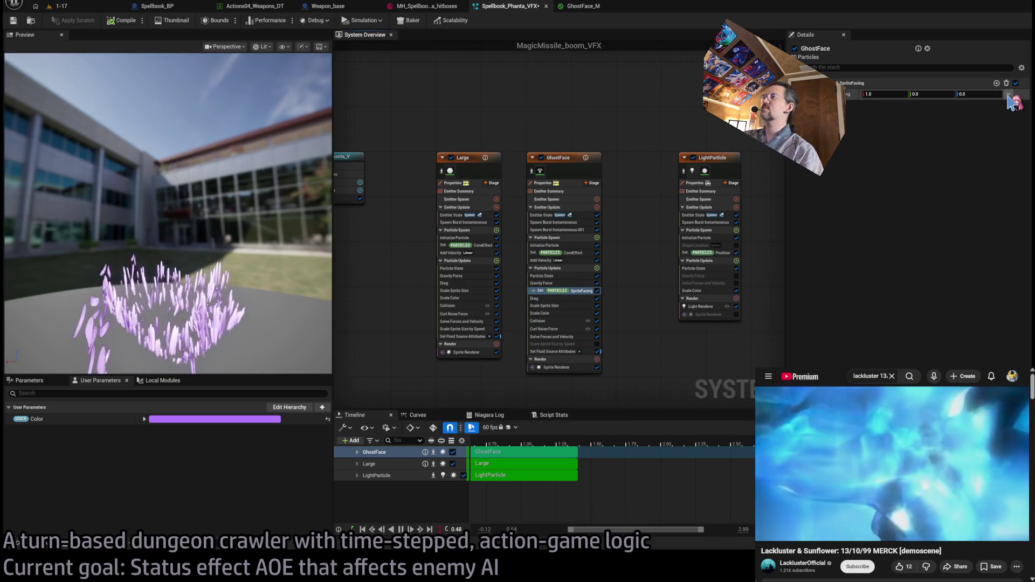
{"action": "left_click", "coordinate": [887, 205]}
{"action": "type", "text": "1"}
{"action": "key", "text": "Return"}
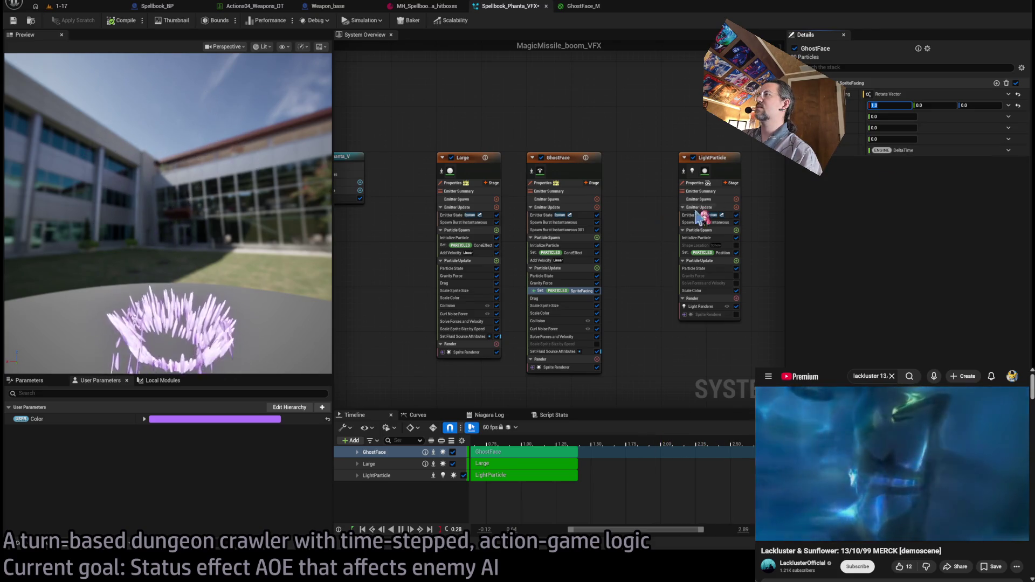
Replace the Rotate Vector's DeltaTime with Multiply Float, then with Make Float from Int.
{"action": "left_click", "coordinate": [575, 293]}
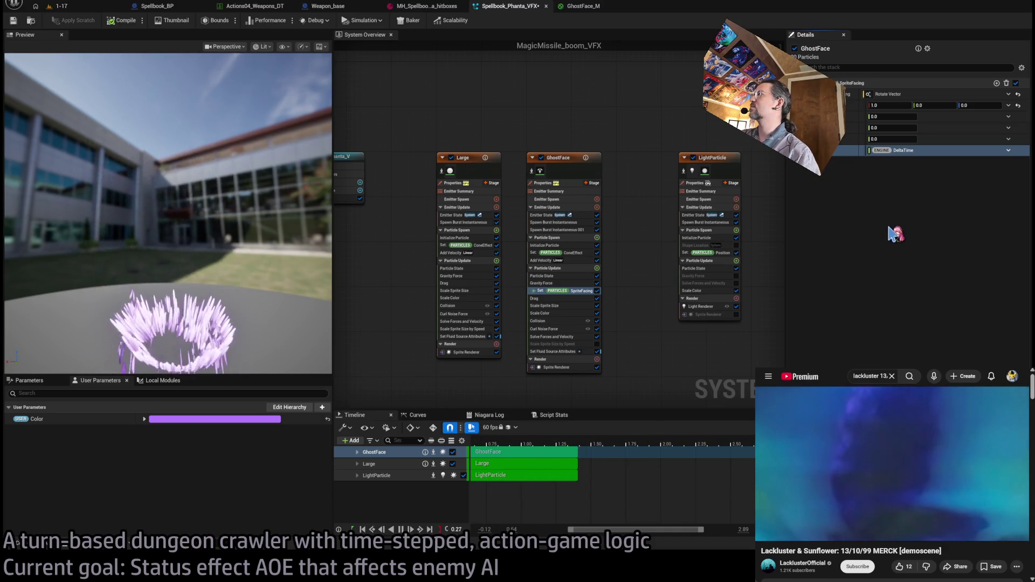
{"action": "key", "text": "ctrl+z"}
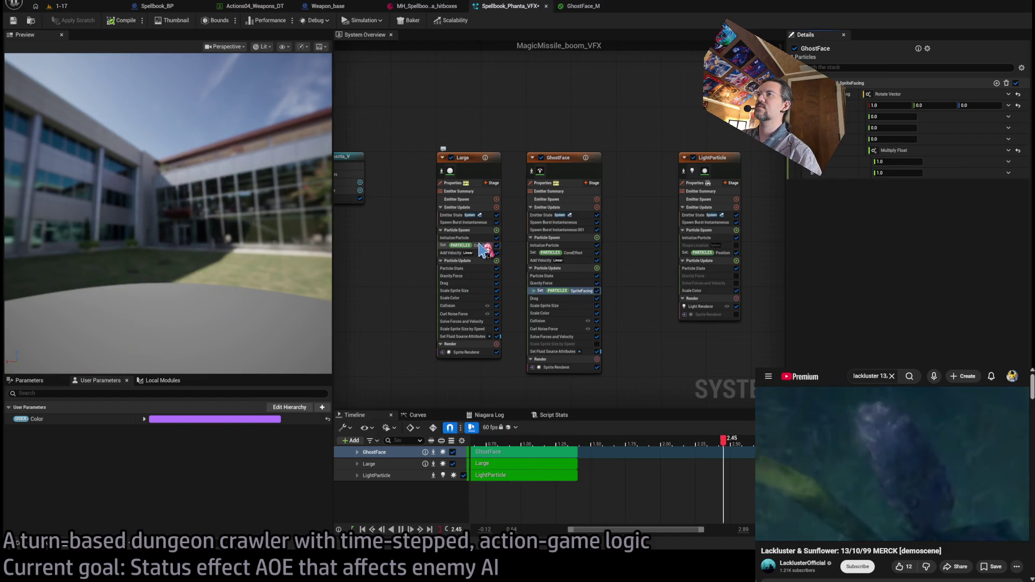
{"action": "left_click", "coordinate": [477, 252]}
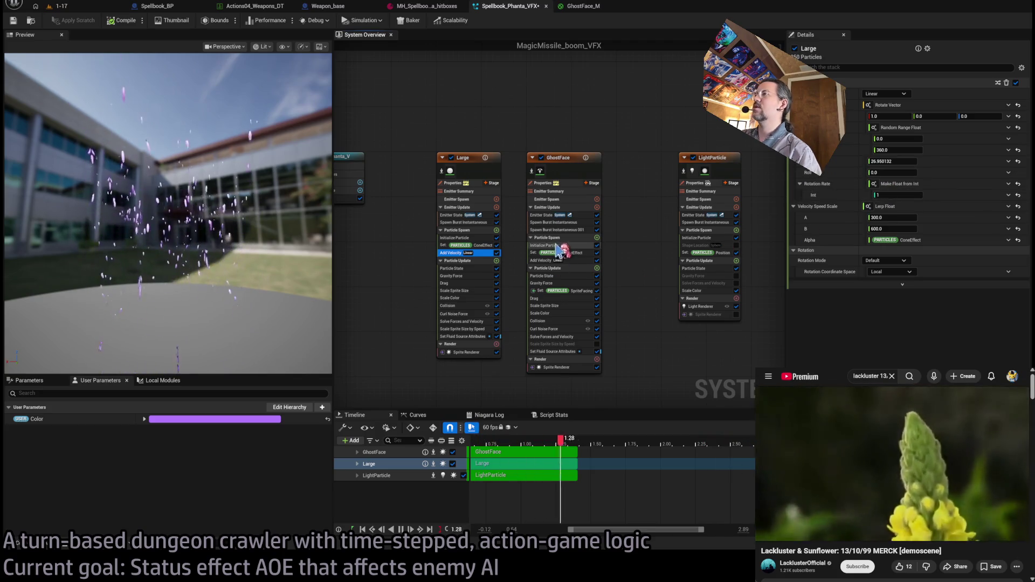
{"action": "left_click", "coordinate": [544, 283]}
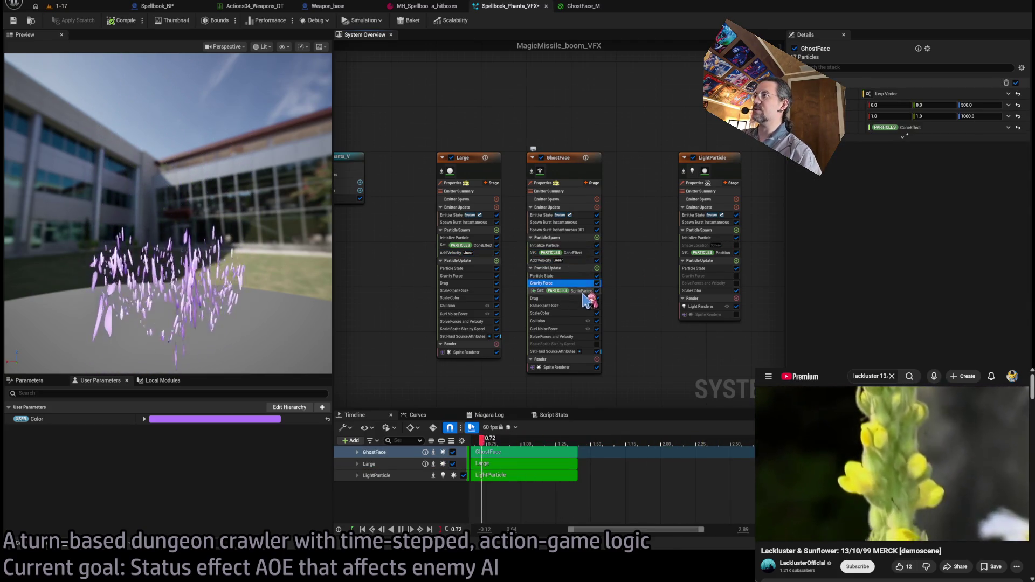
{"action": "left_click", "coordinate": [583, 292]}
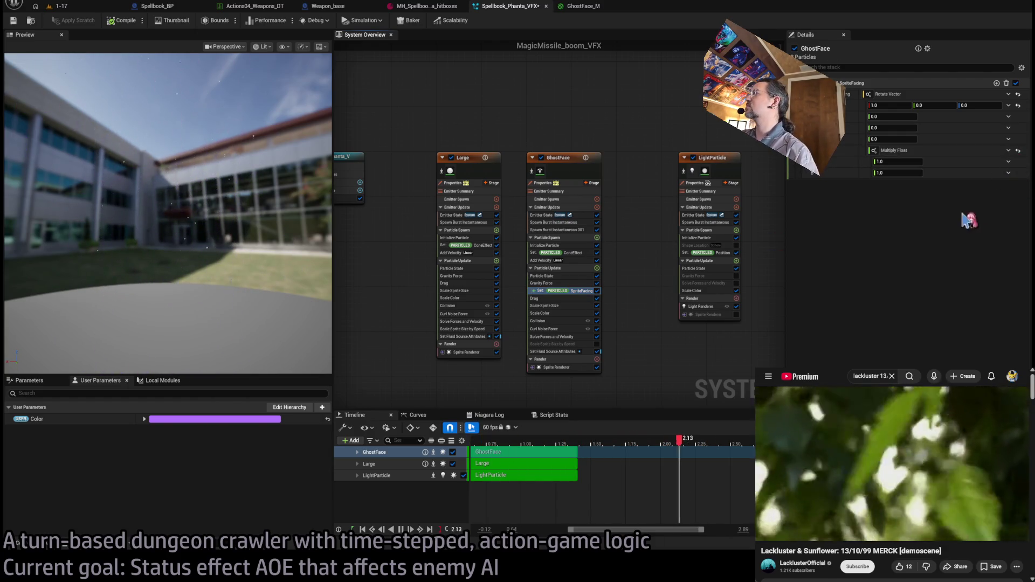
{"action": "key", "text": "ctrl+z"}
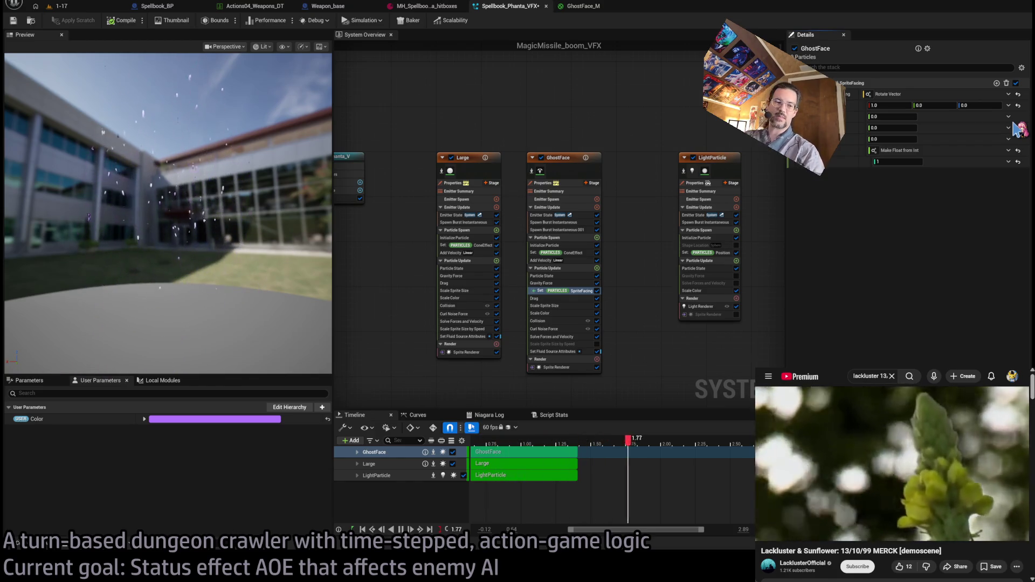
Set the rotation angle to a Random Range Float with a maximum of 360.
{"action": "key", "text": "ctrl+z"}
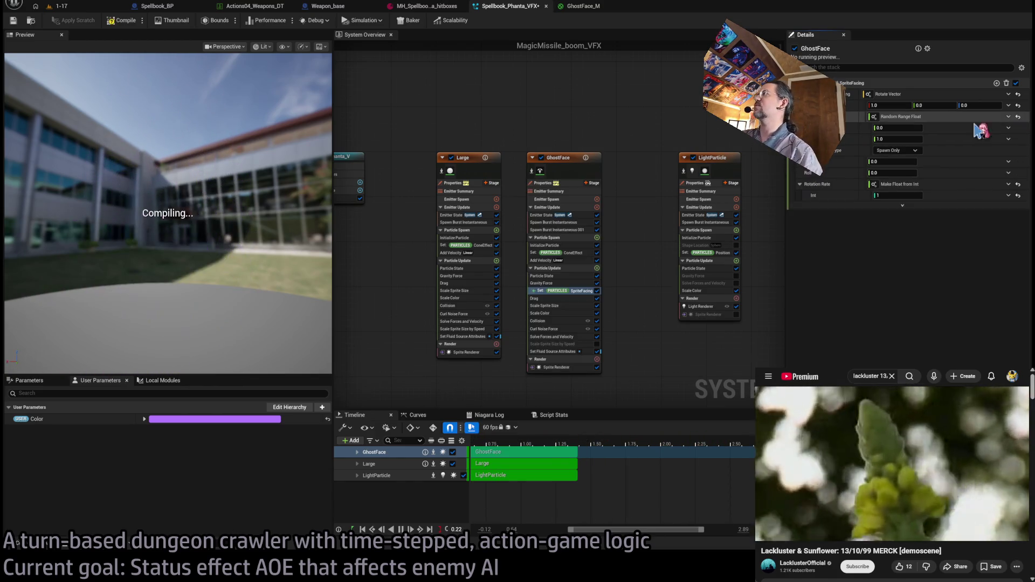
{"action": "left_click", "coordinate": [894, 139]}
{"action": "type", "text": "360"}
{"action": "key", "text": "Return"}
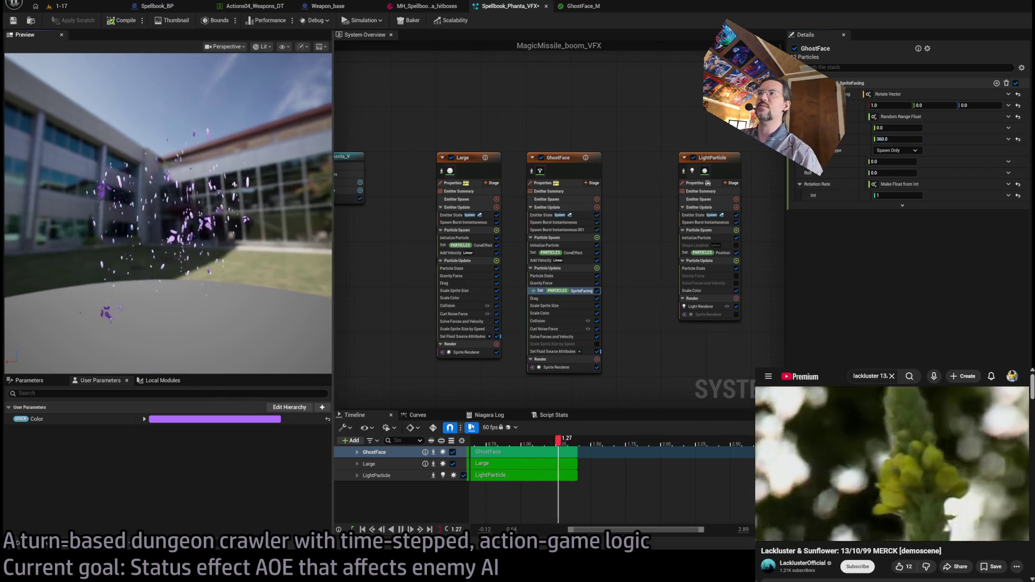
{"action": "left_click_drag", "start_coordinate": [254, 232], "coordinate": [278, 231]}
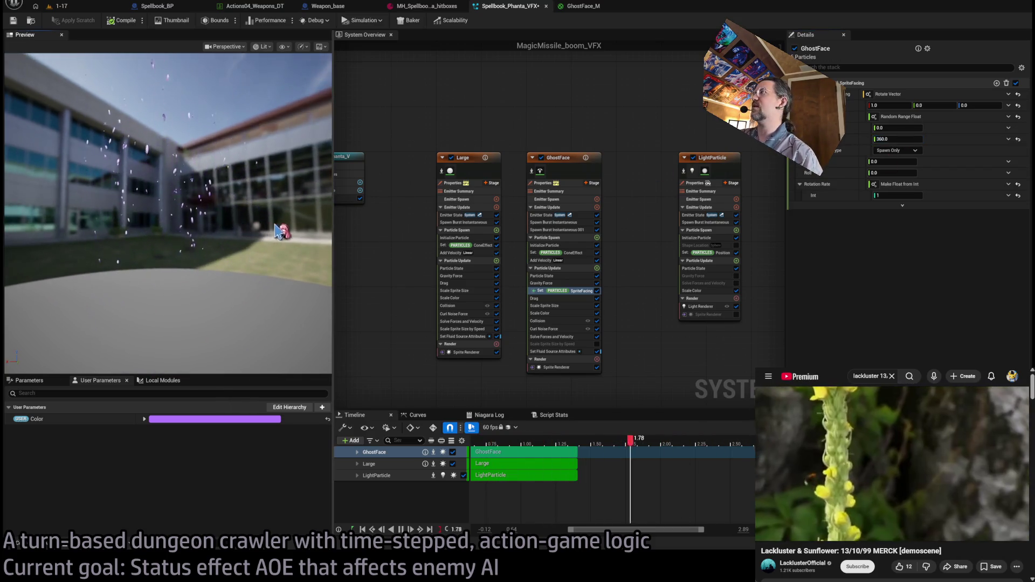
Make SpriteFacing update Every Frame and revert the angle input to Multiply Float.
{"action": "left_click", "coordinate": [915, 151]}
{"action": "left_click", "coordinate": [911, 171]}
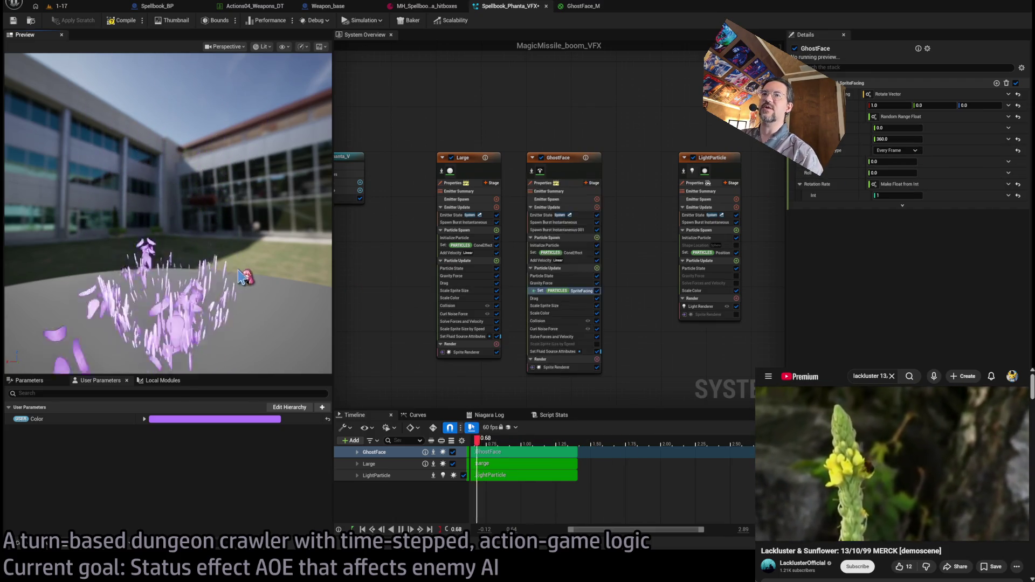
{"action": "left_click_drag", "start_coordinate": [292, 272], "coordinate": [254, 267]}
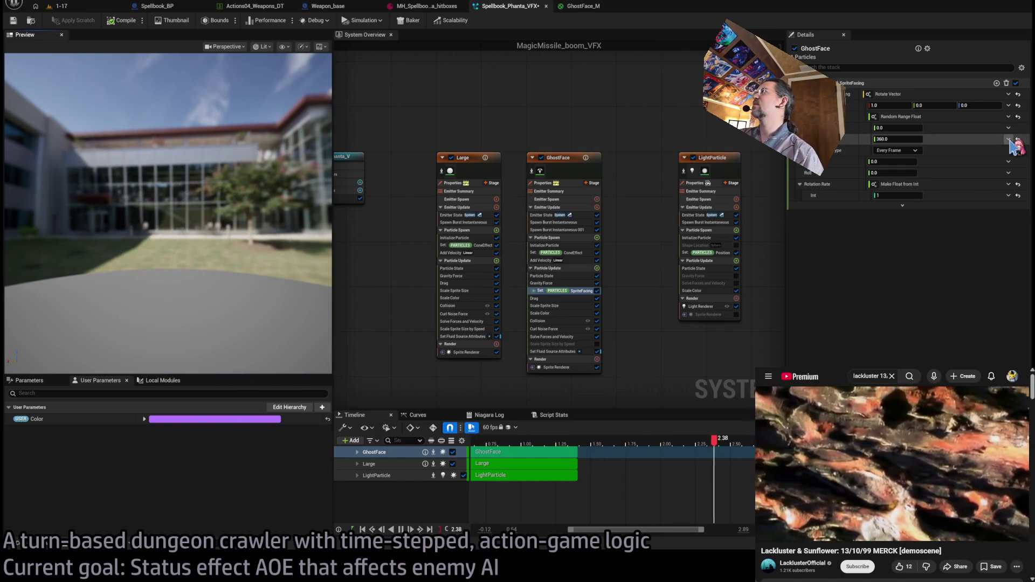
{"action": "left_click", "coordinate": [995, 140]}
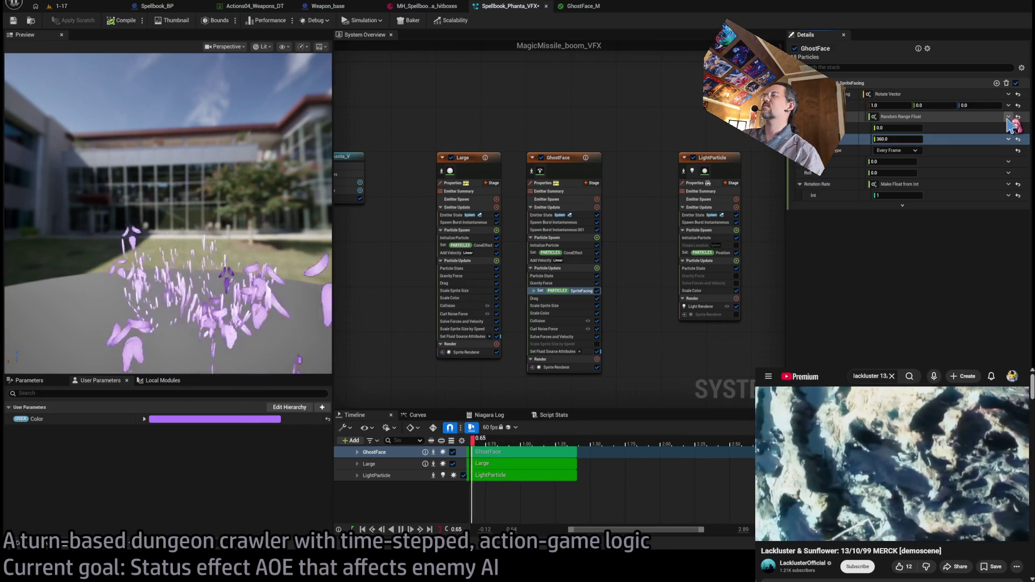
{"action": "key", "text": "ctrl+z"}
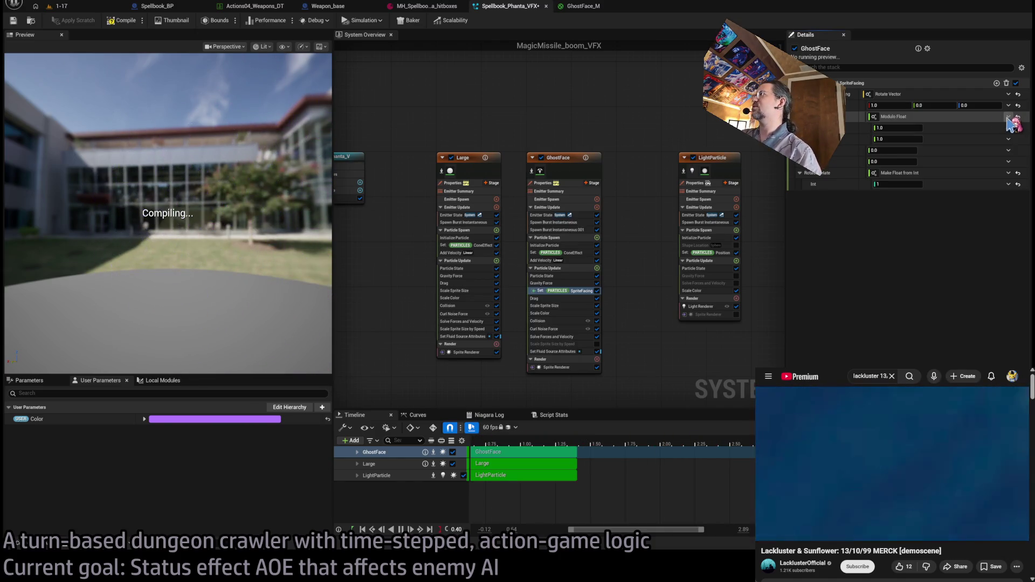
Make the rotation angle a Multiply Float of 360 times a Modulo Float fed by Engine Time.
{"action": "key", "text": "ctrl+z"}
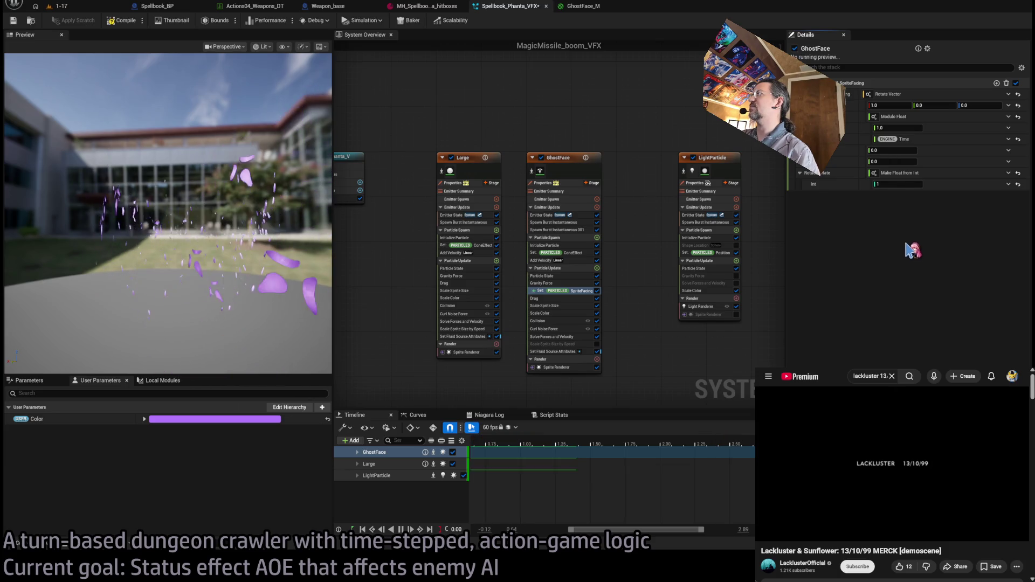
{"action": "key", "text": "ctrl+z"}
{"action": "left_click_drag", "start_coordinate": [227, 242], "coordinate": [259, 259]}
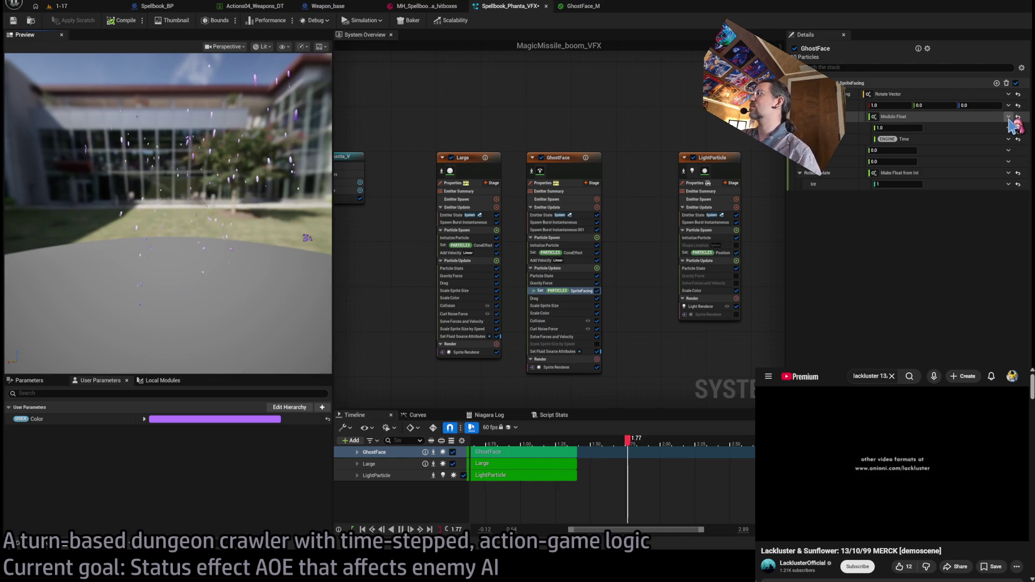
{"action": "key", "text": "ctrl+z"}
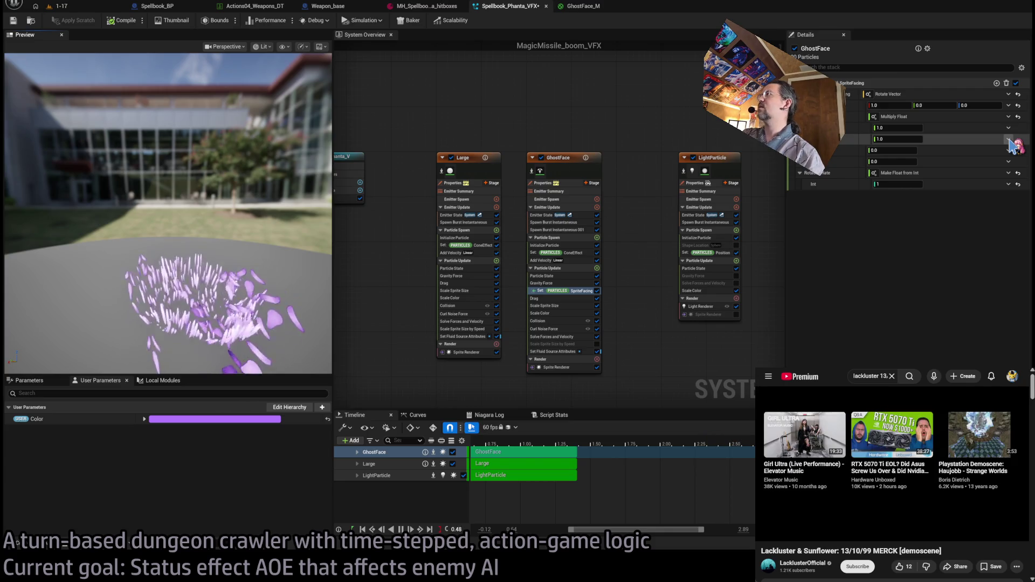
{"action": "key", "text": "ctrl+y"}
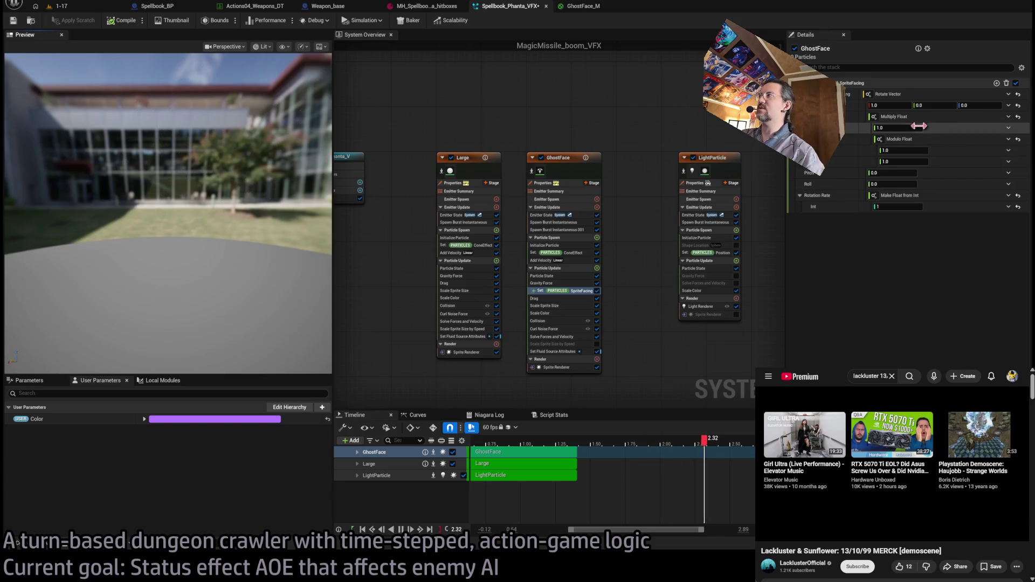
{"action": "left_click", "coordinate": [918, 126]}
{"action": "type", "text": "360"}
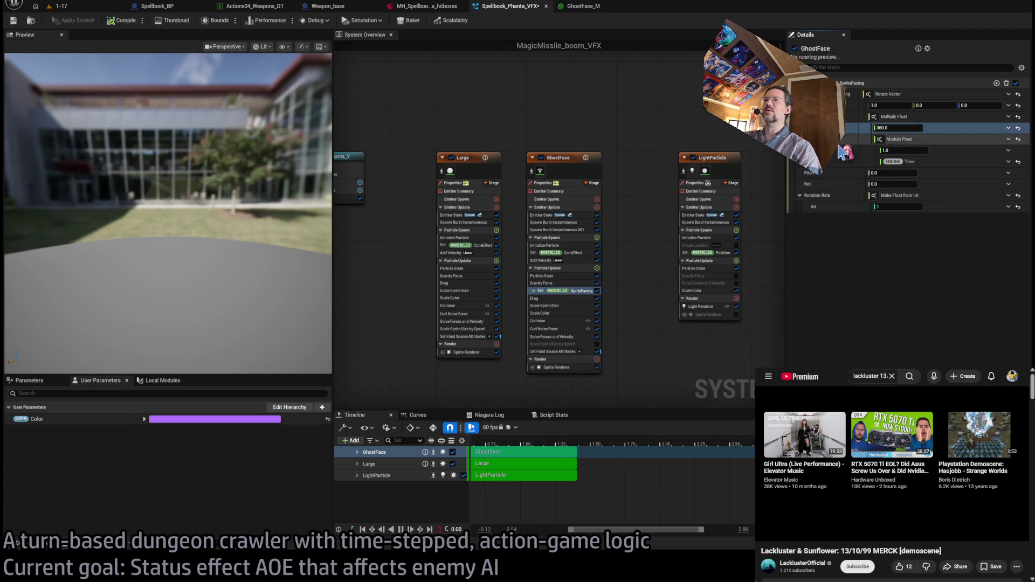
Search YouTube for 'haujobb disclone' and play the Haujobb - Discloned Remix video.
{"action": "left_click_drag", "start_coordinate": [168, 215], "coordinate": [135, 215]}
{"action": "mouse_move", "coordinate": [192, 239]}
{"action": "left_mouse_down"}
{"action": "mouse_move", "coordinate": [191, 253]}
{"action": "mouse_move", "coordinate": [192, 239]}
{"action": "left_mouse_up"}
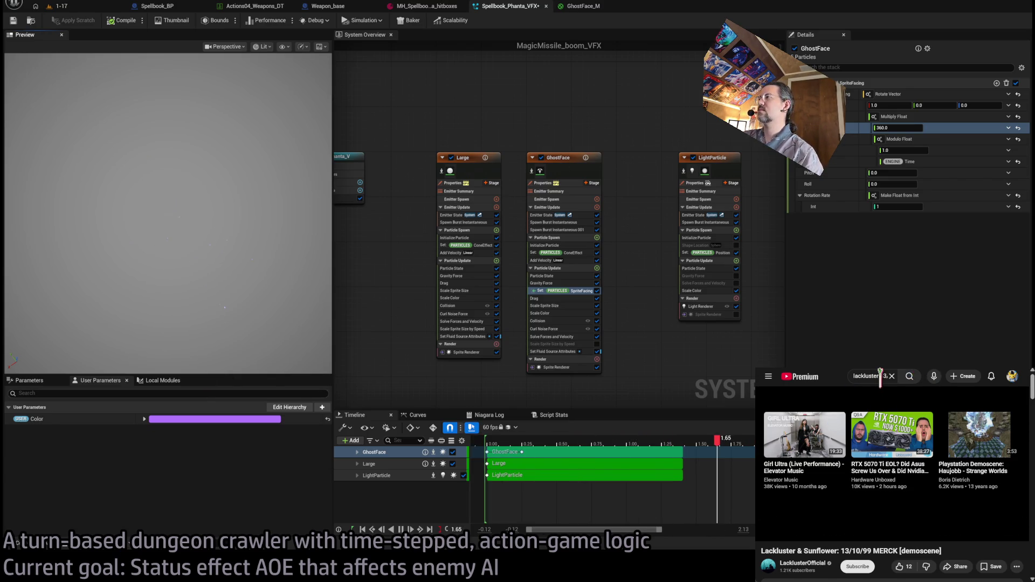
{"action": "double_click", "coordinate": [880, 376]}
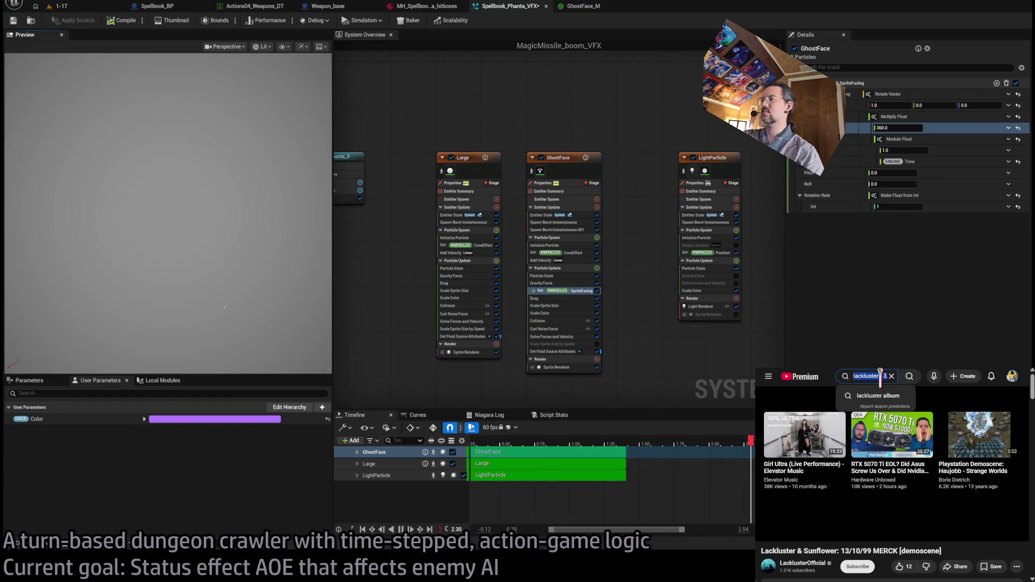
{"action": "type", "text": "haujobb disclone"}
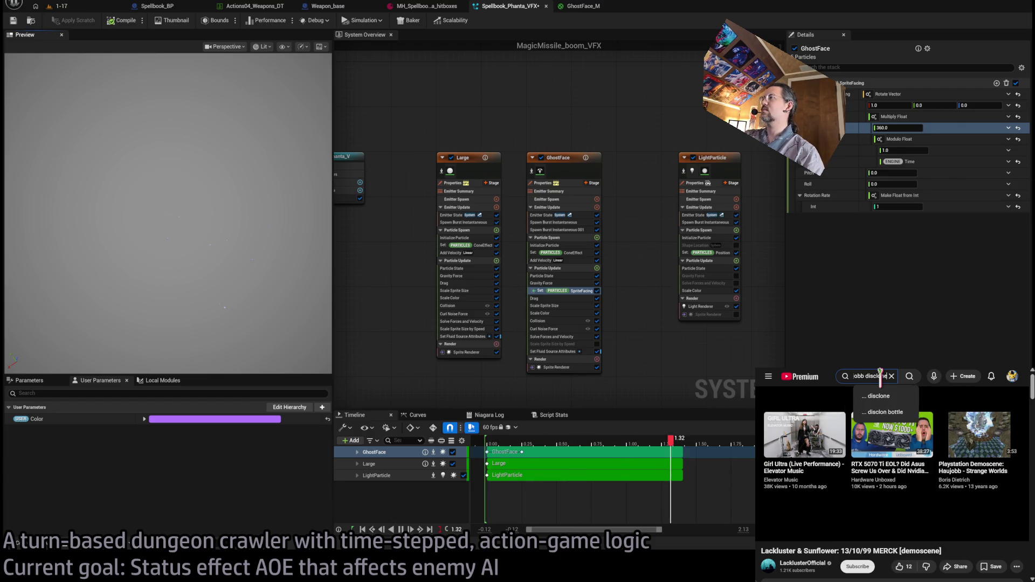
{"action": "key", "text": "Return"}
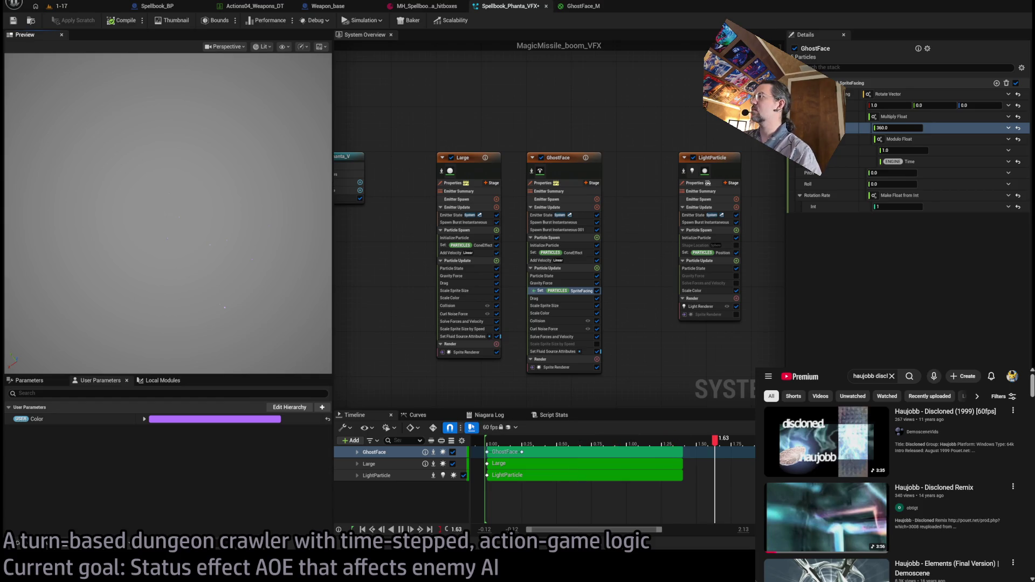
{"action": "left_click", "coordinate": [827, 517]}
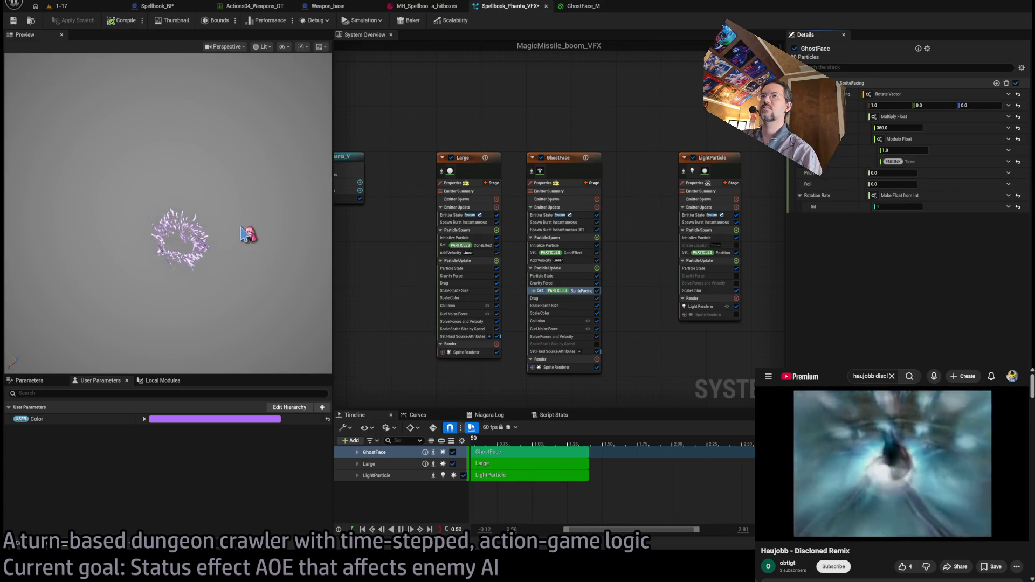
Revert GhostFace's rotation input to a Sine driven by Emitter Age.
{"action": "left_click_drag", "start_coordinate": [245, 235], "coordinate": [205, 258]}
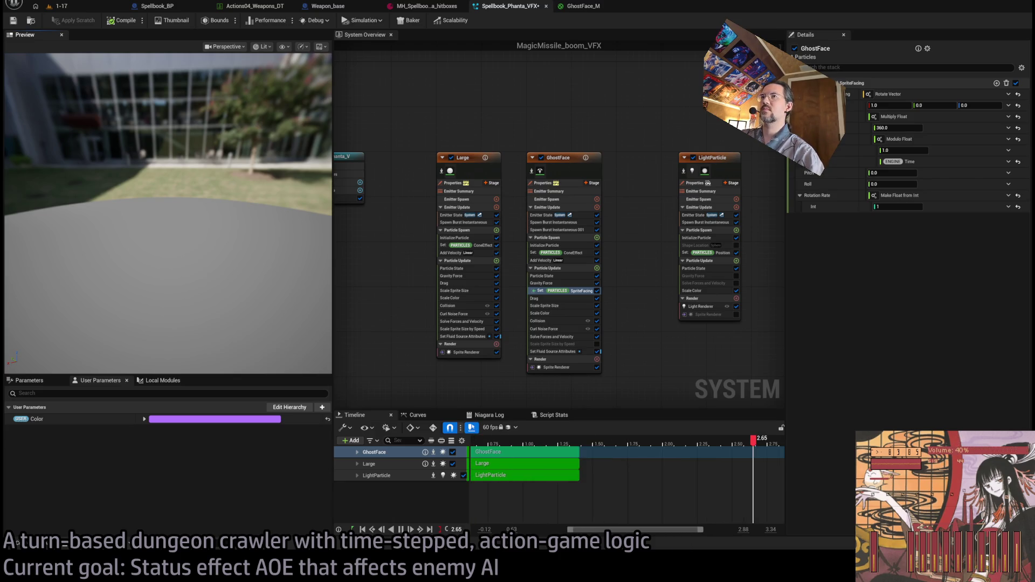
{"action": "left_click_drag", "start_coordinate": [277, 259], "coordinate": [247, 282]}
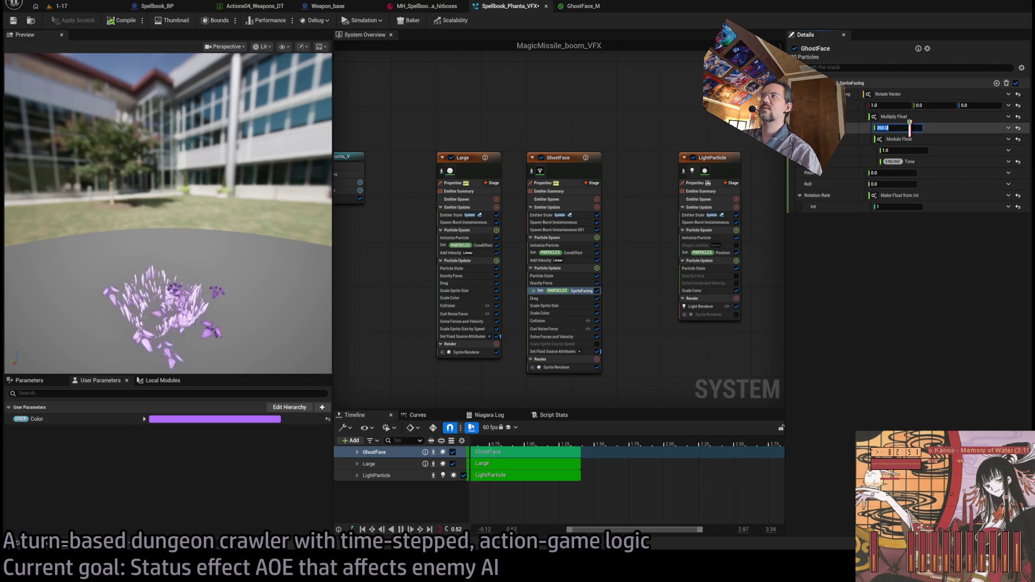
{"action": "left_click", "coordinate": [909, 128]}
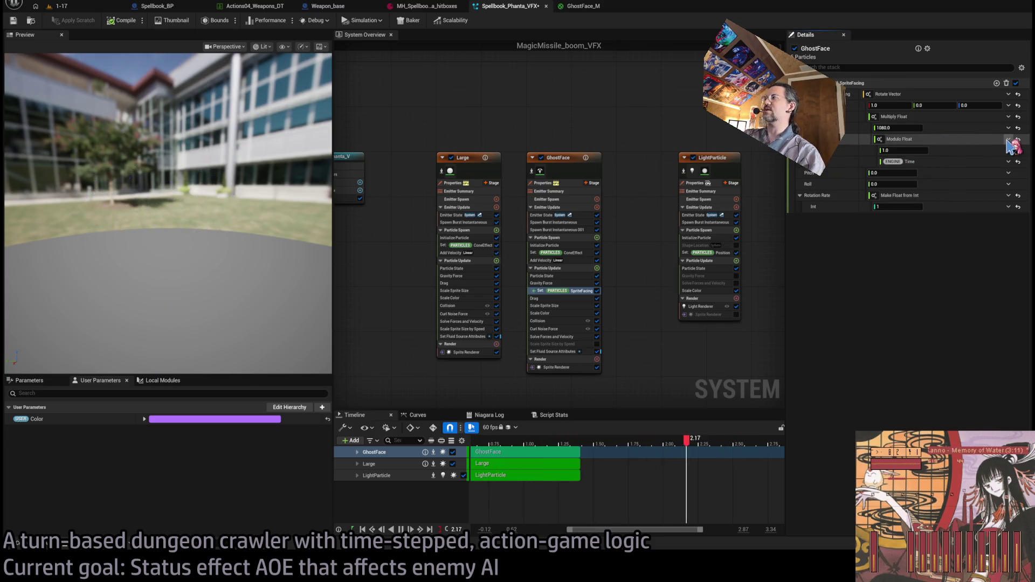
{"action": "key", "text": "ctrl+z"}
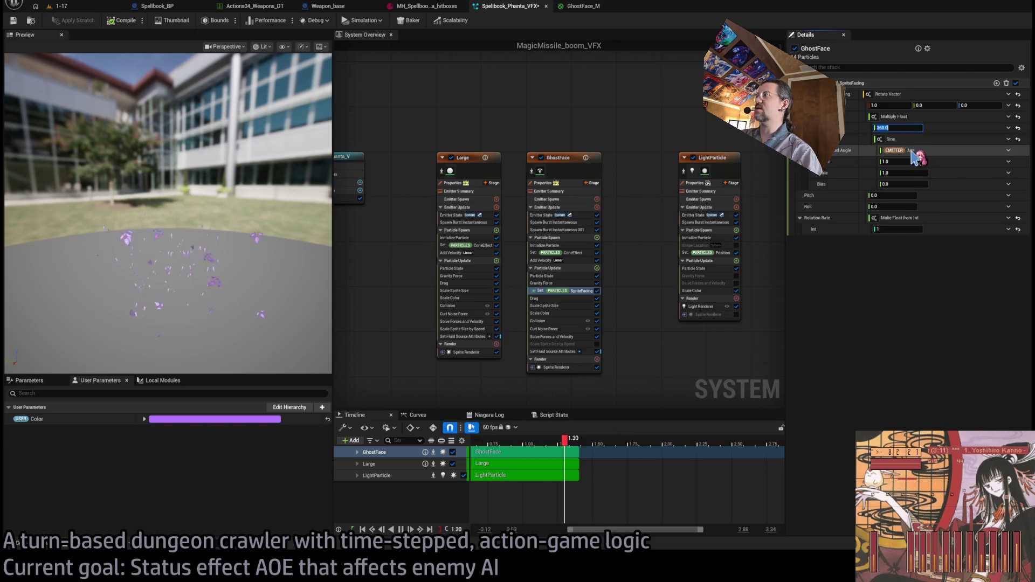
Confirm the 360.0 multiplier and wire Emitter Age into the Sine angle's Add Float B pin.
{"action": "key", "text": "Return"}
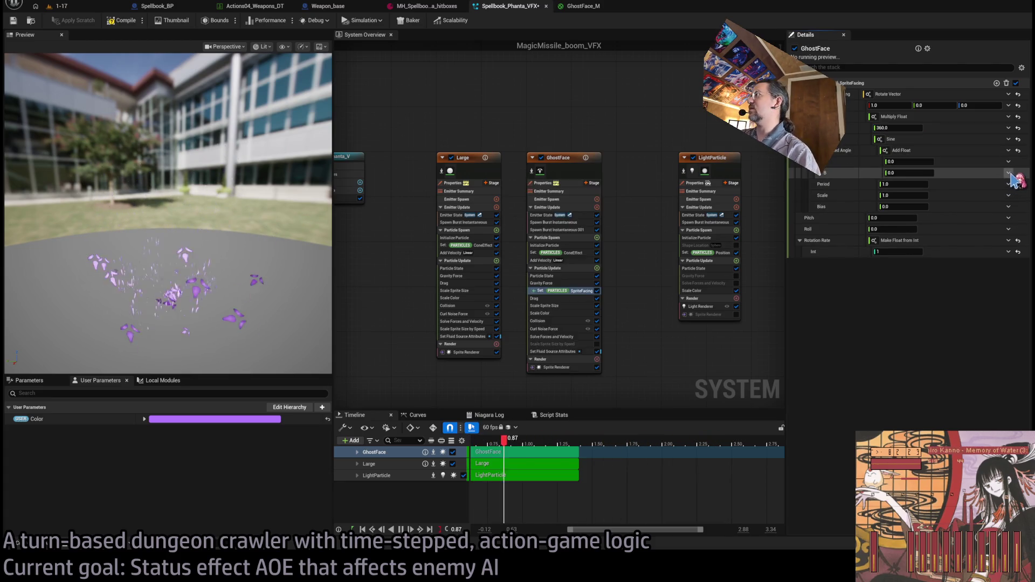
{"action": "left_click", "coordinate": [1008, 172]}
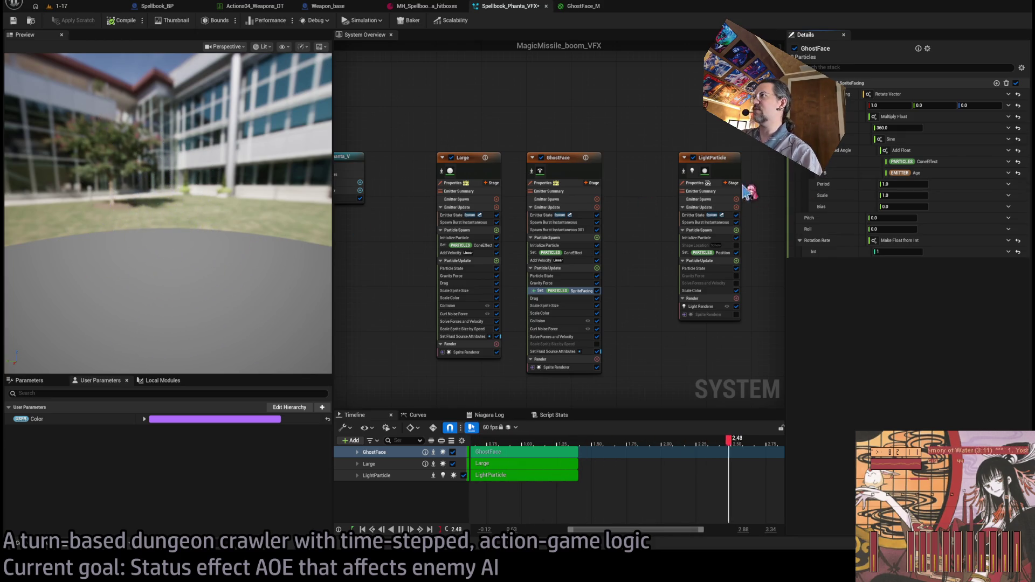
{"action": "left_click", "coordinate": [897, 127]}
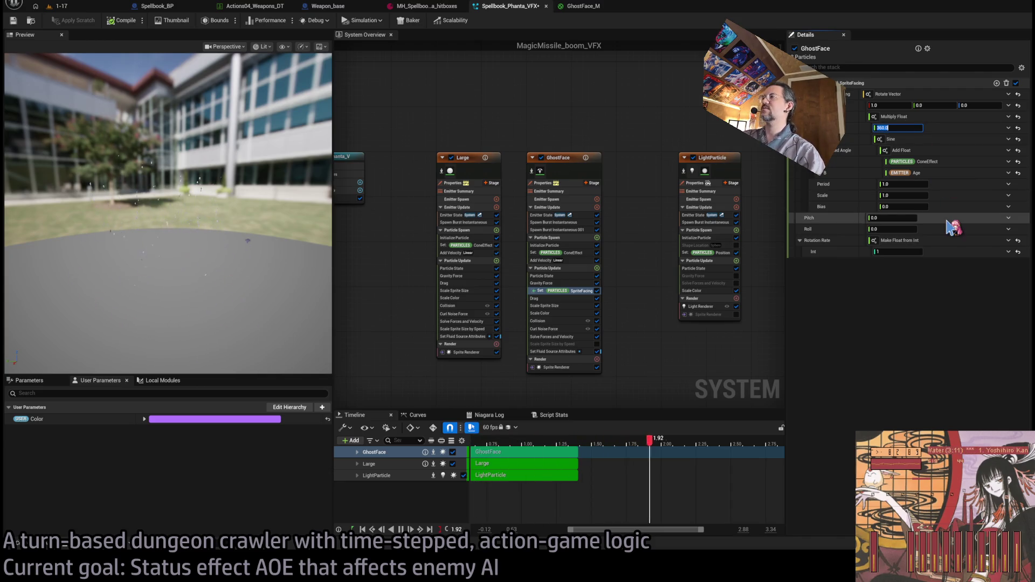
{"action": "left_click", "coordinate": [951, 151]}
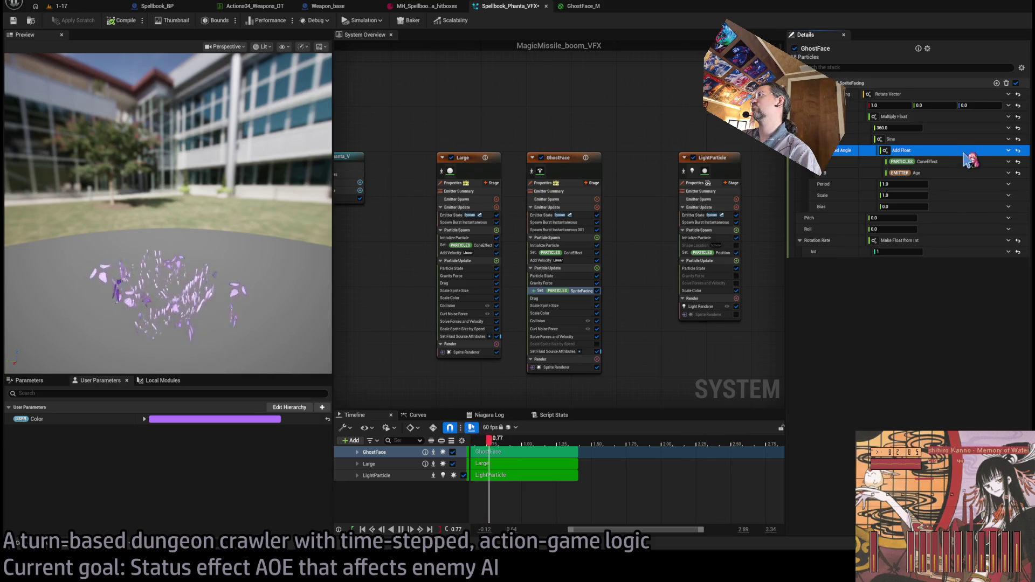
Set the Sine period to 5.0 and bring up GhostFace's Initialize Particle settings.
{"action": "left_click", "coordinate": [912, 184]}
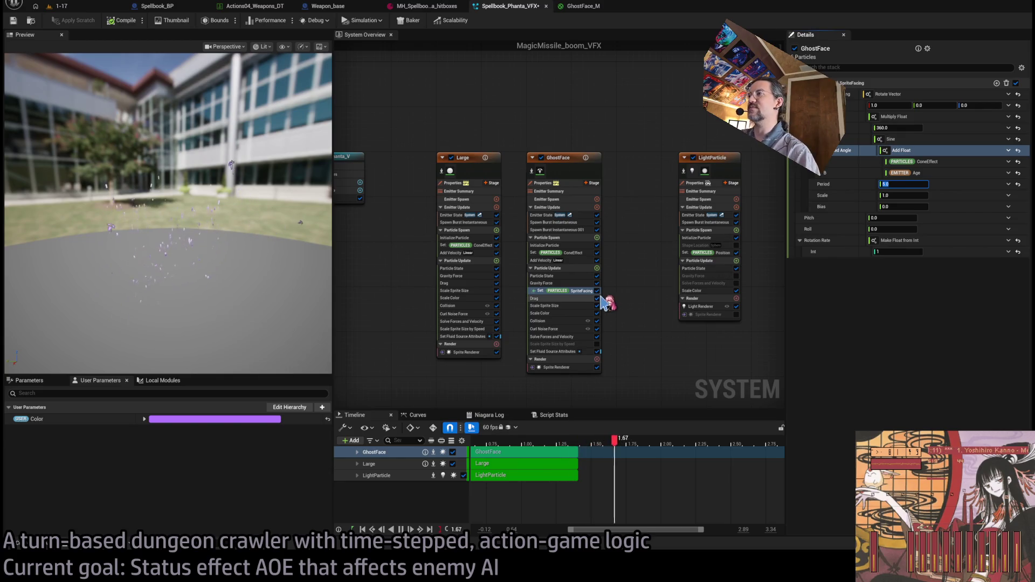
{"action": "left_click_drag", "start_coordinate": [302, 243], "coordinate": [286, 178]}
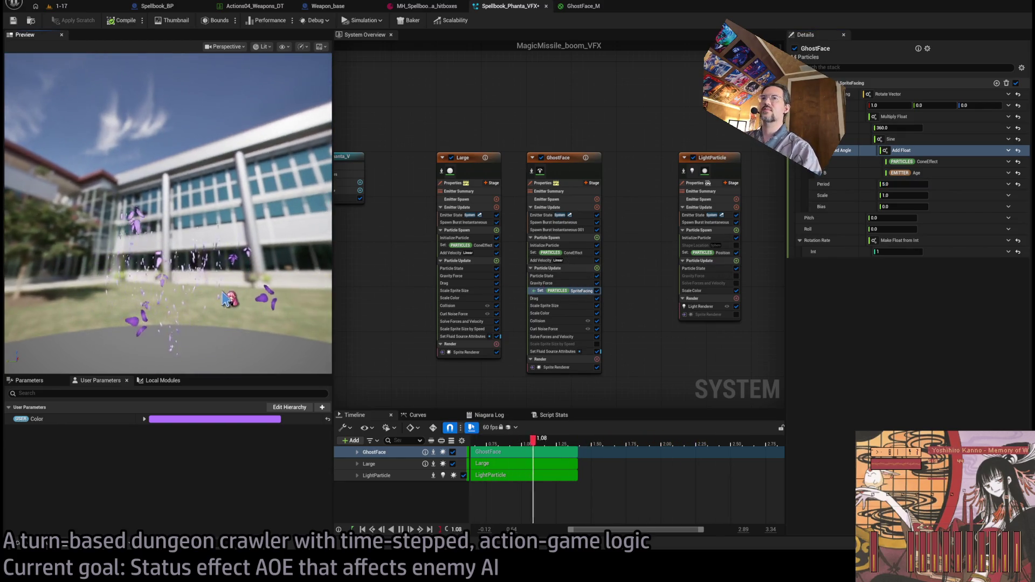
{"action": "left_click", "coordinate": [575, 245]}
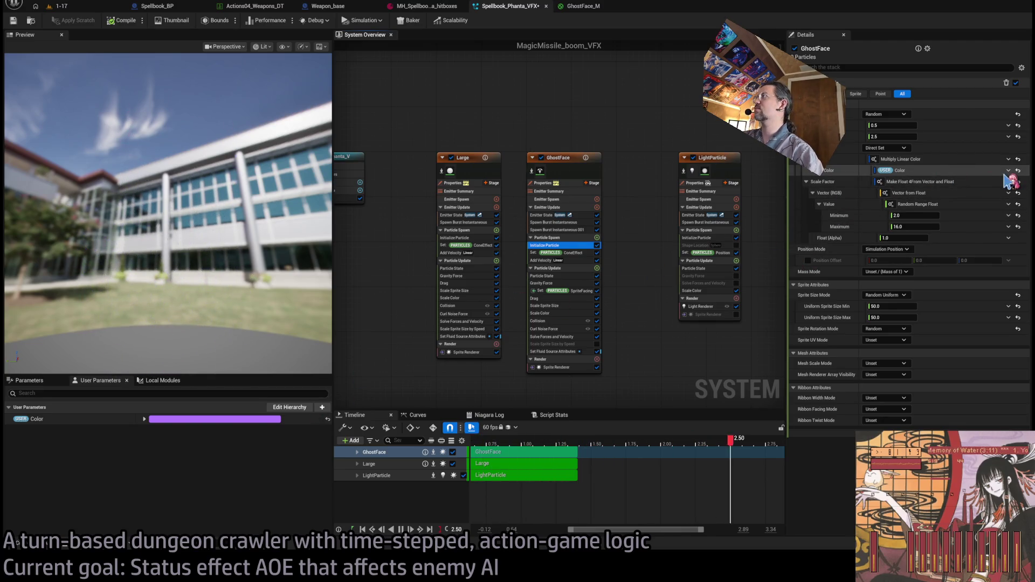
Break GhostFace's Color link to the USER Color parameter, then select the Large emitter.
{"action": "left_click", "coordinate": [1017, 170]}
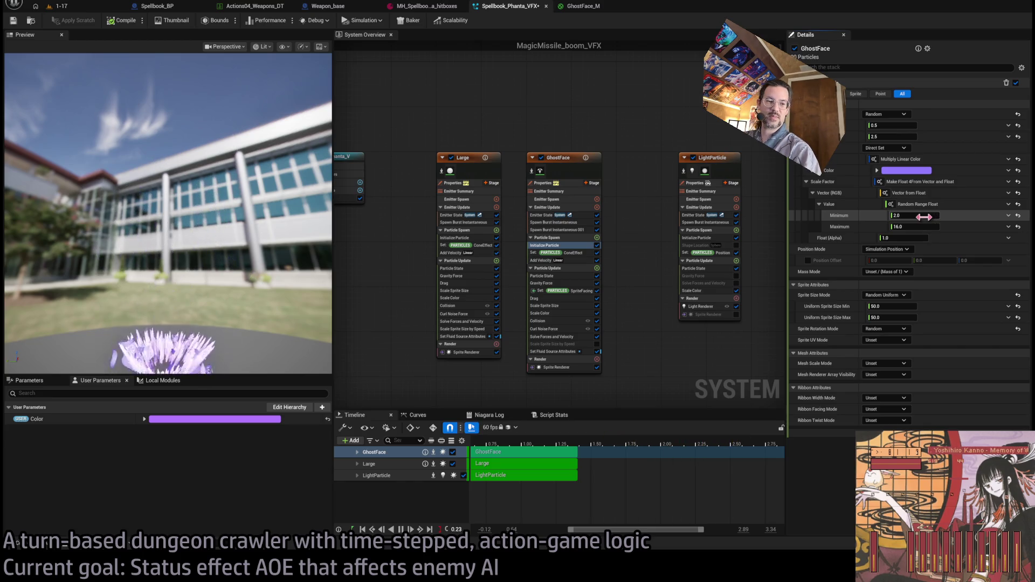
{"action": "left_click", "coordinate": [468, 157]}
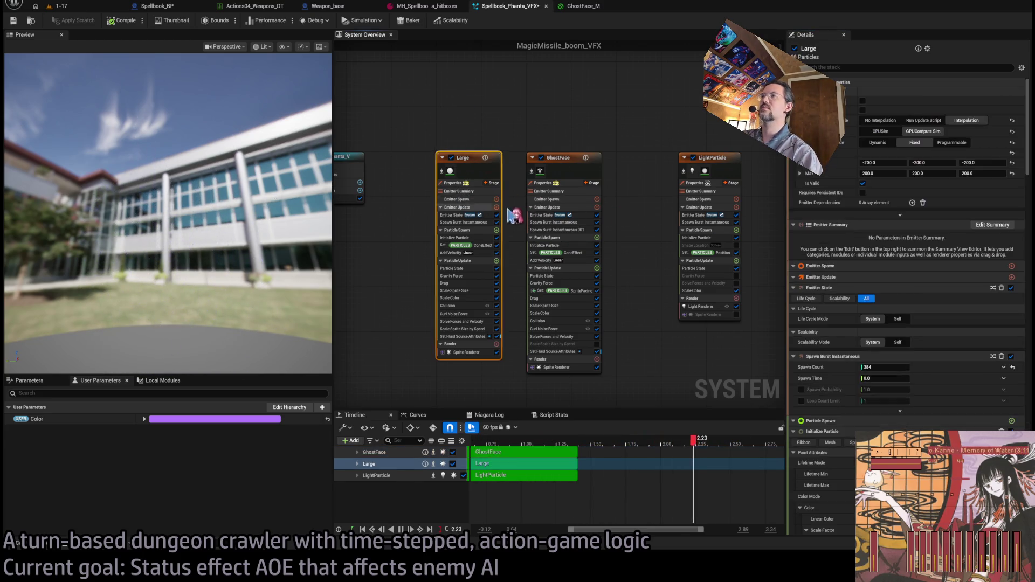
Look over the 1-17 level, the Spellbook VFX Content Drawer and the GhostFace_M material.
{"action": "left_click", "coordinate": [87, 7]}
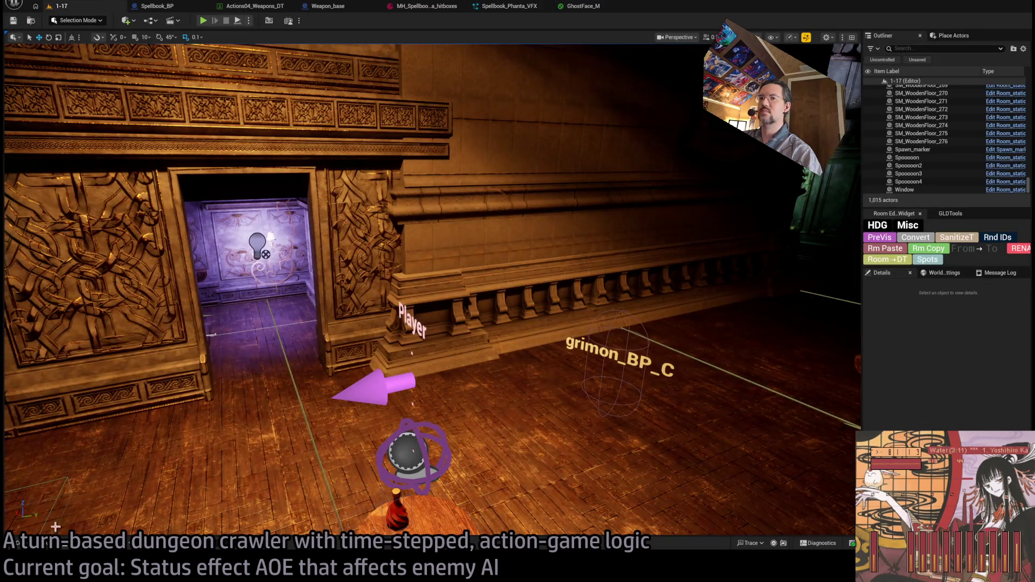
{"action": "left_click", "coordinate": [33, 543]}
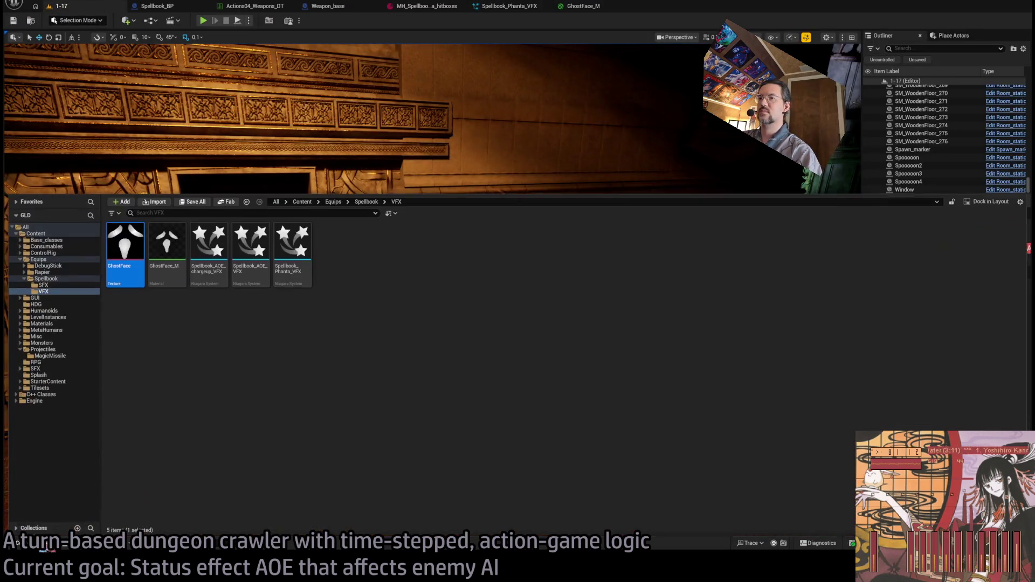
{"action": "left_click", "coordinate": [511, 149]}
{"action": "left_click", "coordinate": [58, 546]}
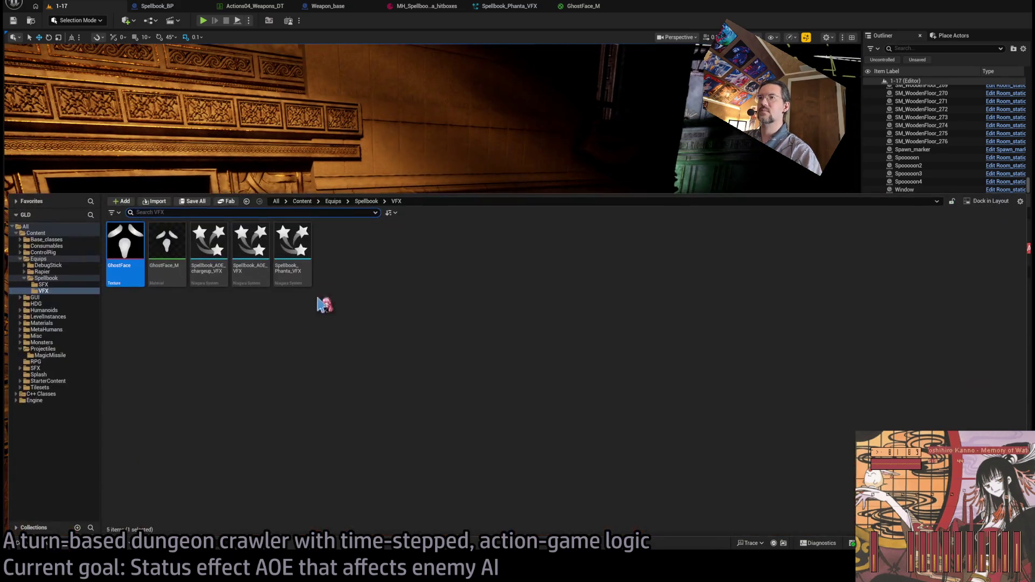
{"action": "left_click", "coordinate": [586, 10]}
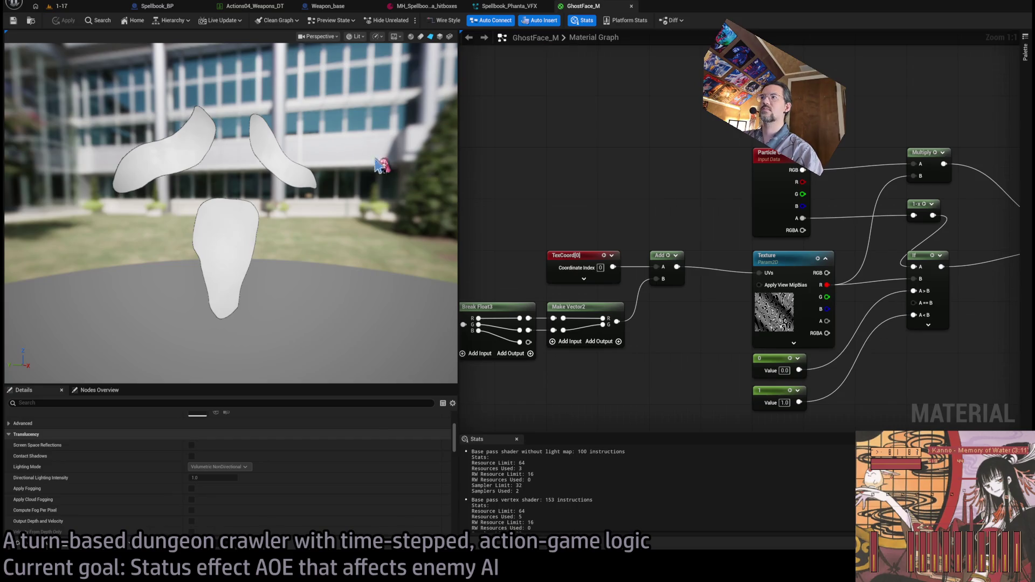
Back in the Niagara editor, start GhostFace's Gravity Force Lerp Vector at 0, 0, 250.
{"action": "left_click", "coordinate": [478, 7]}
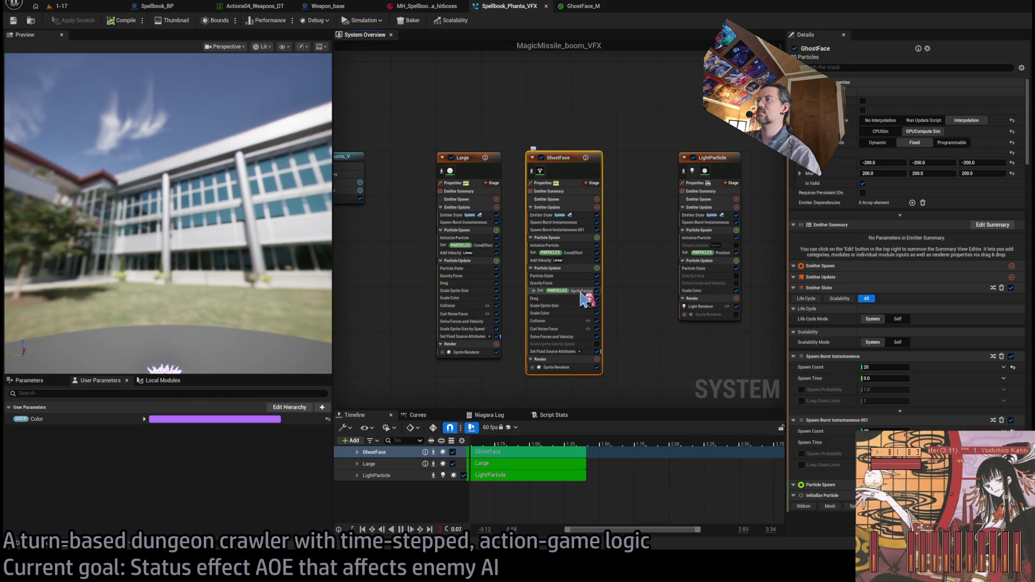
{"action": "left_click", "coordinate": [556, 283]}
{"action": "type", "text": "250"}
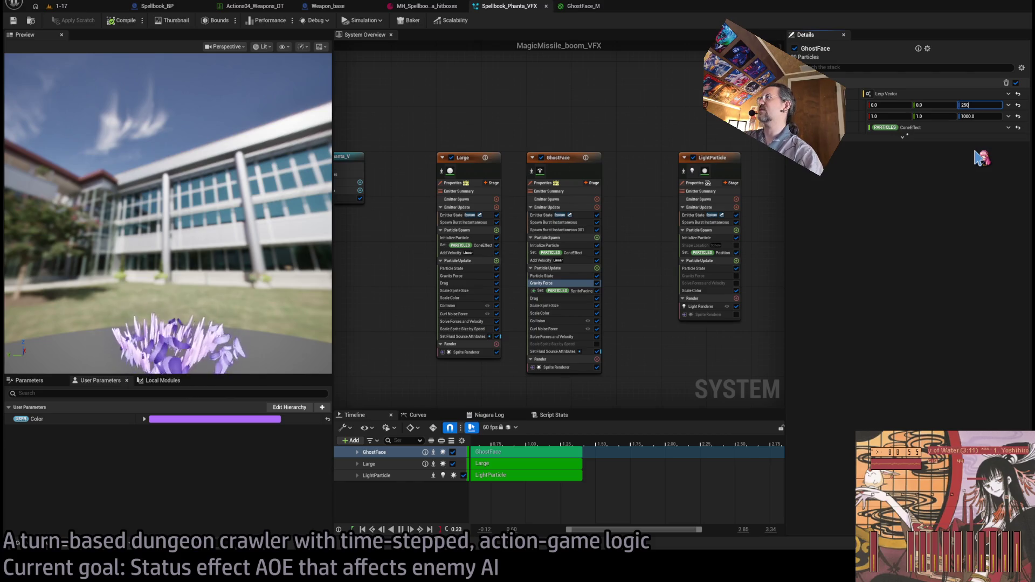
{"action": "key", "text": "Tab"}
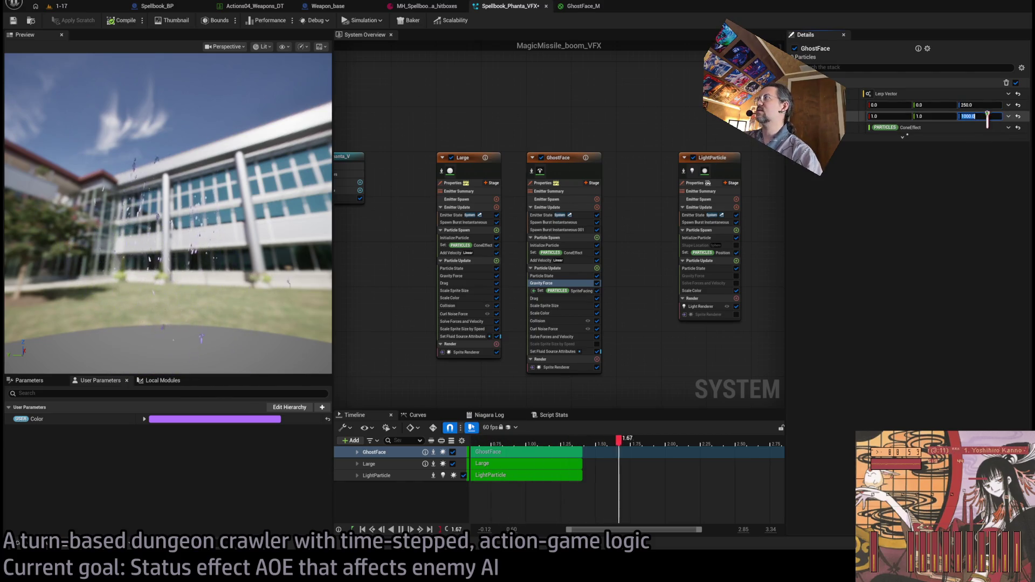
Keep the gravity end at 1000.0 and raise the Initialize Particle random maximum from 2.5 to 4.0.
{"action": "left_click", "coordinate": [979, 117]}
{"action": "type", "text": "700"}
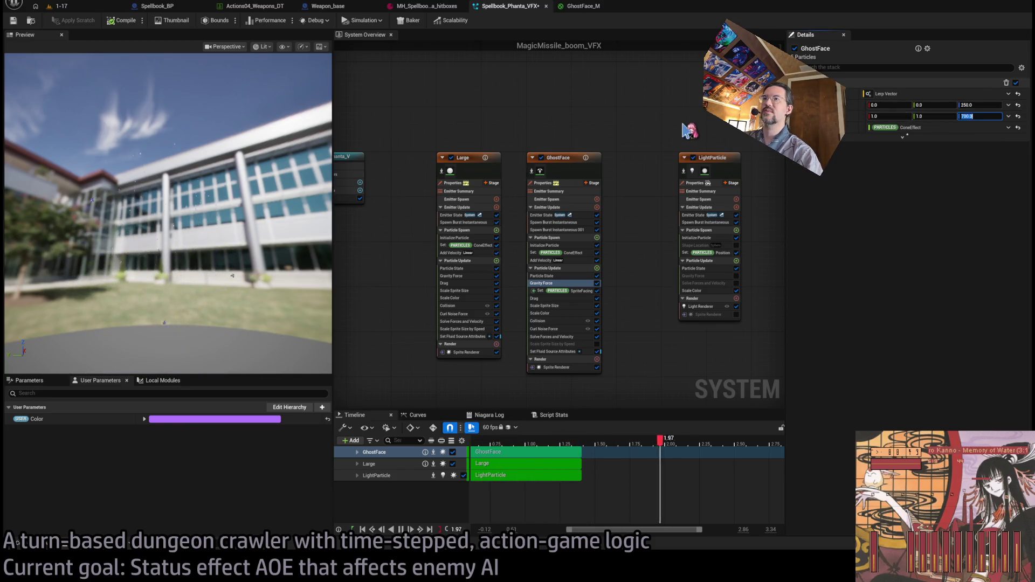
{"action": "left_click", "coordinate": [550, 246]}
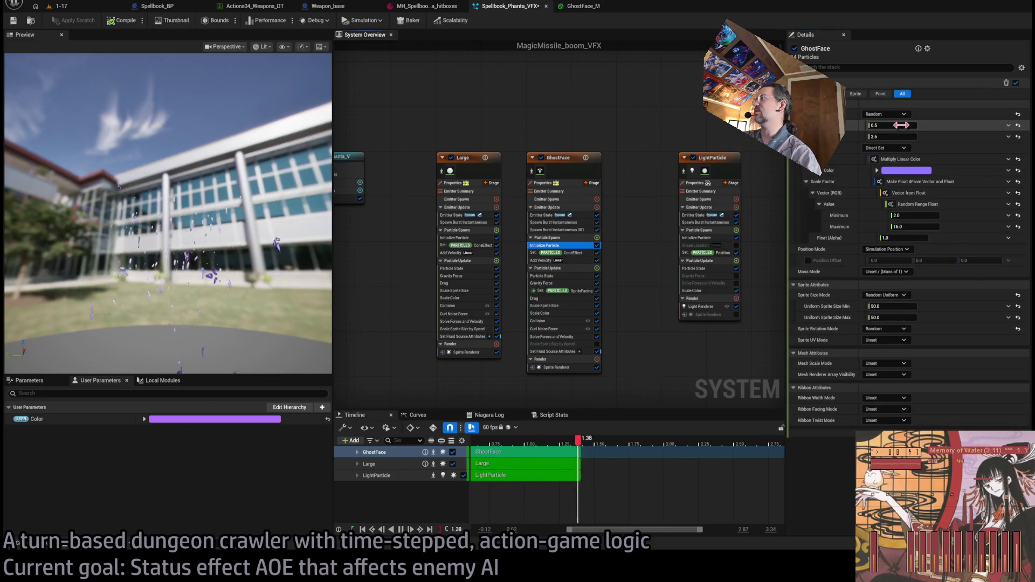
{"action": "type", "text": "4"}
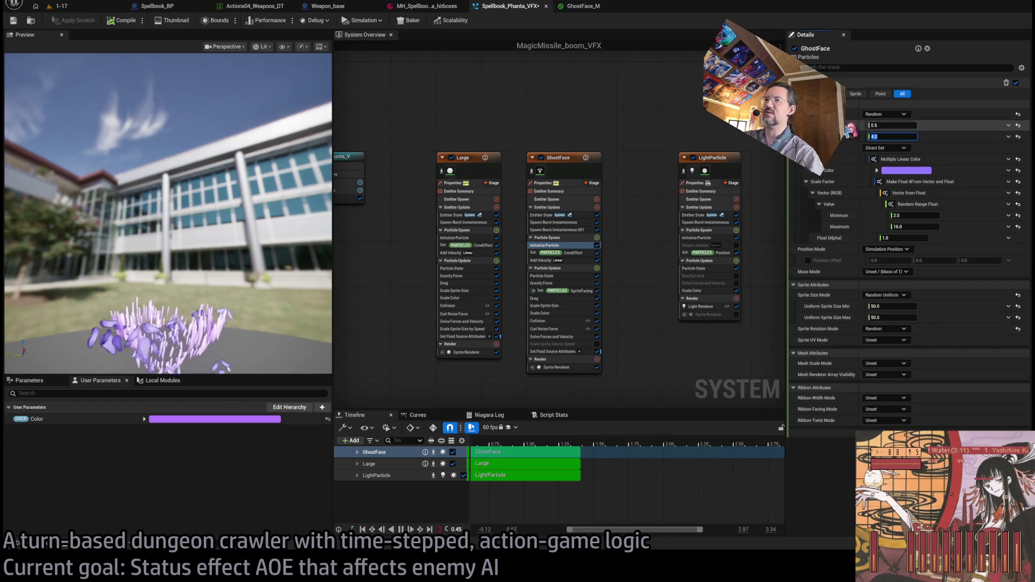
{"action": "key", "text": "Return"}
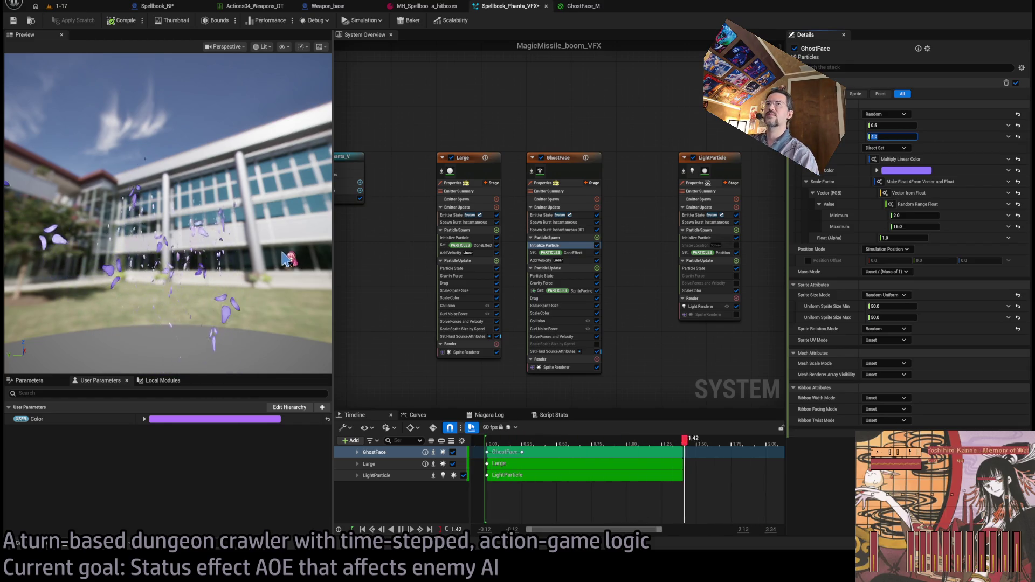
{"action": "left_click_drag", "start_coordinate": [271, 230], "coordinate": [236, 221]}
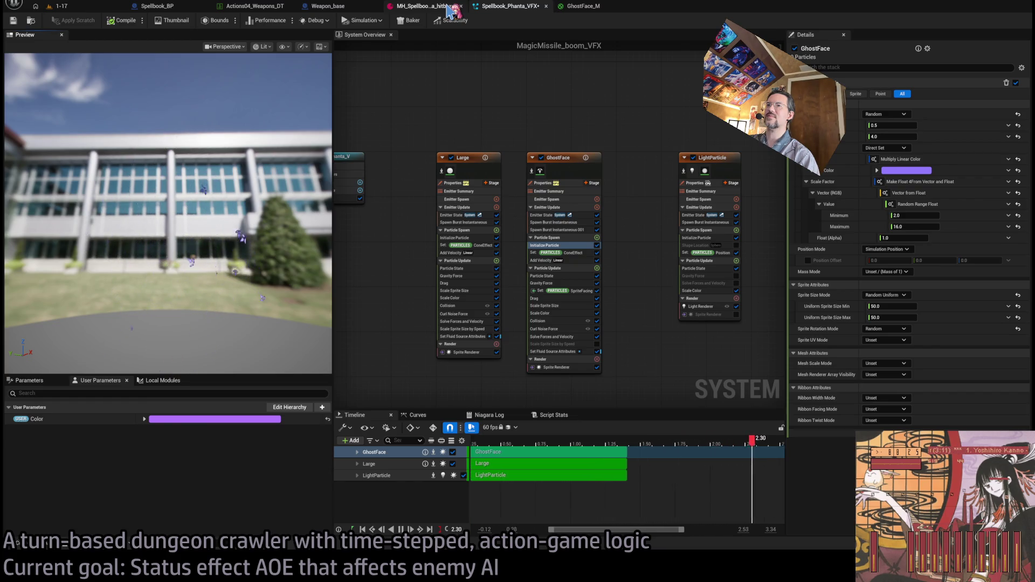
Weaken GhostFace's Gravity Force Lerp Vector values to 200 and 500.
{"action": "left_click", "coordinate": [573, 276]}
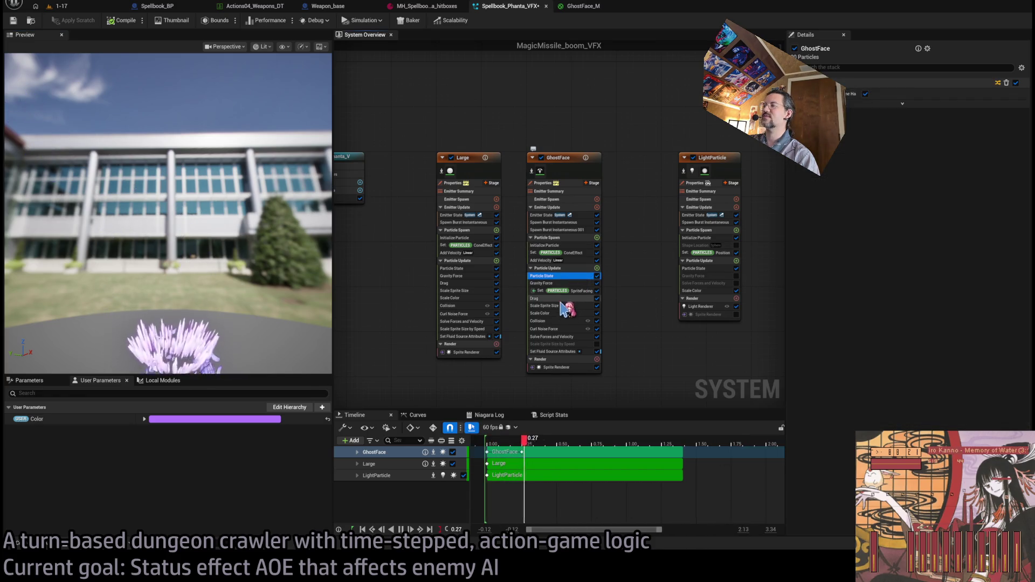
{"action": "left_click", "coordinate": [572, 306]}
{"action": "left_click", "coordinate": [574, 284]}
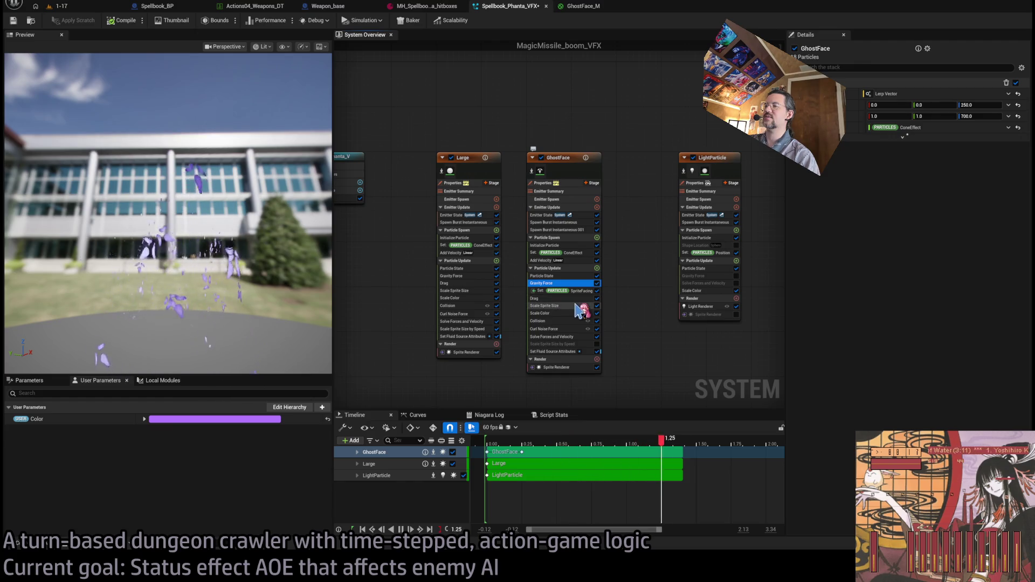
{"action": "left_click", "coordinate": [576, 305]}
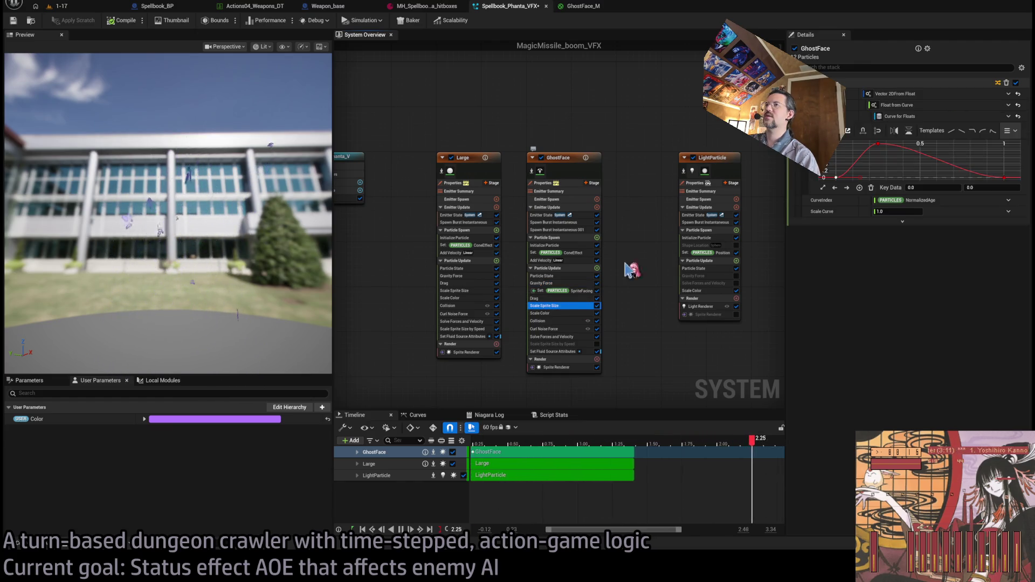
{"action": "left_click", "coordinate": [584, 282]}
{"action": "left_click", "coordinate": [980, 105]}
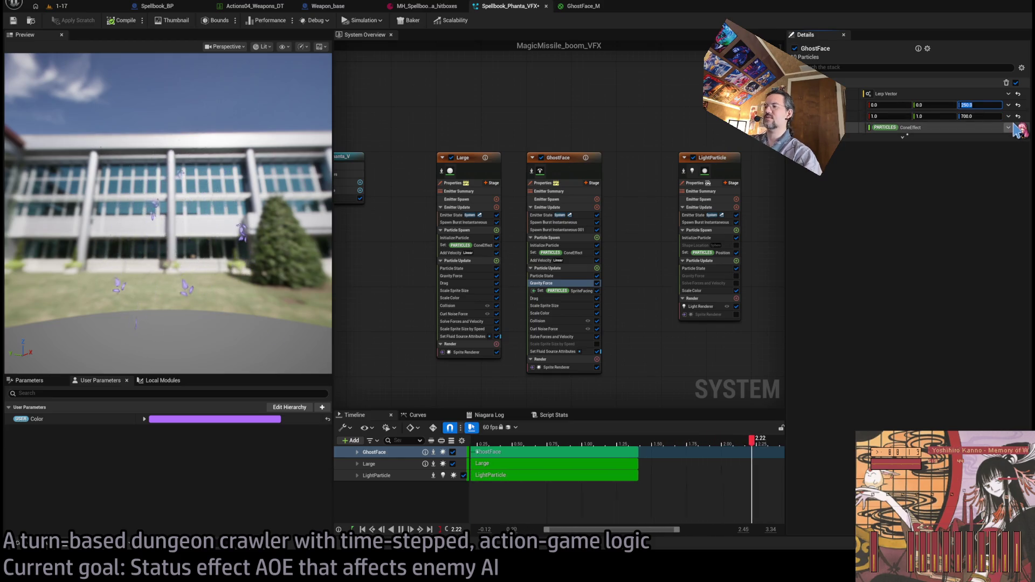
{"action": "type", "text": "20"}
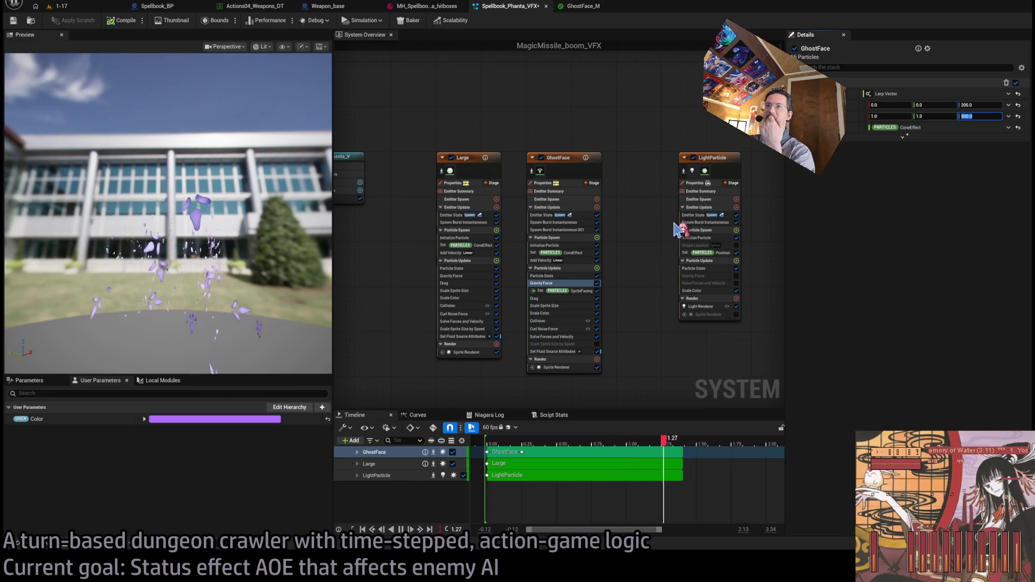
Cut the Curl Noise Force strength from 10 to 5 and edit its 1200 value.
{"action": "left_click", "coordinate": [561, 328]}
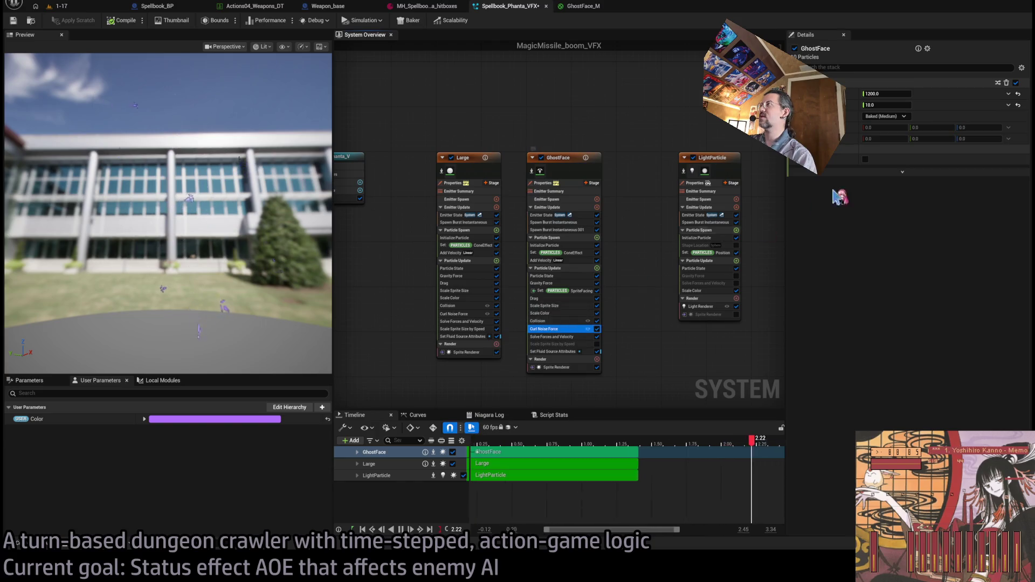
{"action": "left_click", "coordinate": [887, 105]}
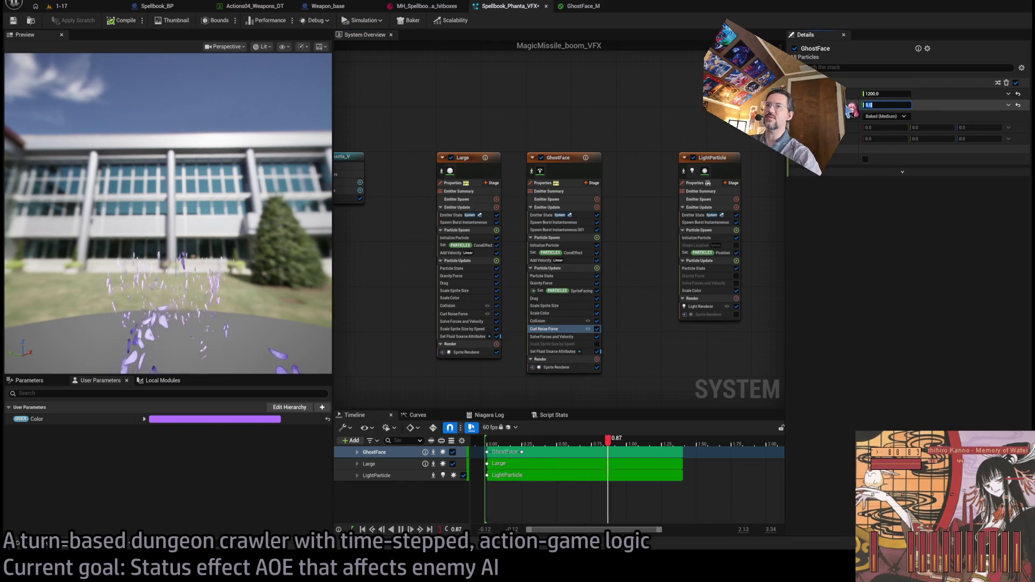
{"action": "type", "text": "5"}
{"action": "left_click", "coordinate": [867, 93]}
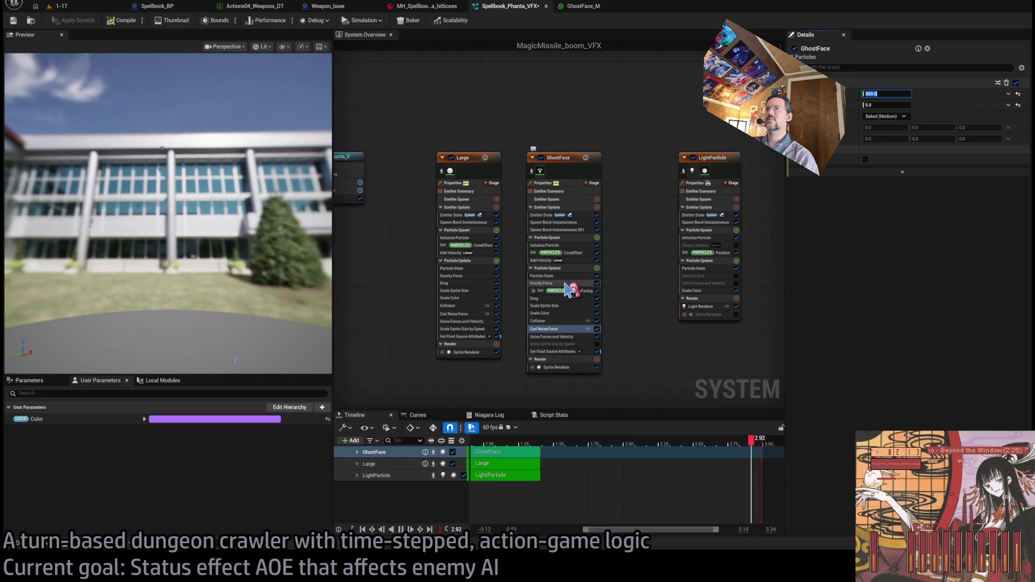
{"action": "left_click", "coordinate": [581, 312]}
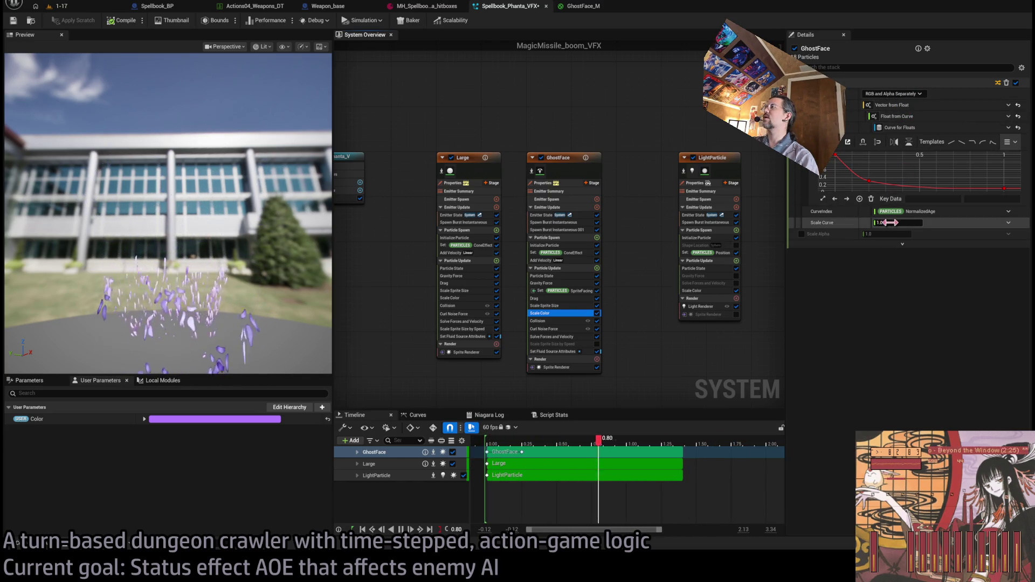
Enable curve-driven alpha in Scale Color and delete GhostFace's sprite size scaling module.
{"action": "left_click", "coordinate": [801, 234]}
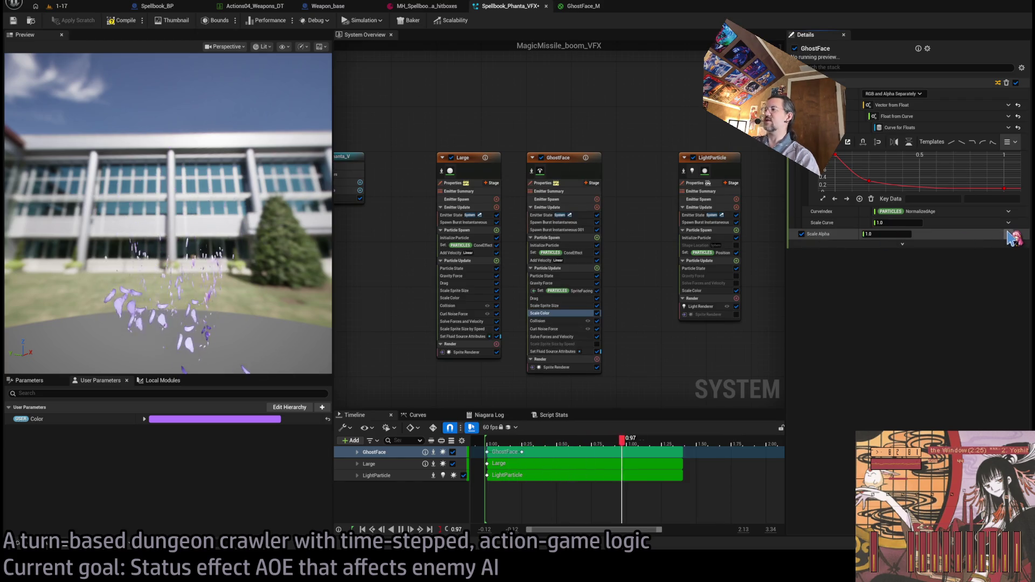
{"action": "left_click", "coordinate": [1011, 237]}
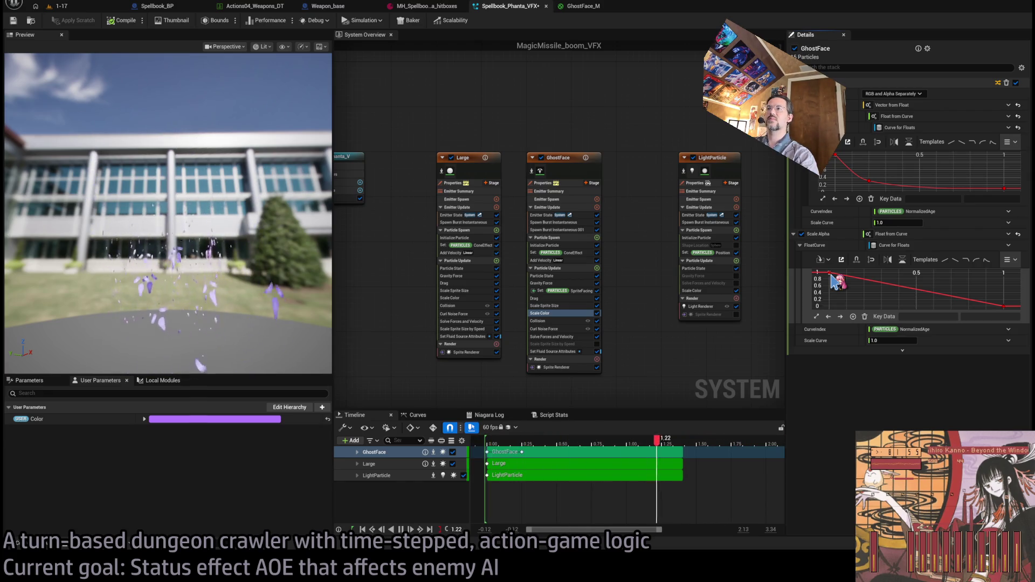
{"action": "left_click", "coordinate": [570, 306]}
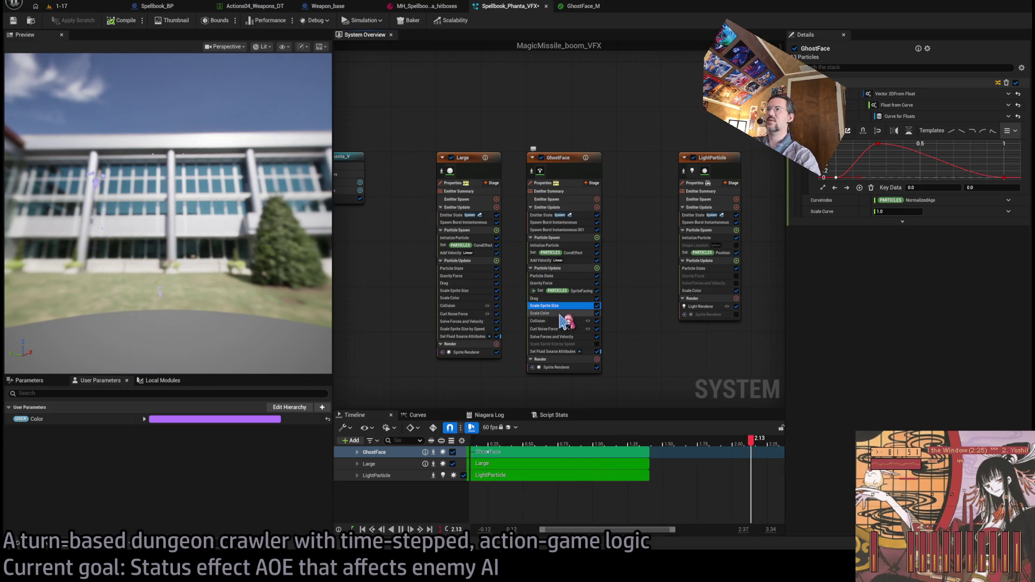
{"action": "key", "text": "Delete"}
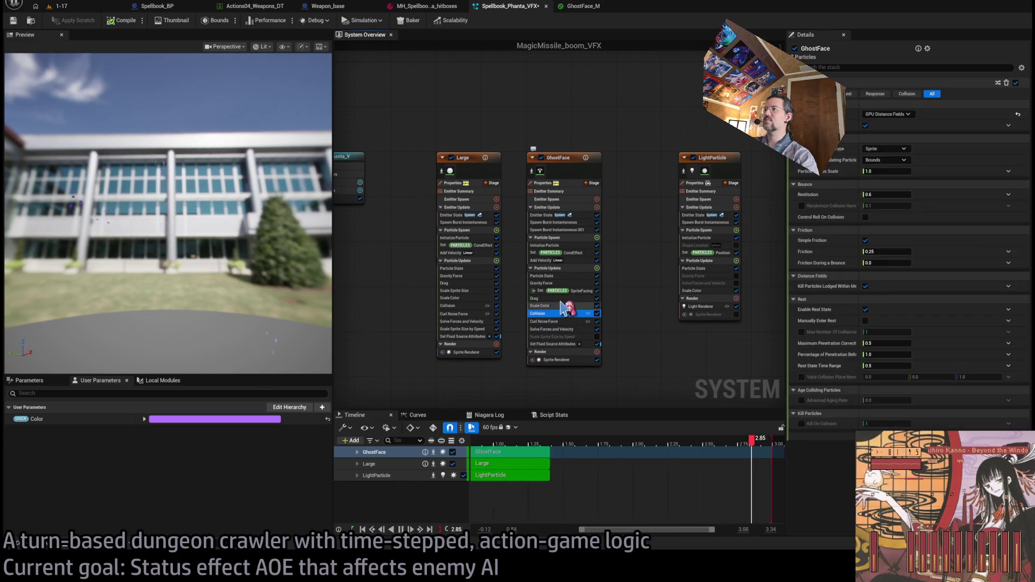
Return to the Scale Color curves and set the alpha curve's first key value to 1.0.
{"action": "left_click", "coordinate": [553, 344]}
{"action": "left_click", "coordinate": [540, 306]}
{"action": "left_click", "coordinate": [534, 298]}
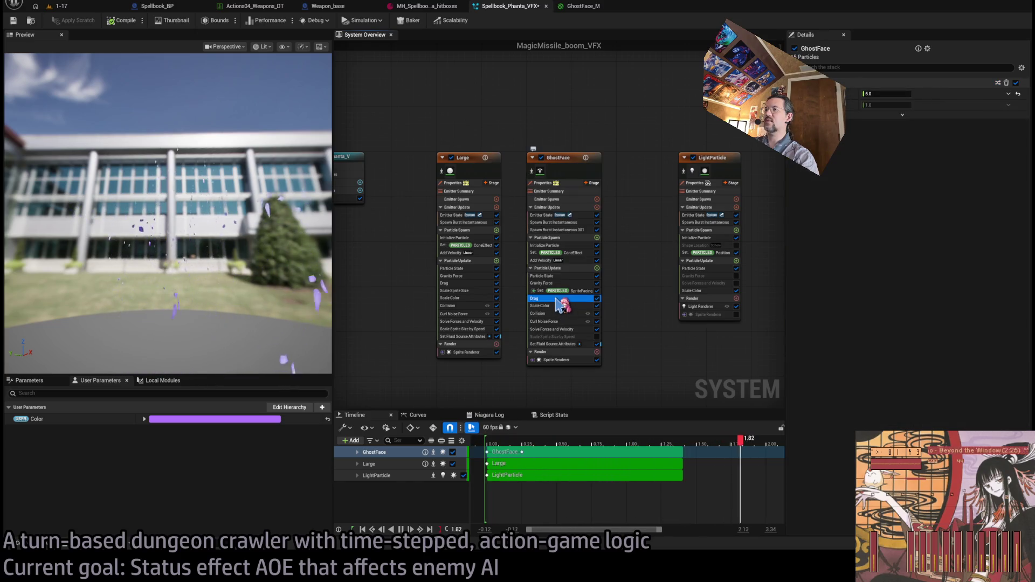
{"action": "left_click", "coordinate": [539, 305]}
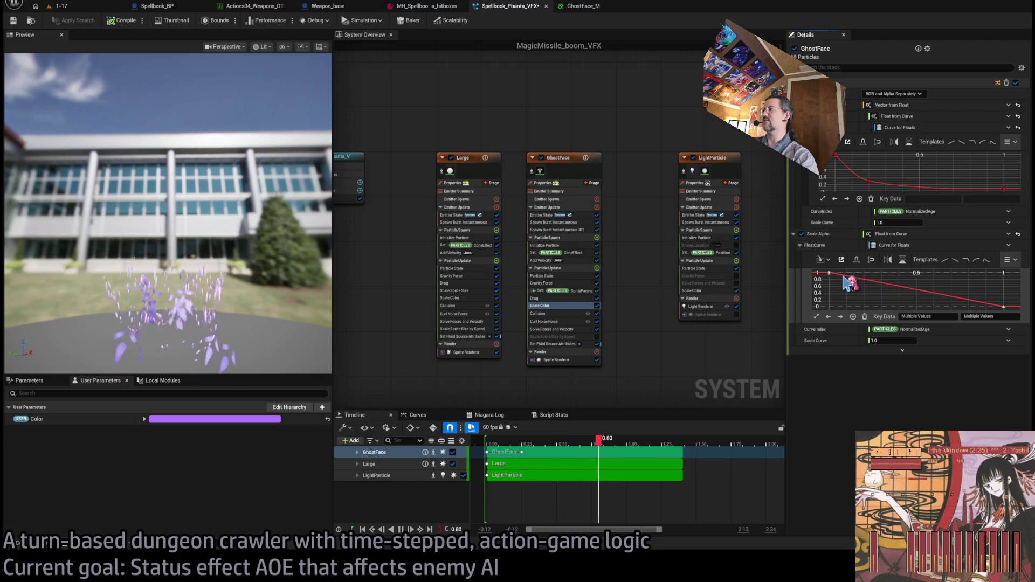
{"action": "left_click", "coordinate": [857, 300]}
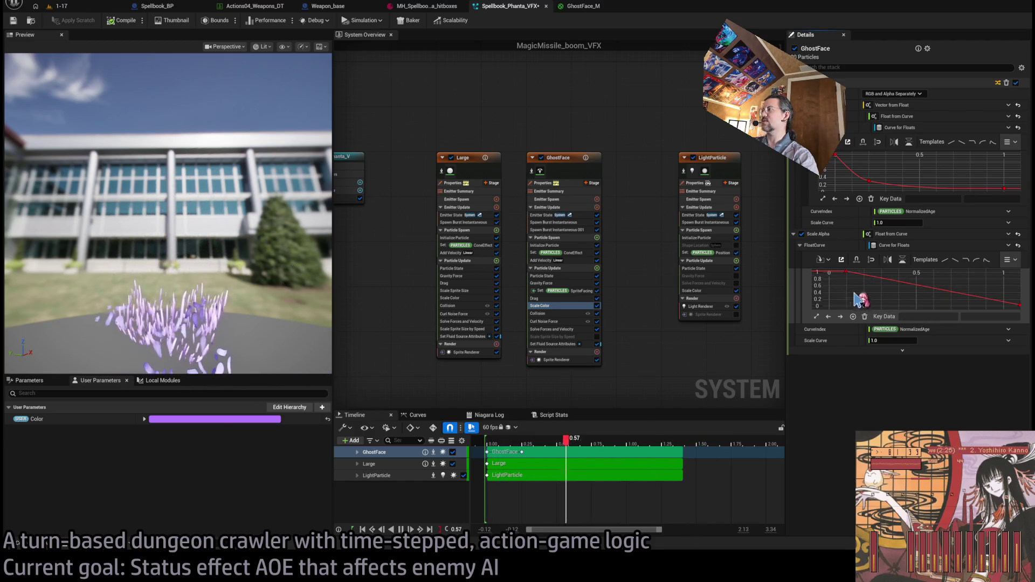
{"action": "left_click", "coordinate": [845, 272]}
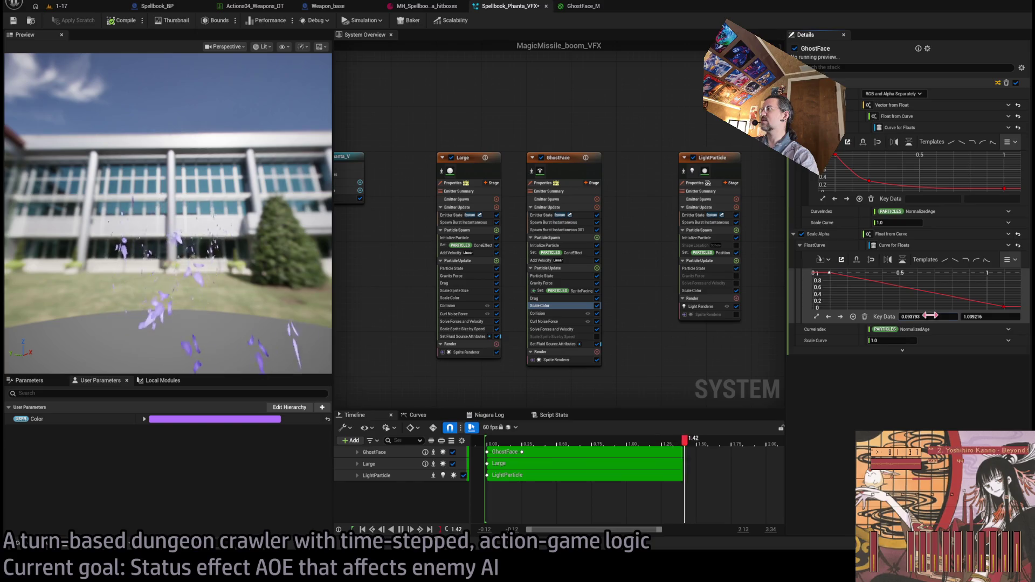
{"action": "type", "text": "2"}
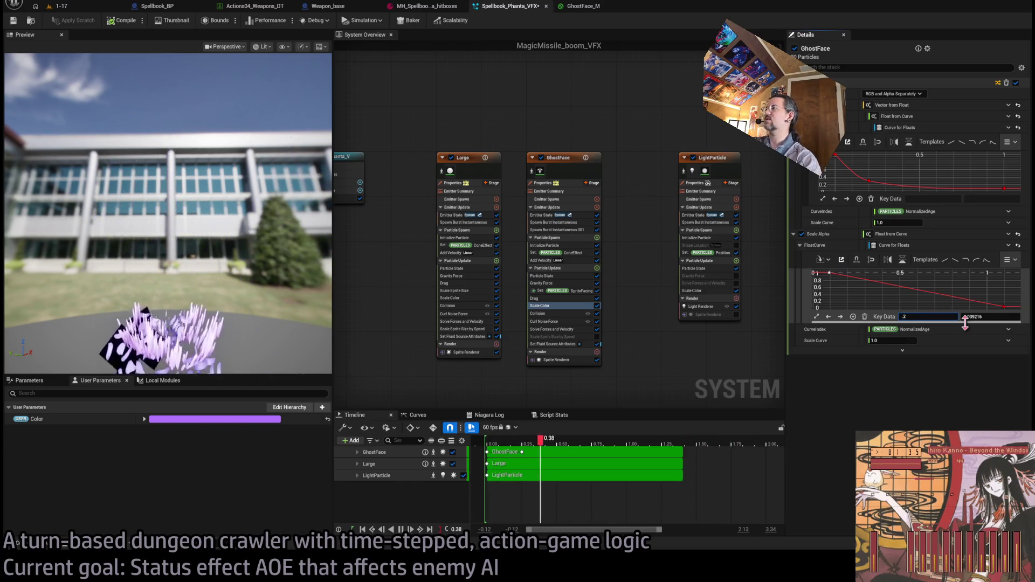
{"action": "type", "text": "1"}
{"action": "key", "text": "Return"}
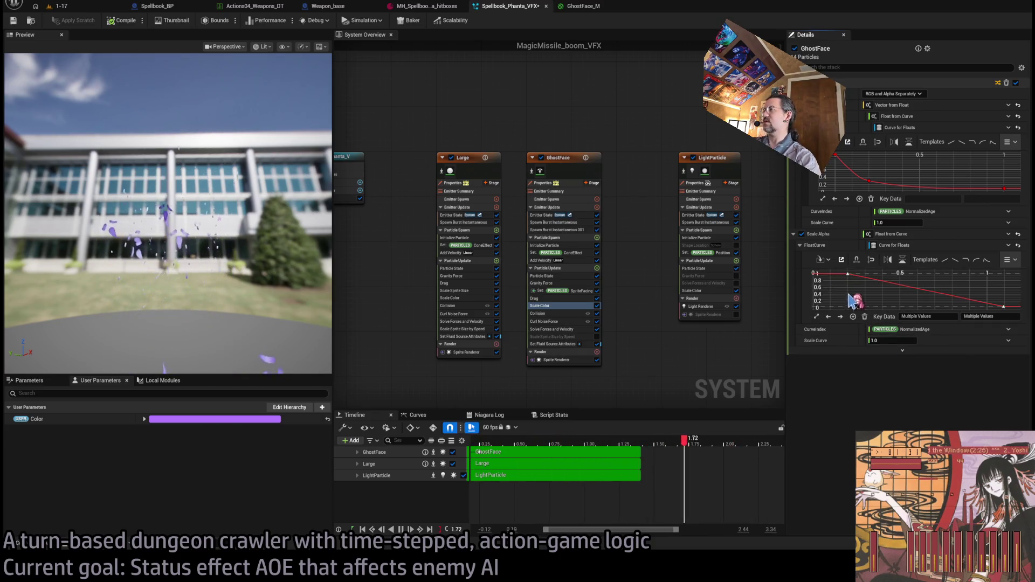
Move the alpha curve's peak key earlier, to a time of about one third.
{"action": "left_click", "coordinate": [833, 274]}
{"action": "left_click", "coordinate": [924, 316]}
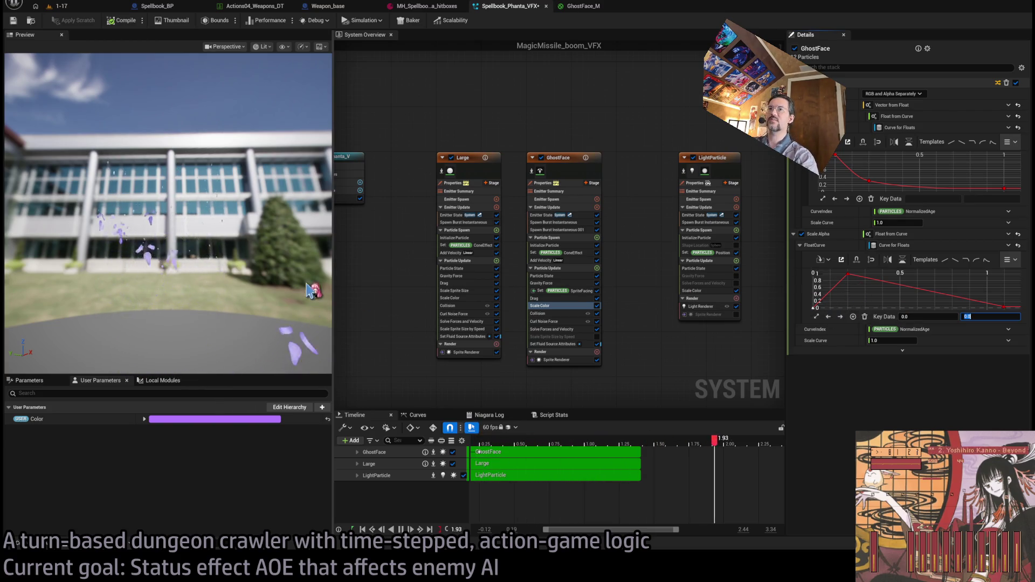
{"action": "left_click_drag", "start_coordinate": [318, 289], "coordinate": [295, 291]}
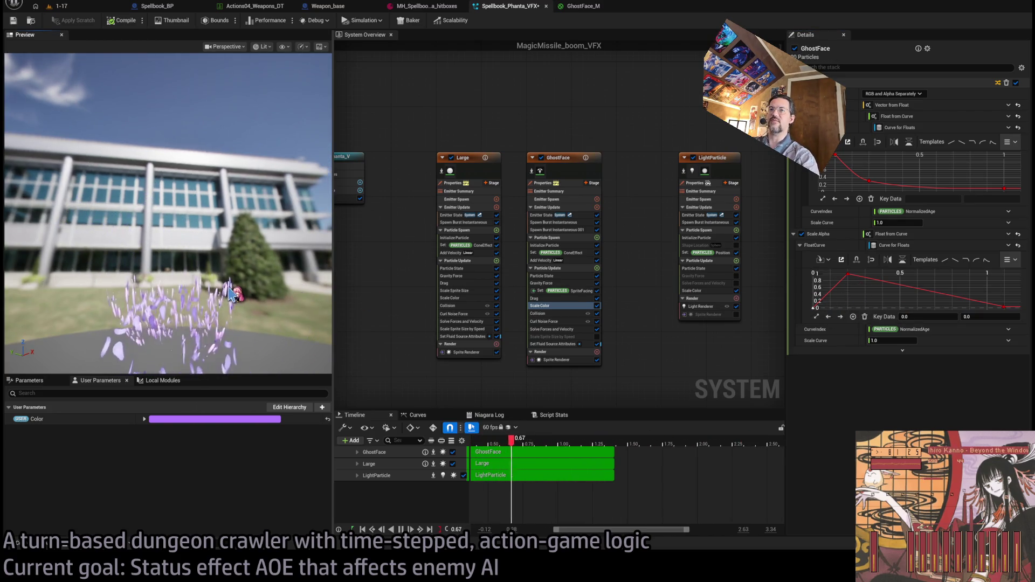
{"action": "left_click_drag", "start_coordinate": [230, 294], "coordinate": [209, 301]}
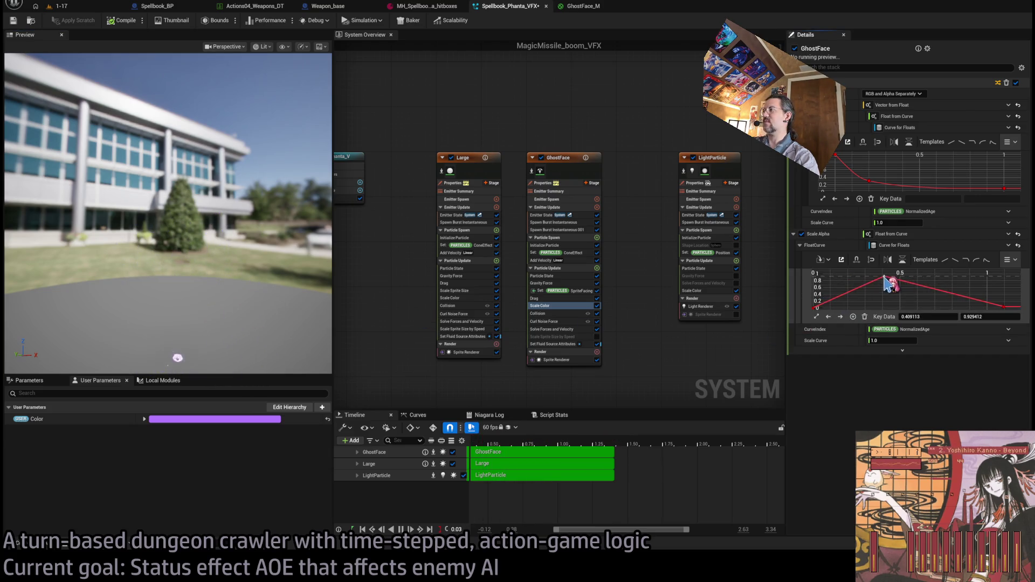
{"action": "left_click_drag", "start_coordinate": [884, 277], "coordinate": [880, 279]}
{"action": "left_click", "coordinate": [927, 316]}
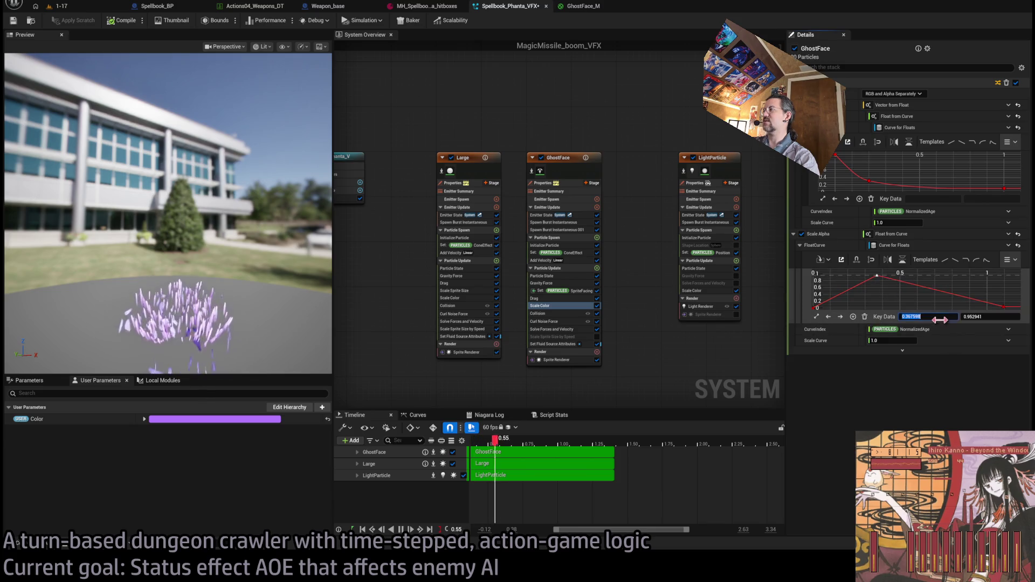
{"action": "type", "text": ".333333333"}
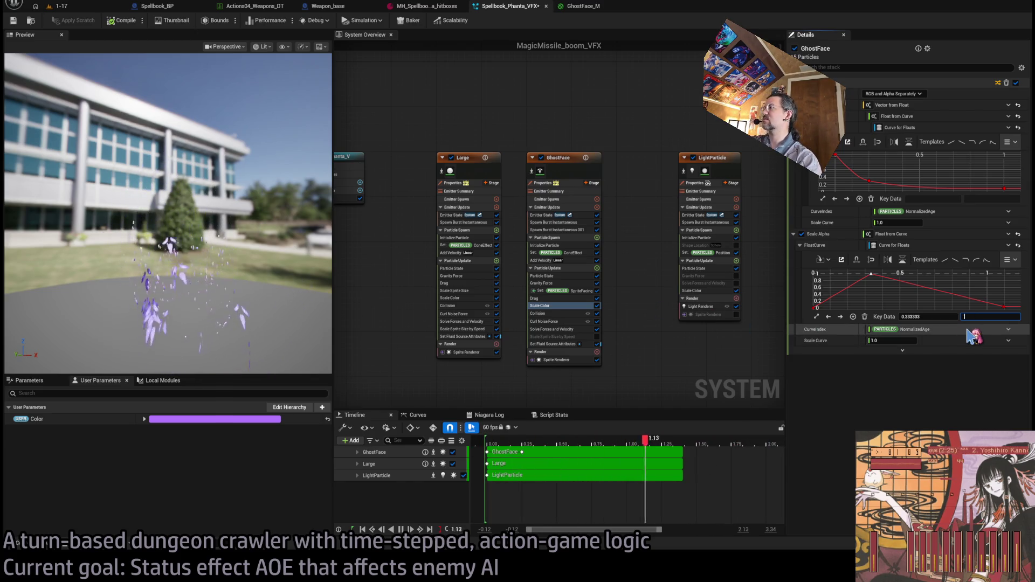
{"action": "type", "text": ".95"}
{"action": "key", "text": "Return"}
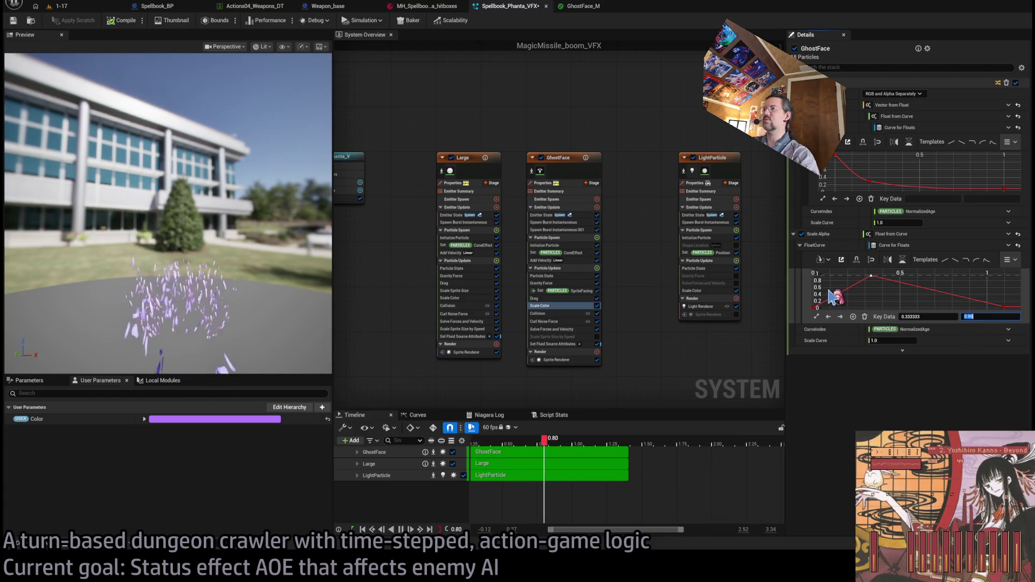
Select the alpha curve's last key and watch the burst fade in the preview.
{"action": "left_click", "coordinate": [887, 305]}
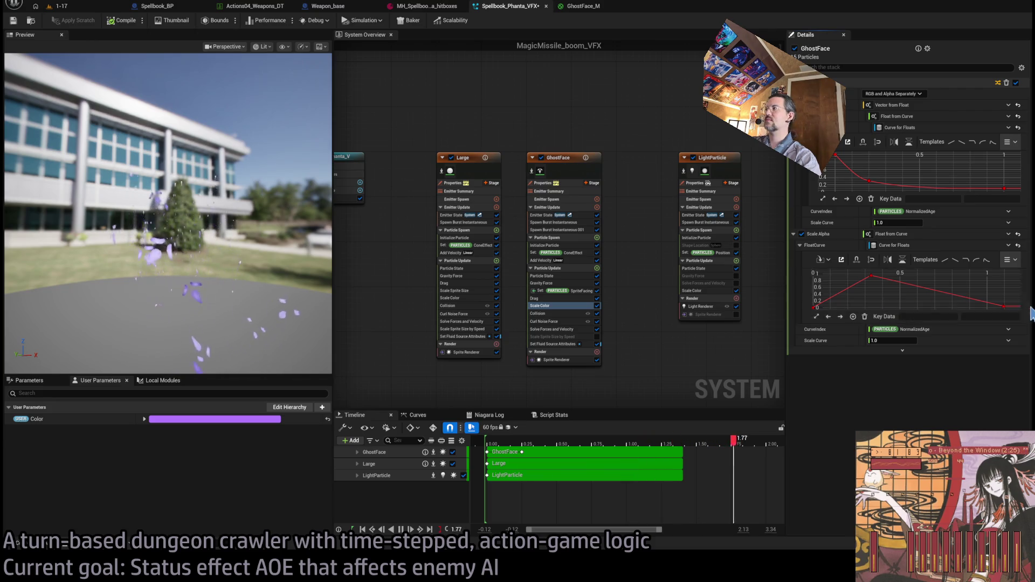
{"action": "left_click", "coordinate": [1003, 307]}
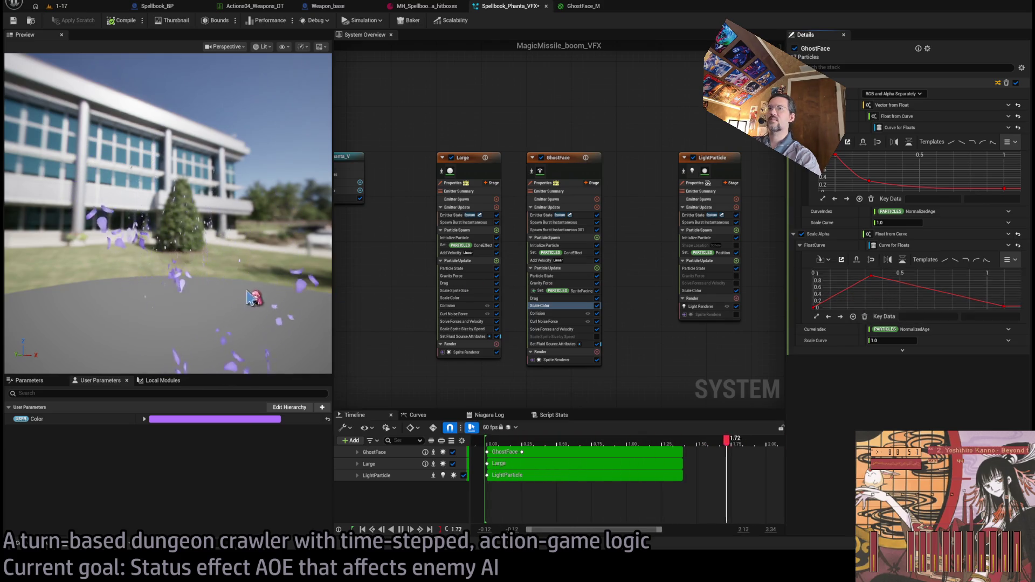
{"action": "left_click_drag", "start_coordinate": [161, 243], "coordinate": [199, 237]}
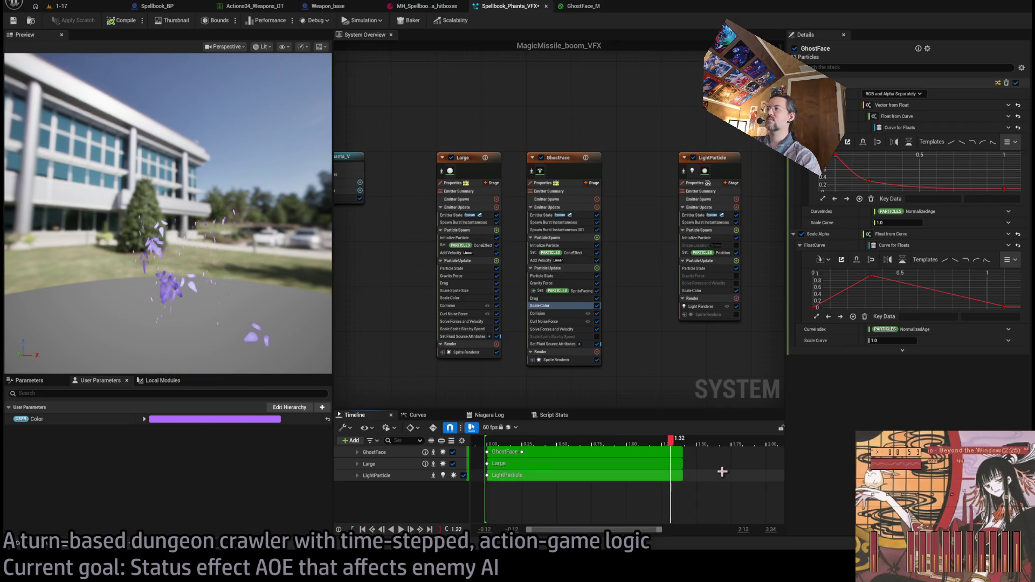
Set the system Loop Duration to 5 and trim preview playback to about 3.9 seconds.
{"action": "left_click", "coordinate": [377, 137]}
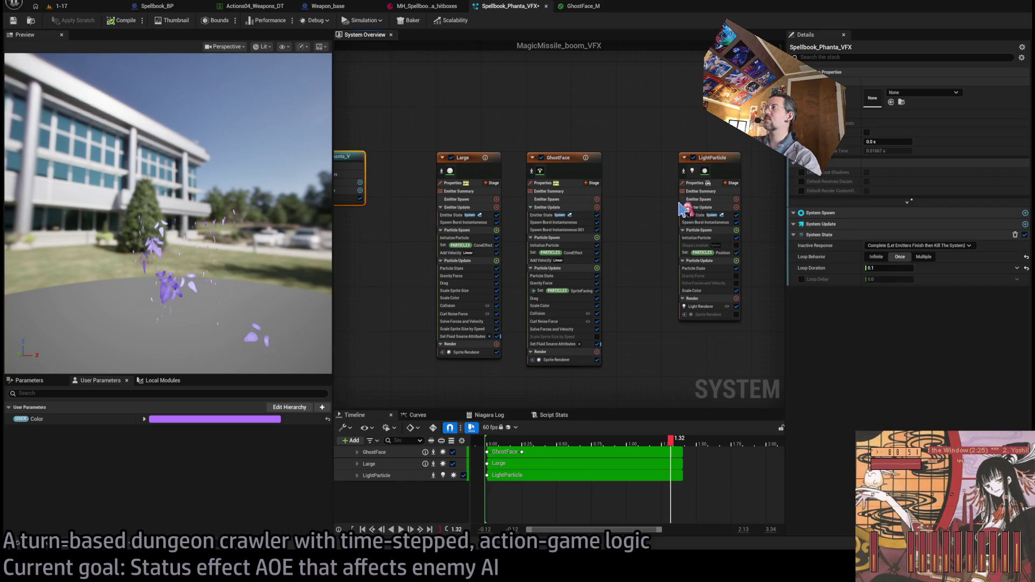
{"action": "left_click", "coordinate": [888, 268]}
{"action": "type", "text": "5"}
{"action": "key", "text": "Return"}
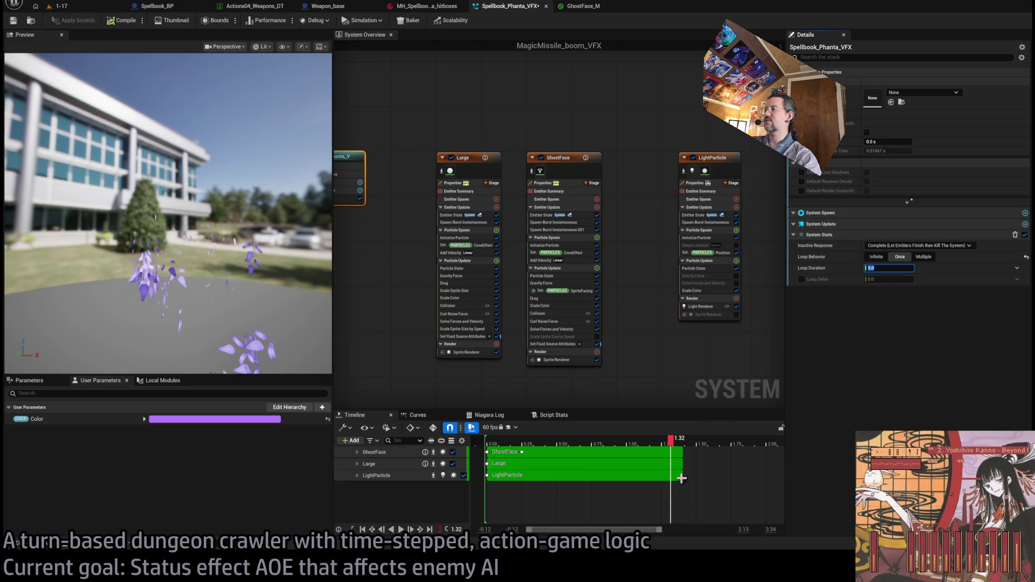
{"action": "left_click_drag", "start_coordinate": [662, 534], "coordinate": [728, 533]}
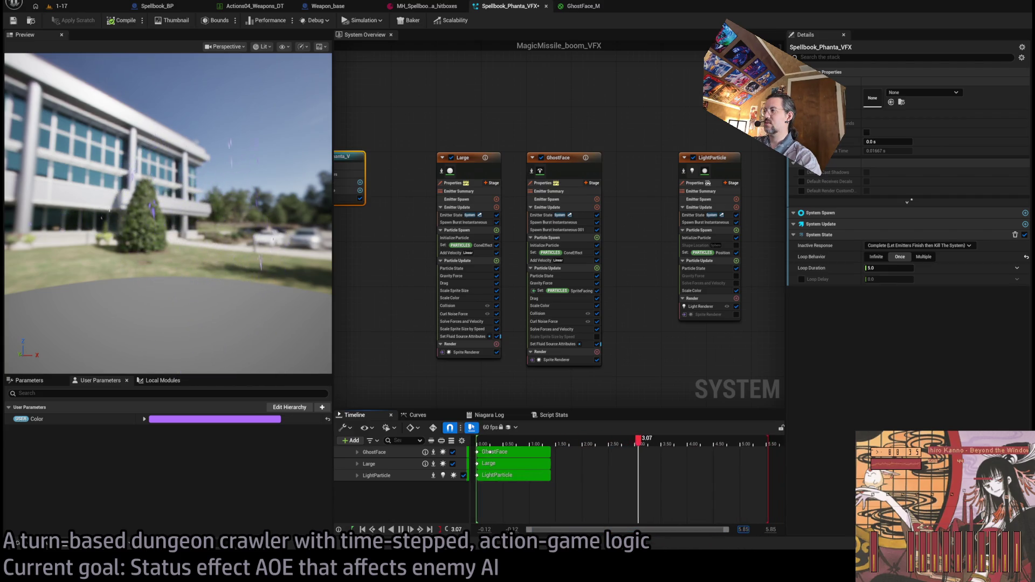
{"action": "left_click_drag", "start_coordinate": [714, 457], "coordinate": [688, 461]}
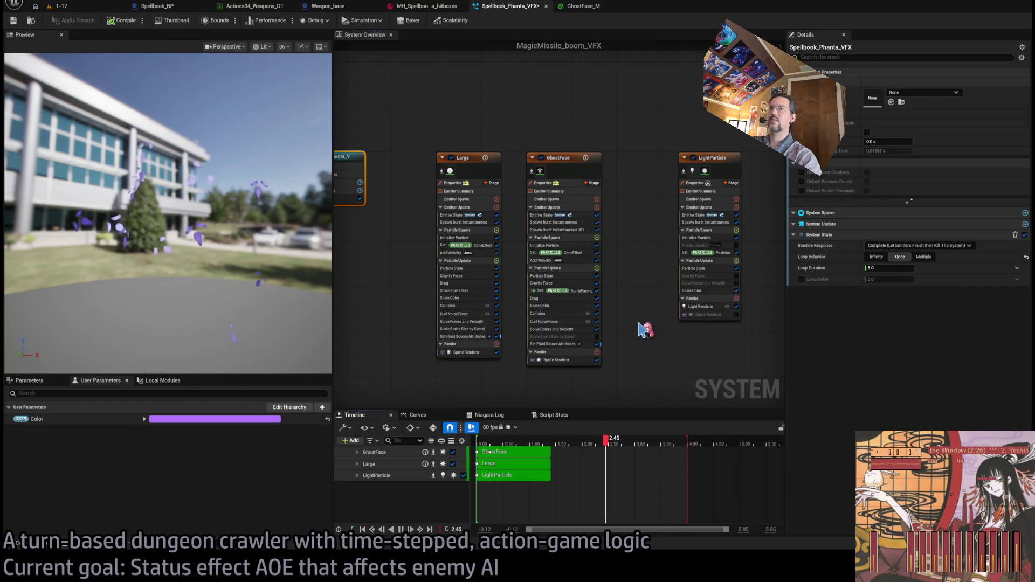
{"action": "left_click", "coordinate": [642, 330]}
Browse GhostFace's Sprite Facing, Drag and Set Fluid Source Attributes modules, reaching Scale Color.
{"action": "left_click", "coordinate": [576, 292]}
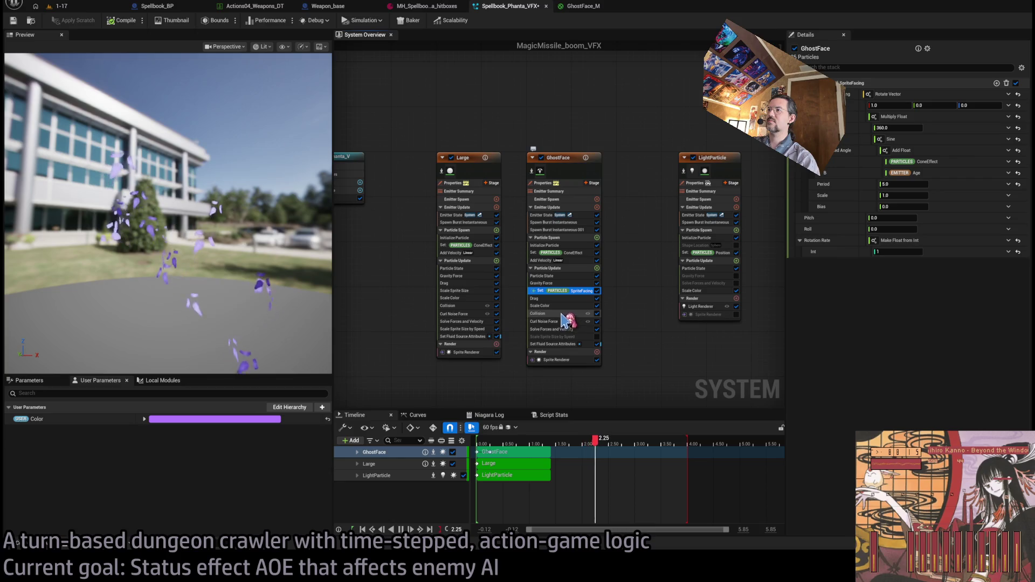
{"action": "left_click", "coordinate": [561, 330]}
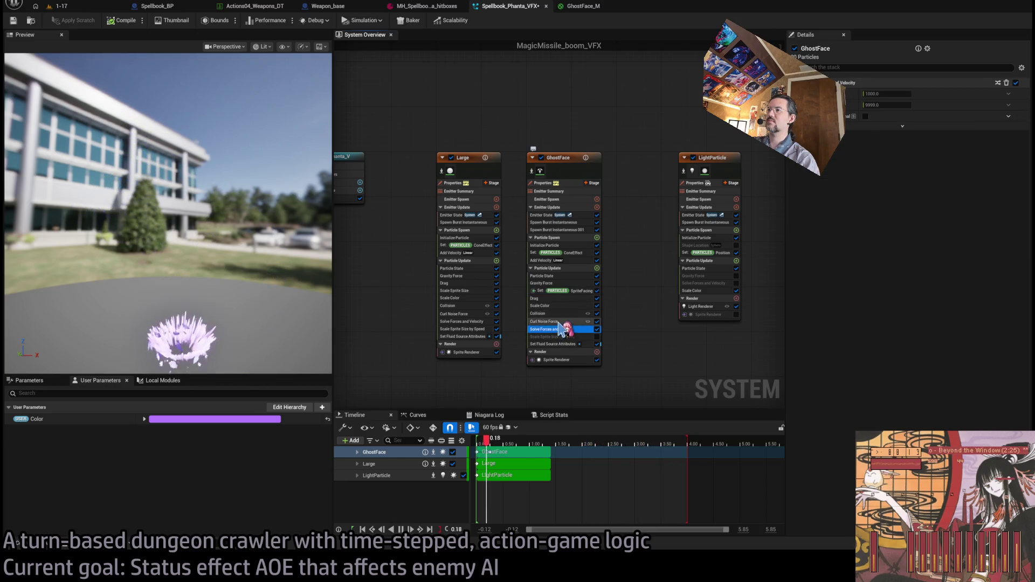
{"action": "key", "text": "Up"}
{"action": "key", "text": "Up"}
{"action": "key", "text": "Up"}
{"action": "left_click", "coordinate": [558, 322]}
{"action": "left_click", "coordinate": [560, 329]}
{"action": "left_click", "coordinate": [565, 344]}
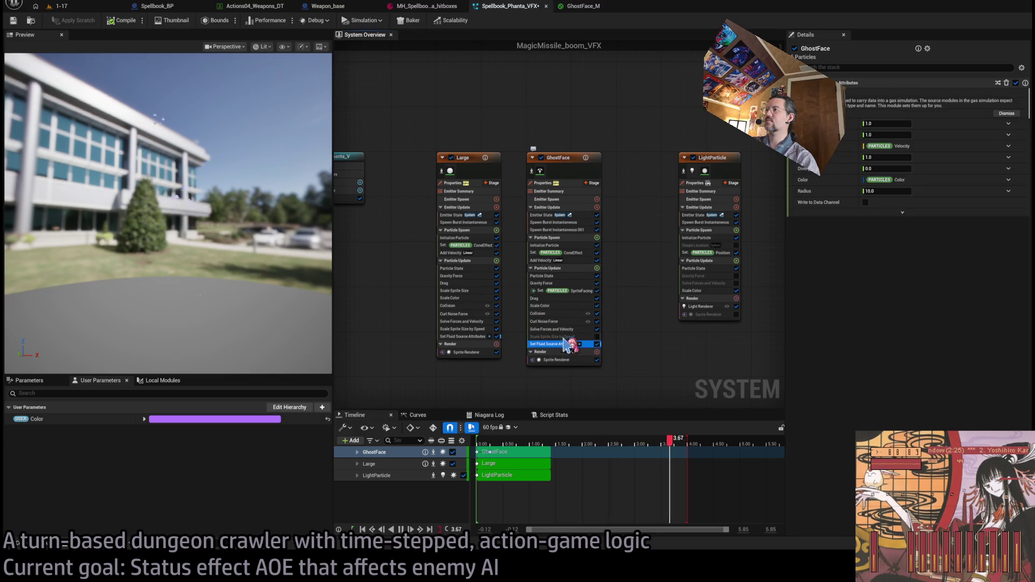
{"action": "left_click", "coordinate": [563, 307]}
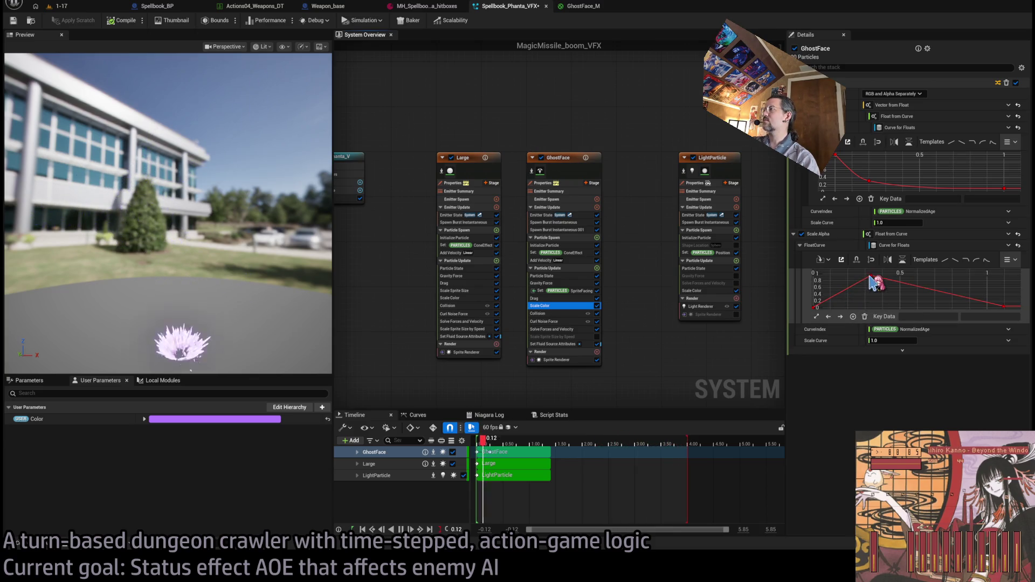
Drag the alpha curve's peak and end keys so opacity falls off after peaking near 0.35.
{"action": "left_click", "coordinate": [815, 307]}
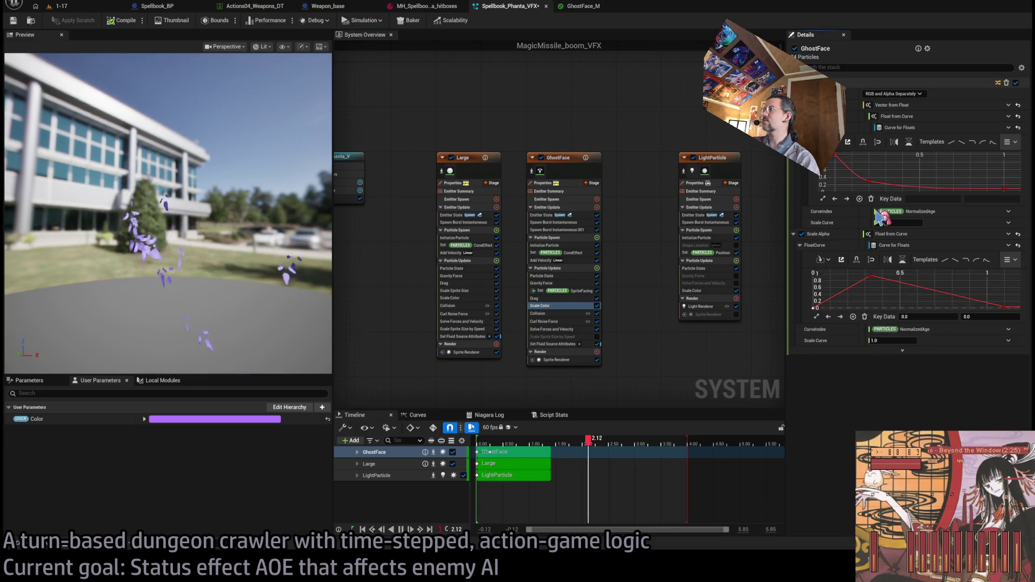
{"action": "left_click", "coordinate": [1002, 306]}
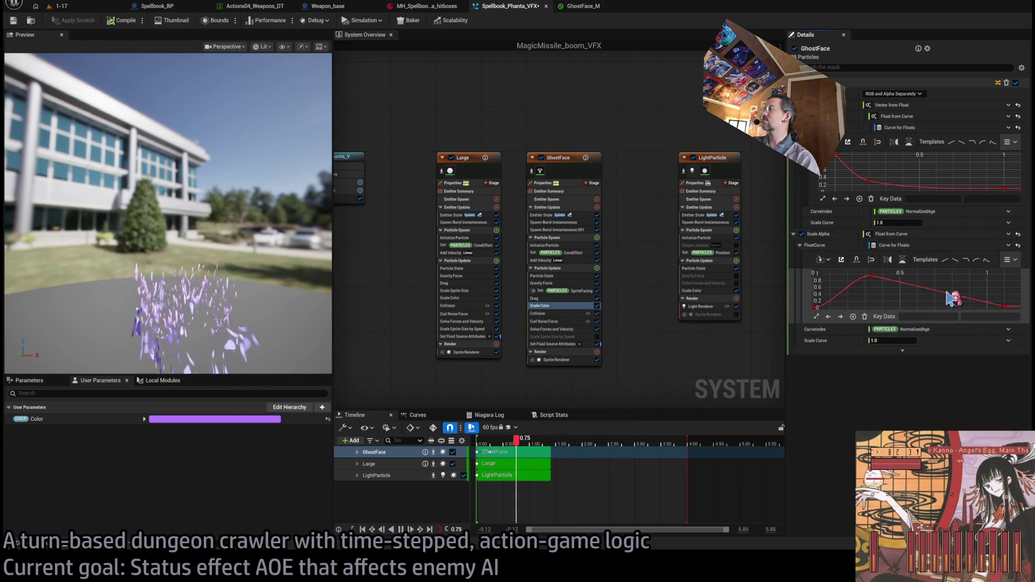
{"action": "left_click", "coordinate": [871, 275]}
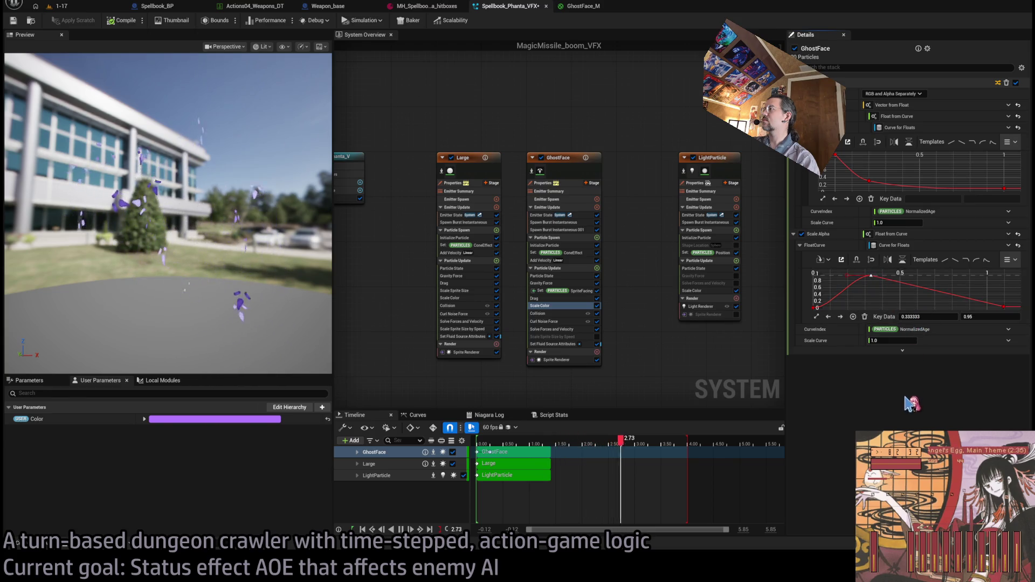
{"action": "left_click", "coordinate": [853, 280]}
{"action": "left_click", "coordinate": [870, 277]}
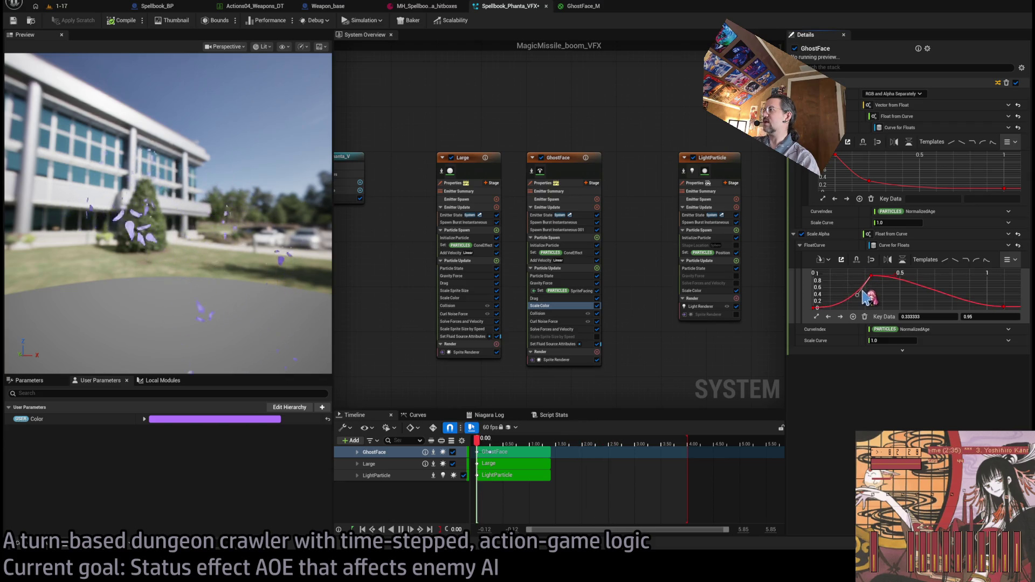
{"action": "left_click_drag", "start_coordinate": [896, 278], "coordinate": [889, 292]}
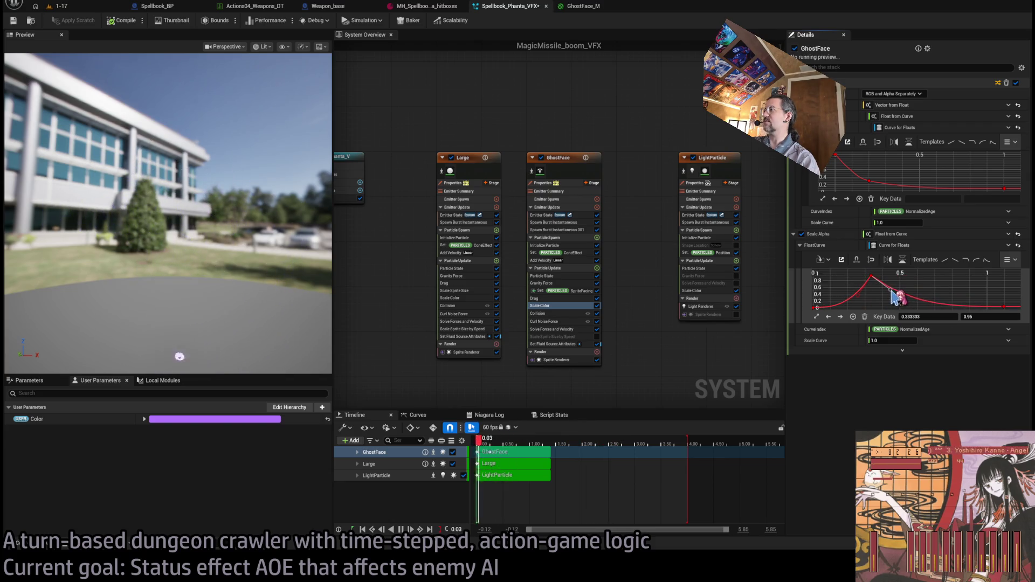
{"action": "left_click", "coordinate": [1004, 306]}
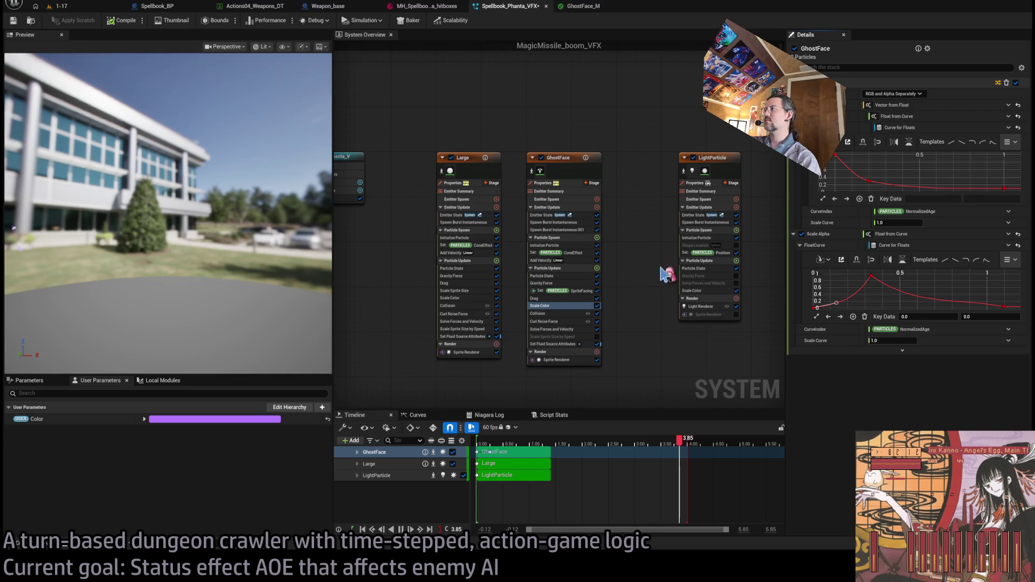
{"action": "left_click_drag", "start_coordinate": [892, 291], "coordinate": [905, 288]}
{"action": "left_click", "coordinate": [959, 290]}
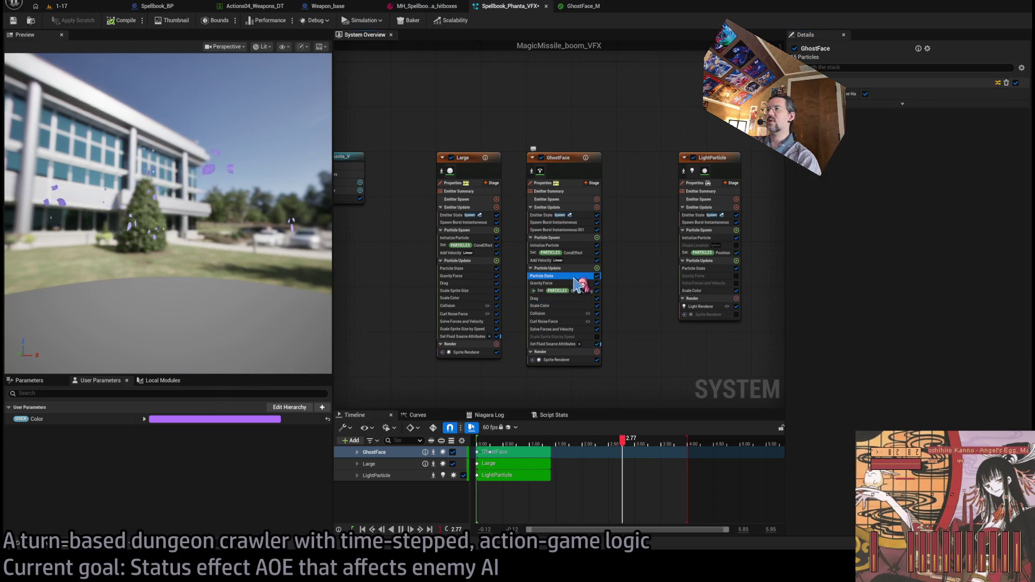
Check the sprite rotation period, then delete the duplicate Spawn Burst Instantaneous 001 module.
{"action": "left_click", "coordinate": [563, 290]}
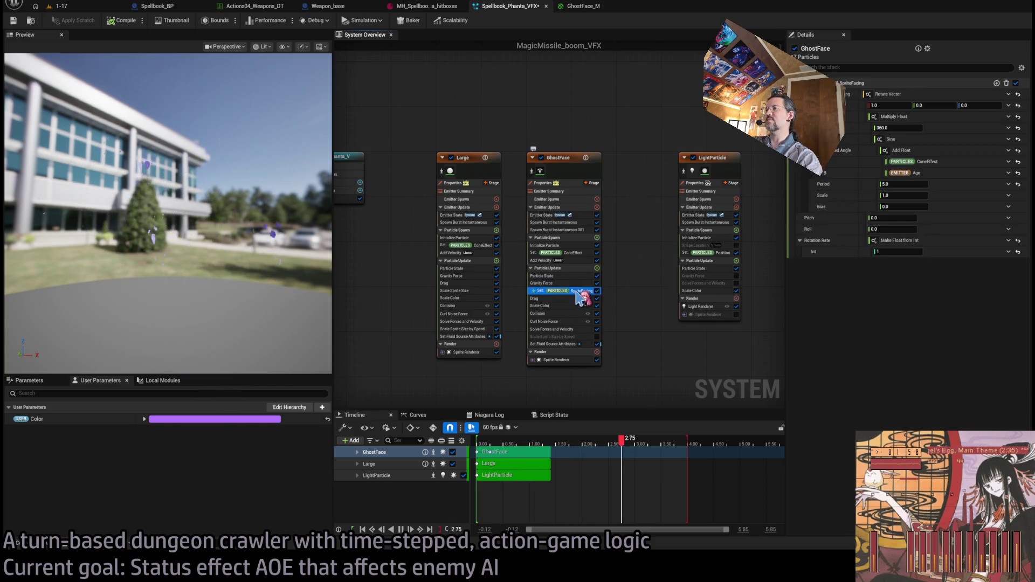
{"action": "left_click", "coordinate": [910, 184]}
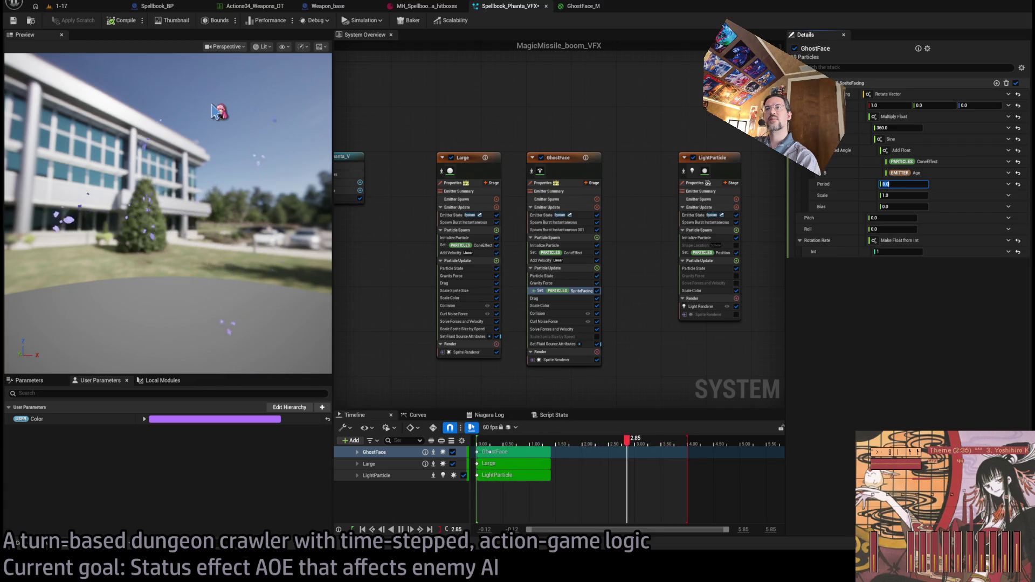
{"action": "left_click", "coordinate": [579, 230]}
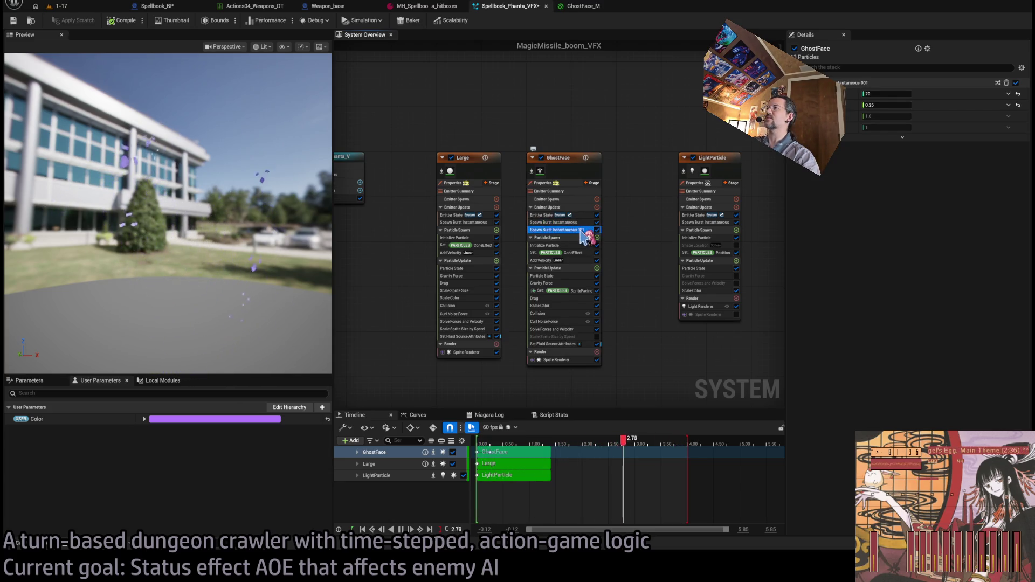
{"action": "key", "text": "Delete"}
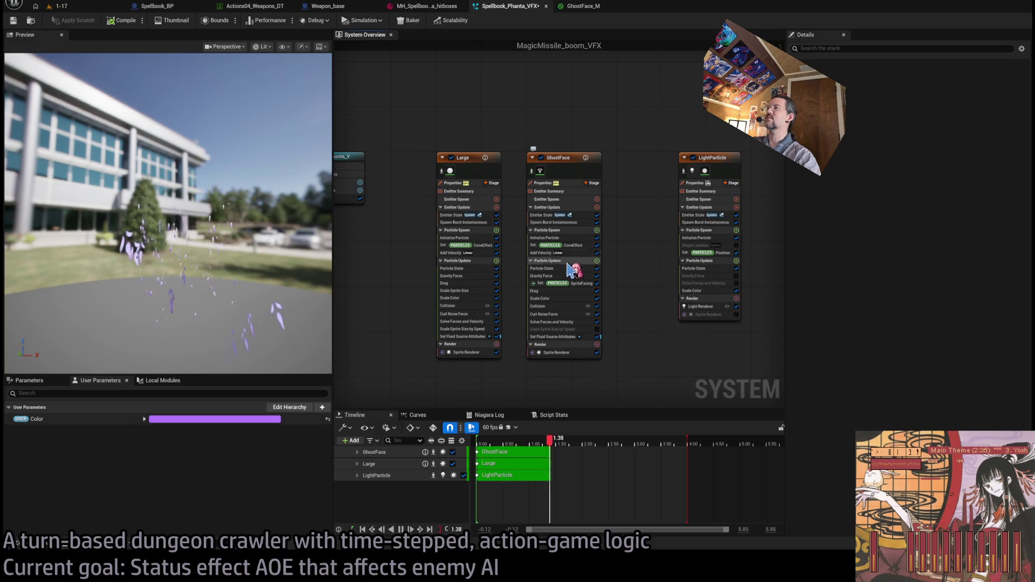
Review the remaining spawn burst, now firing at spawn time 0.0, and its particle count.
{"action": "left_click", "coordinate": [583, 243]}
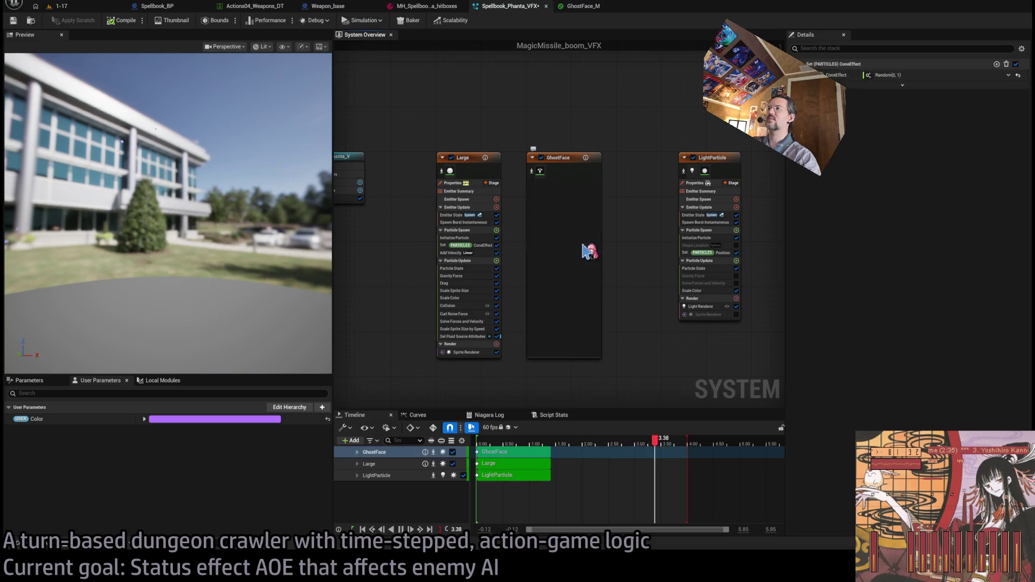
{"action": "left_click", "coordinate": [578, 223]}
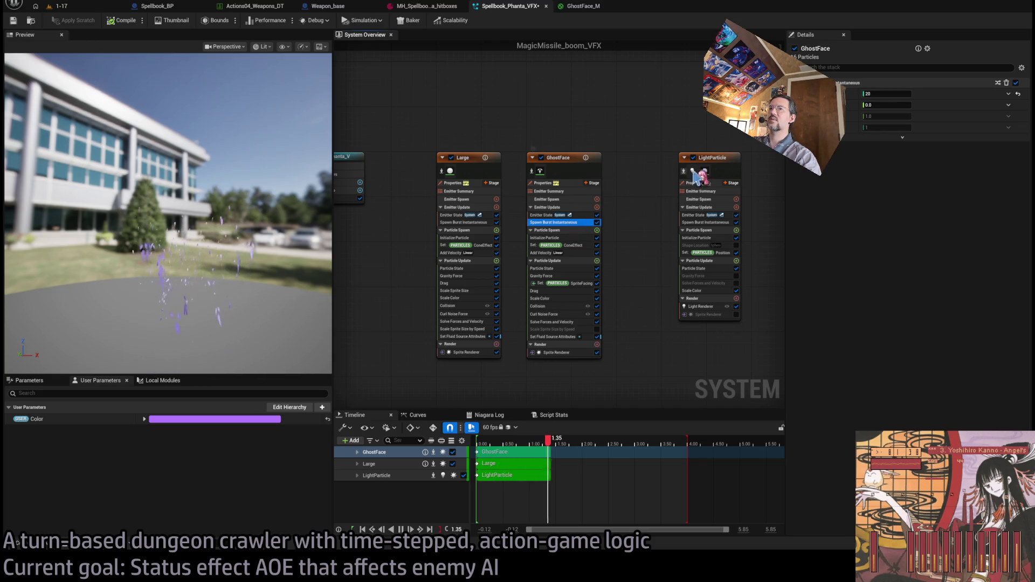
{"action": "left_click", "coordinate": [898, 93]}
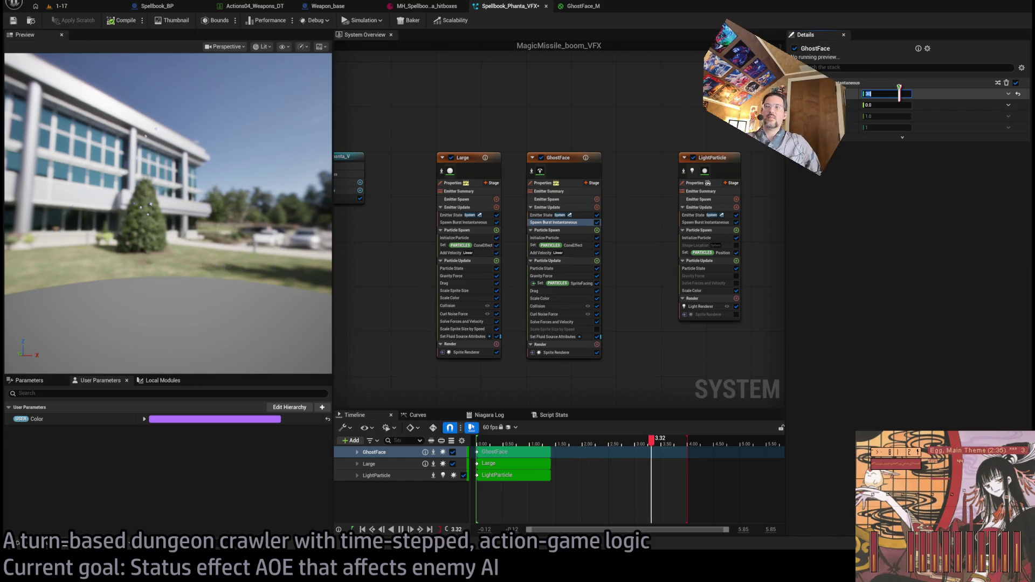
{"action": "left_click", "coordinate": [574, 252]}
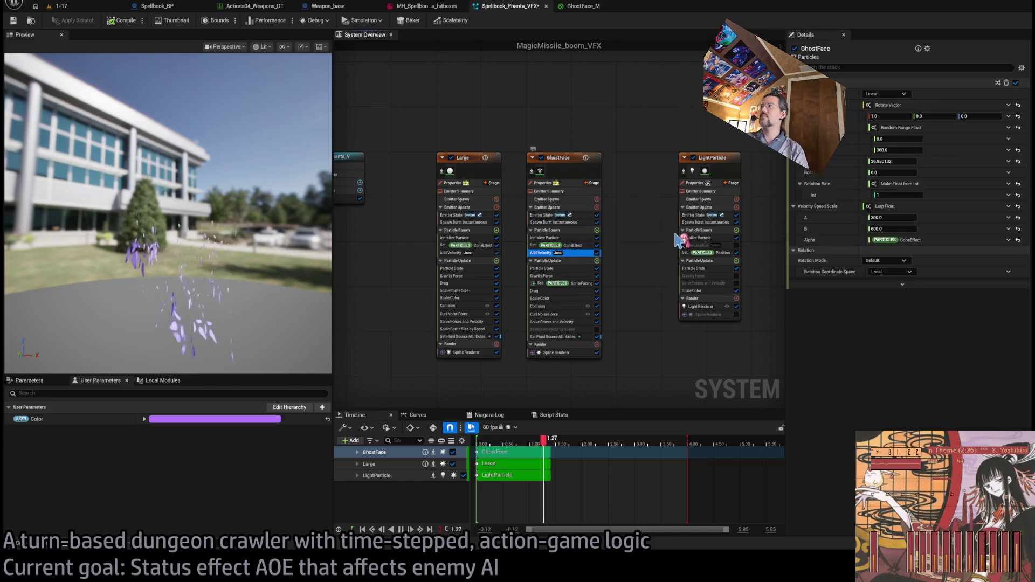
Set GhostFace's Add Velocity speed scale A to 400 and adjust speed scale B.
{"action": "left_click", "coordinate": [911, 139]}
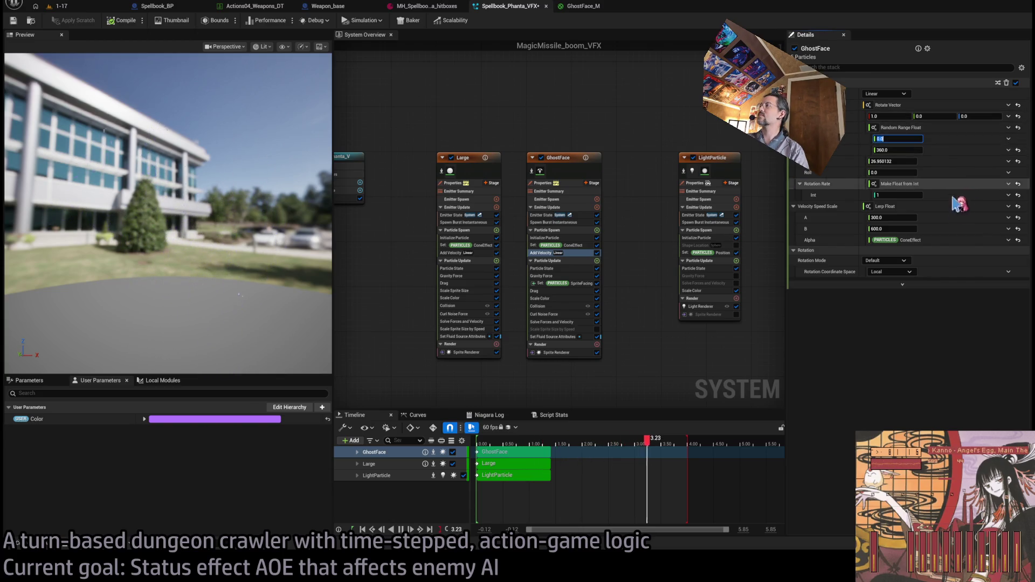
{"action": "left_click", "coordinate": [892, 217]}
{"action": "type", "text": "400"}
{"action": "key", "text": "Return"}
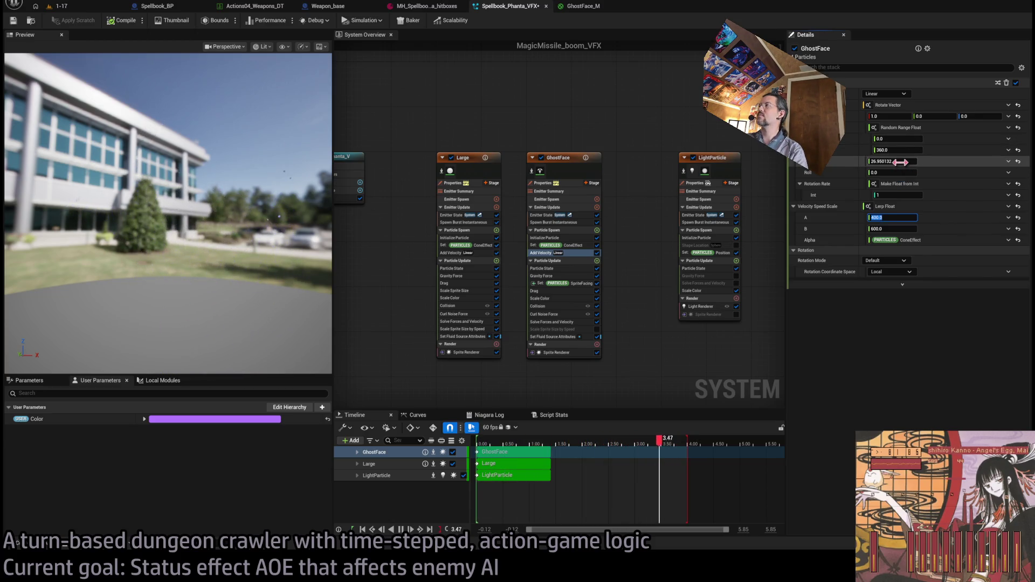
{"action": "left_click", "coordinate": [900, 161]}
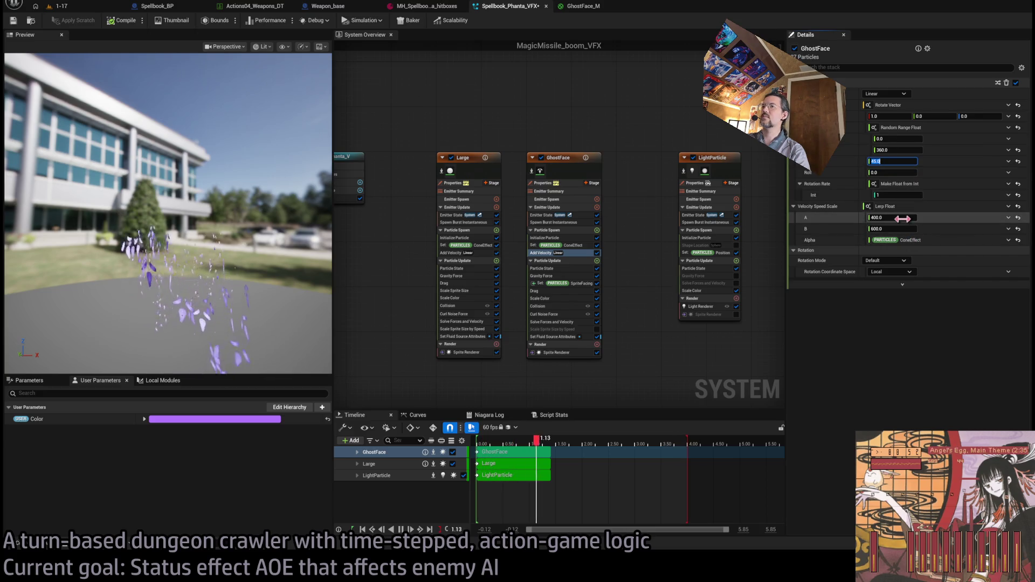
{"action": "type", "text": "800"}
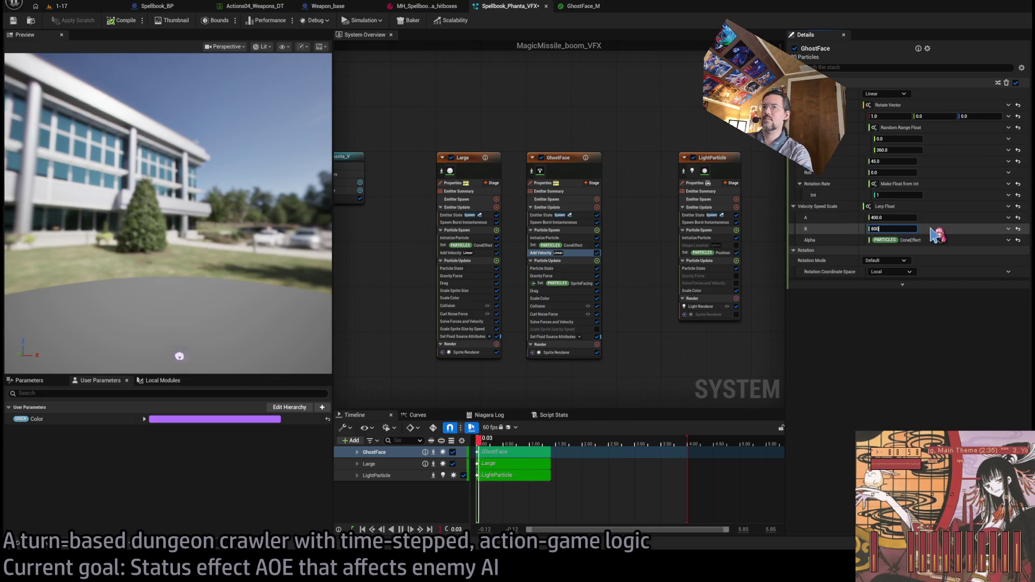
{"action": "key", "text": "Return"}
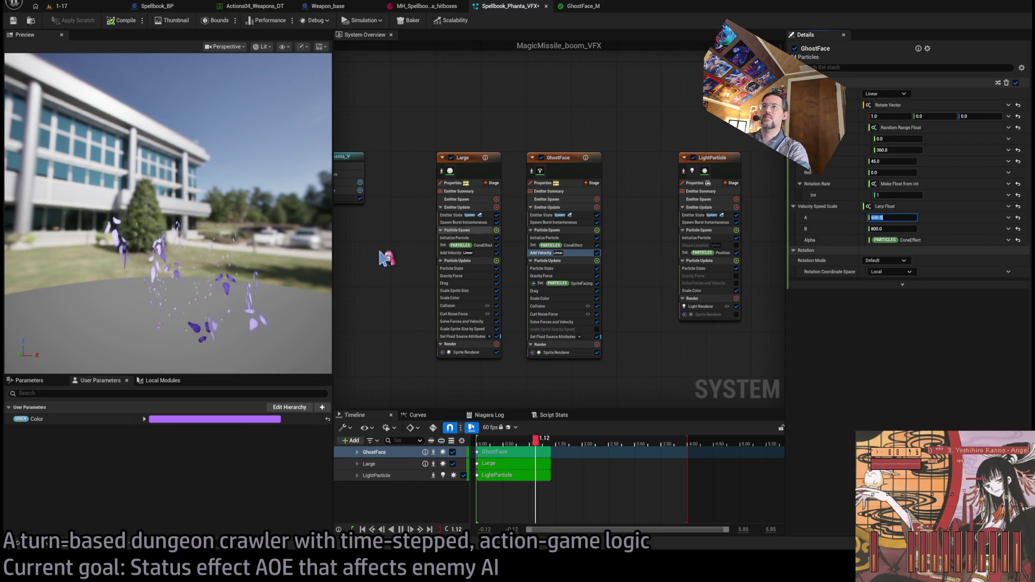
{"action": "left_click_drag", "start_coordinate": [253, 270], "coordinate": [241, 290]}
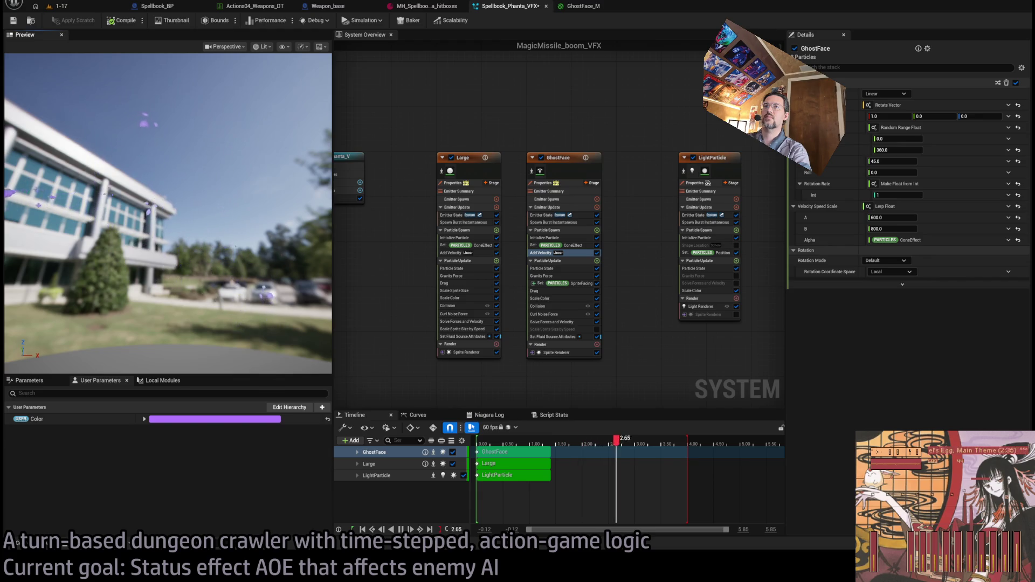
{"action": "left_click_drag", "start_coordinate": [269, 258], "coordinate": [286, 254]}
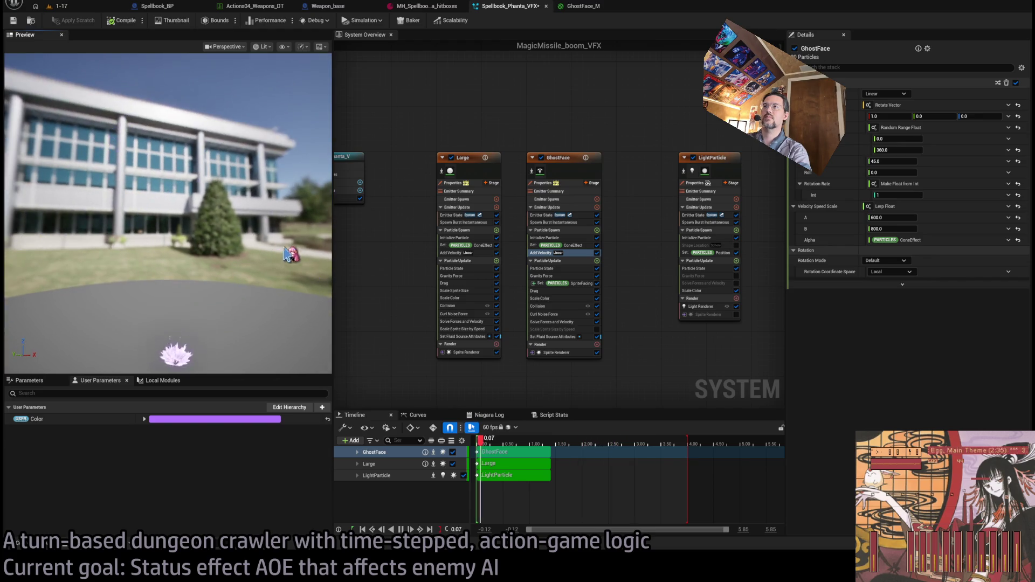
Raise the maximum sprite size to 90 and lower the GhostFace burst count from 30 to 20.
{"action": "left_click", "coordinate": [566, 238]}
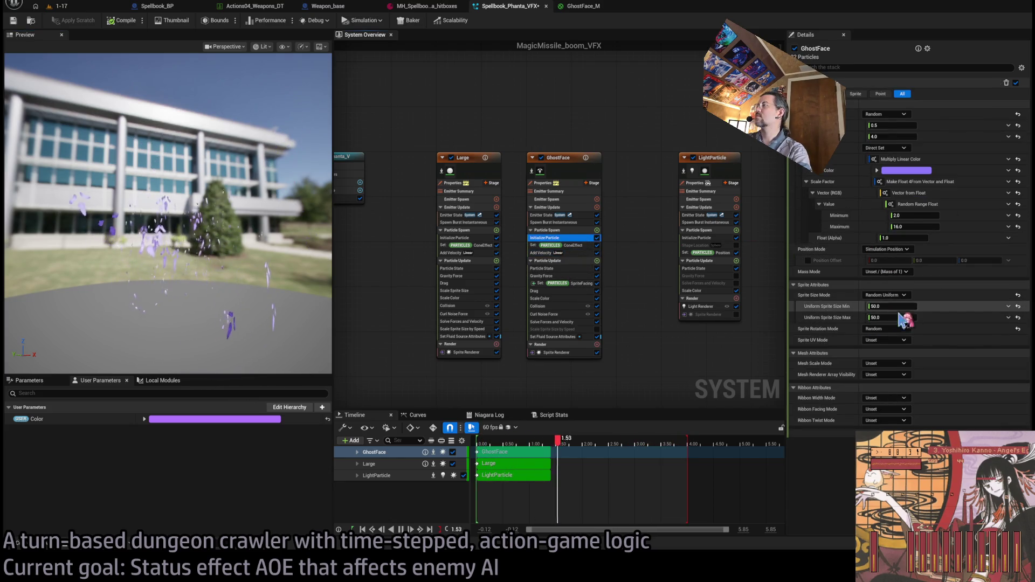
{"action": "left_click", "coordinate": [898, 316]}
{"action": "type", "text": "90"}
{"action": "key", "text": "Return"}
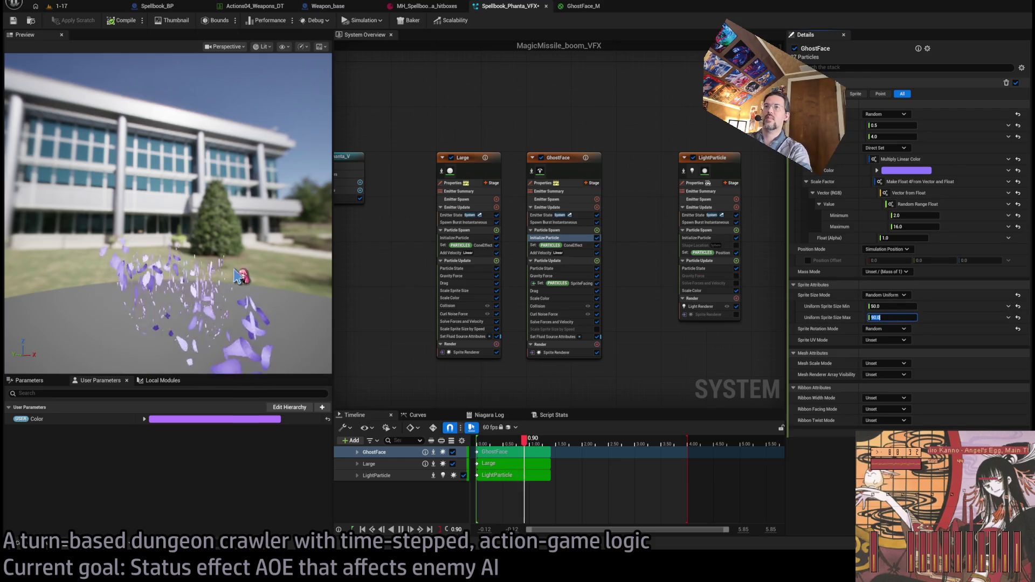
{"action": "left_click_drag", "start_coordinate": [178, 259], "coordinate": [235, 275]}
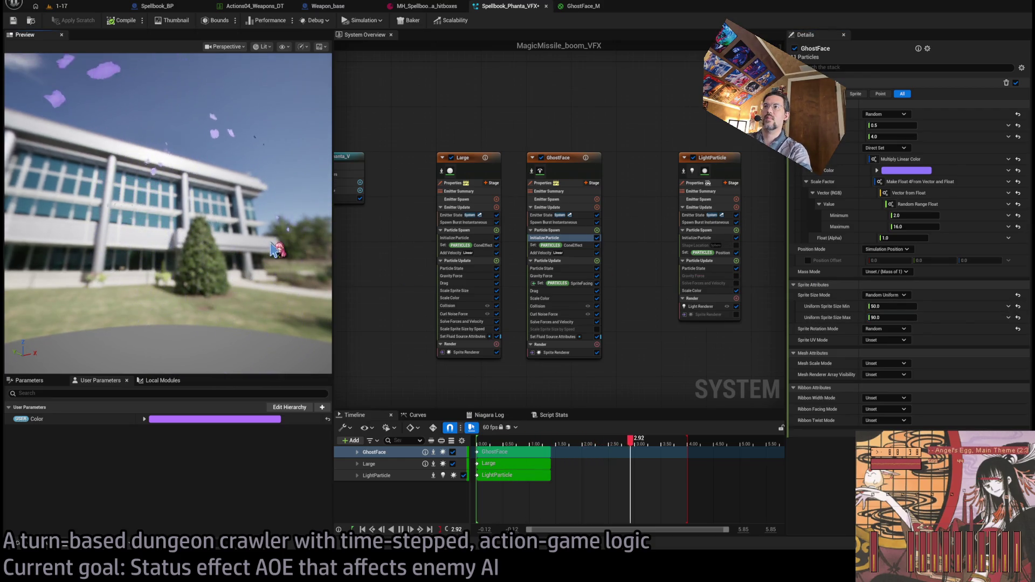
{"action": "left_click", "coordinate": [555, 223]}
{"action": "left_click_drag", "start_coordinate": [896, 93], "coordinate": [890, 91]}
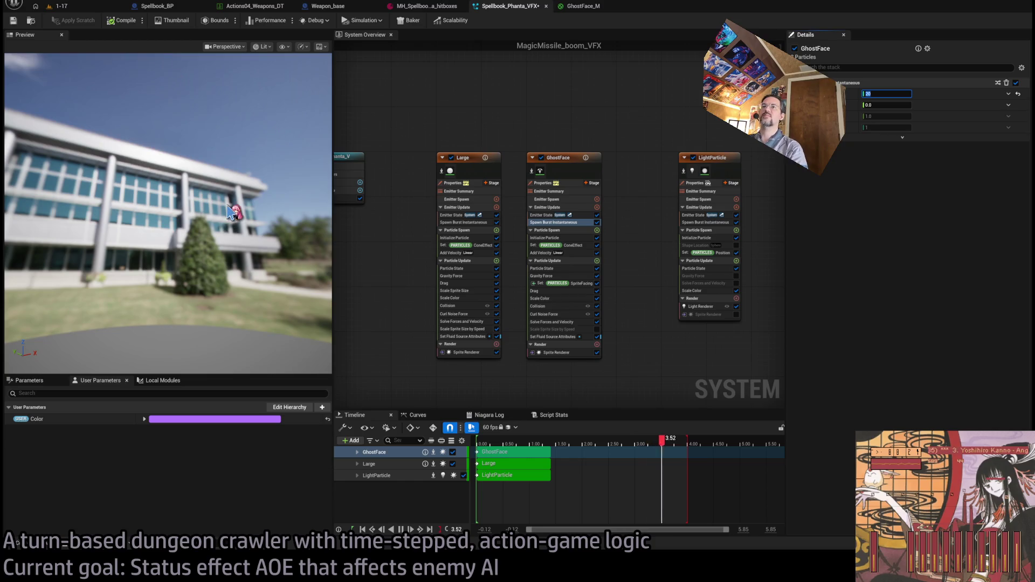
{"action": "mouse_move", "coordinate": [218, 224]}
{"action": "left_mouse_down"}
{"action": "mouse_move", "coordinate": [262, 204]}
{"action": "mouse_move", "coordinate": [240, 241]}
{"action": "left_mouse_up"}
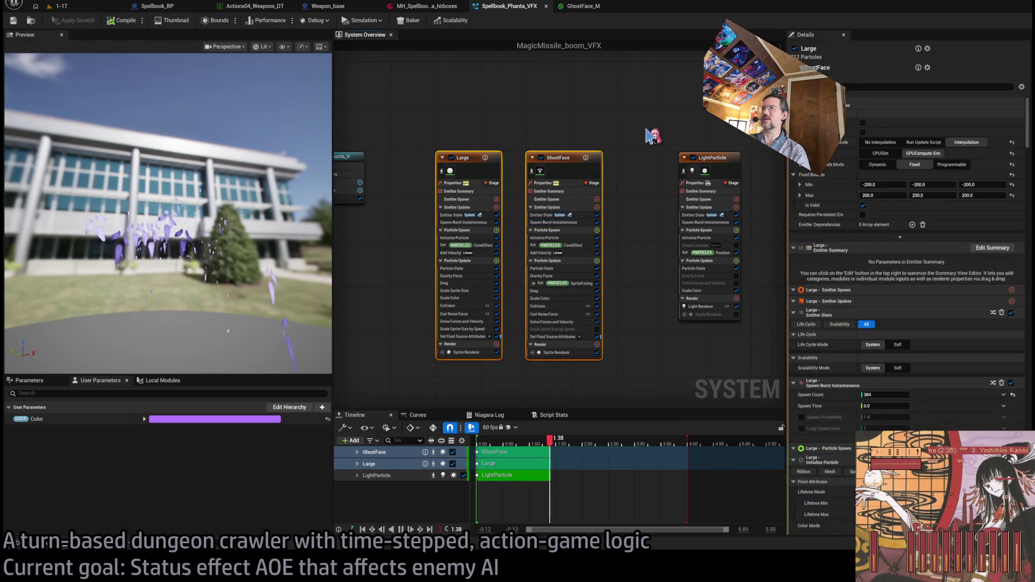
Nudge the LightParticle emitter further left and save the effect.
{"action": "left_click", "coordinate": [717, 171]}
{"action": "mouse_move", "coordinate": [717, 171]}
{"action": "left_mouse_down"}
{"action": "mouse_move", "coordinate": [658, 171]}
{"action": "mouse_move", "coordinate": [702, 171]}
{"action": "left_mouse_up"}
{"action": "left_click", "coordinate": [611, 131]}
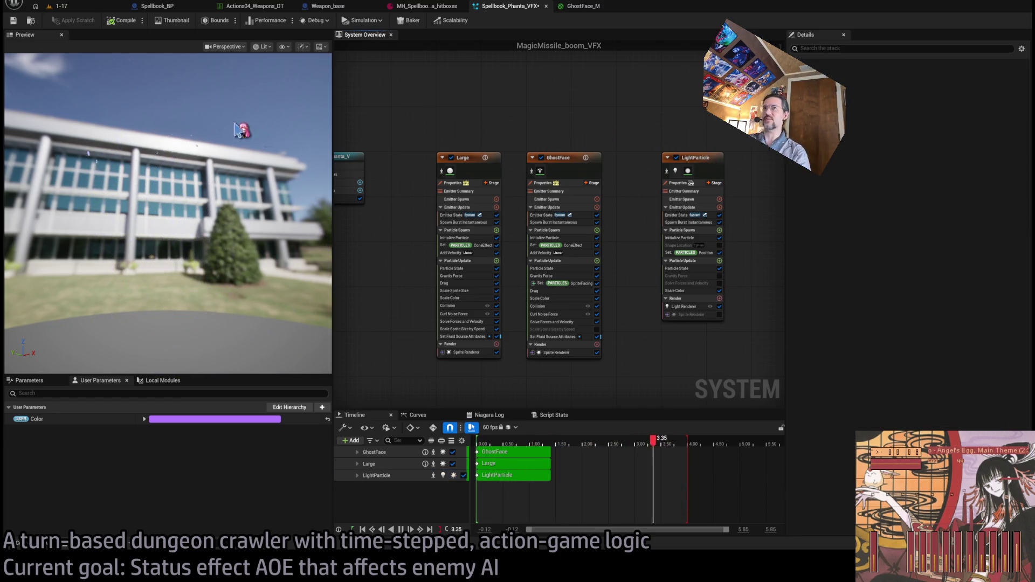
{"action": "key", "text": "ctrl+s"}
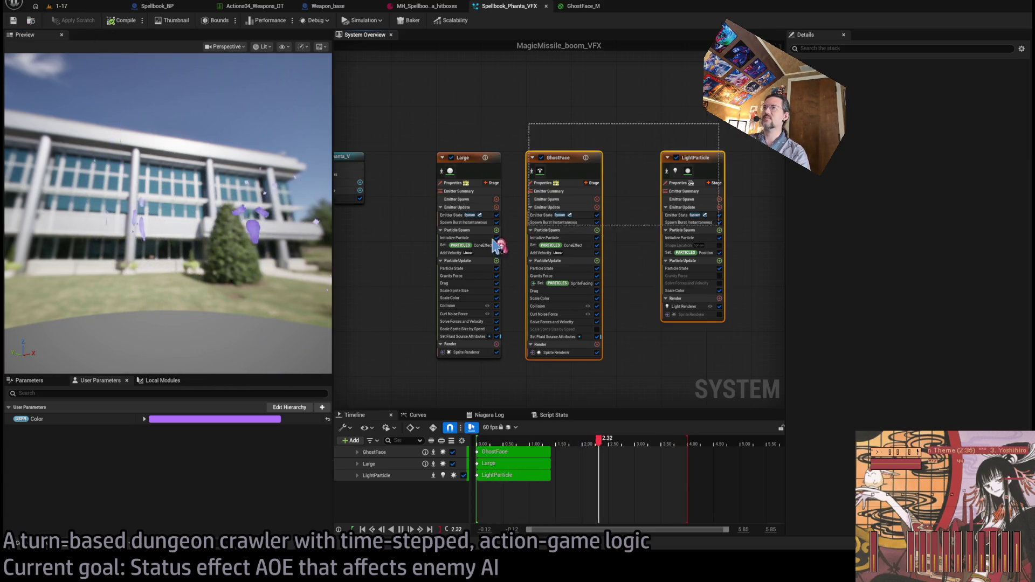
Duplicate the Large emitter as Large001, then disable the Large and GhostFace emitters.
{"action": "left_click", "coordinate": [468, 173]}
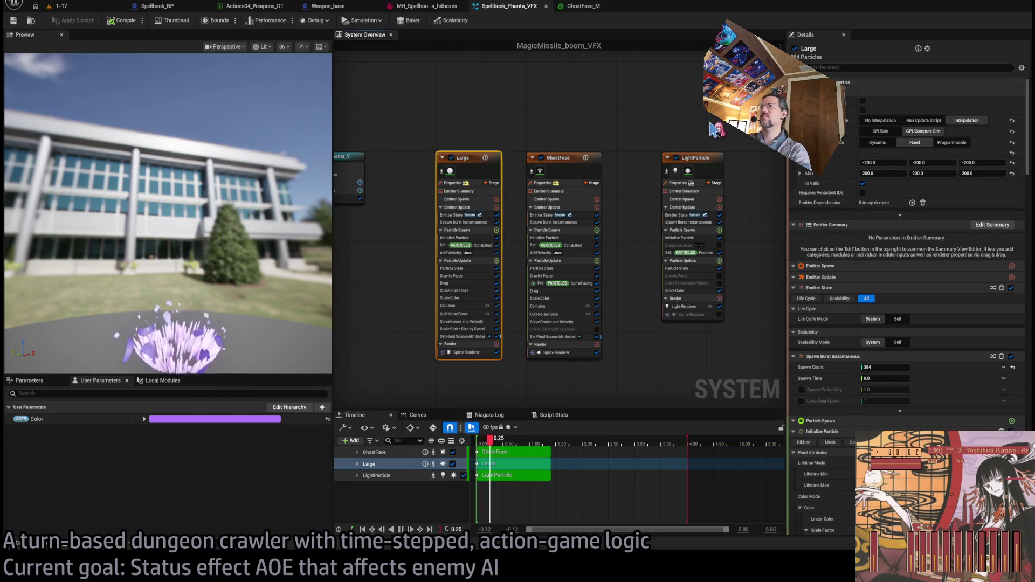
{"action": "key", "text": "ctrl+a"}
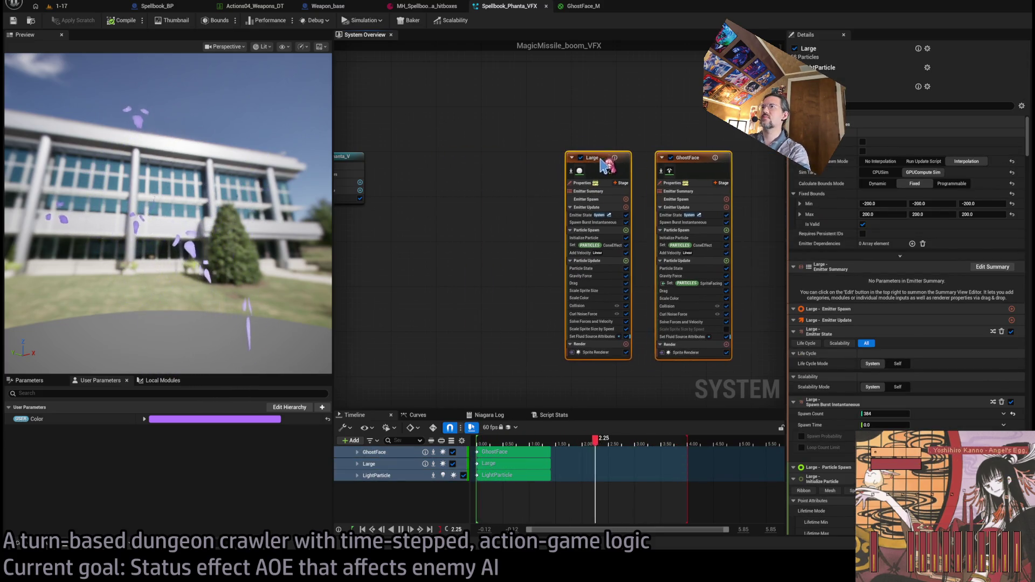
{"action": "key", "text": "ctrl+v"}
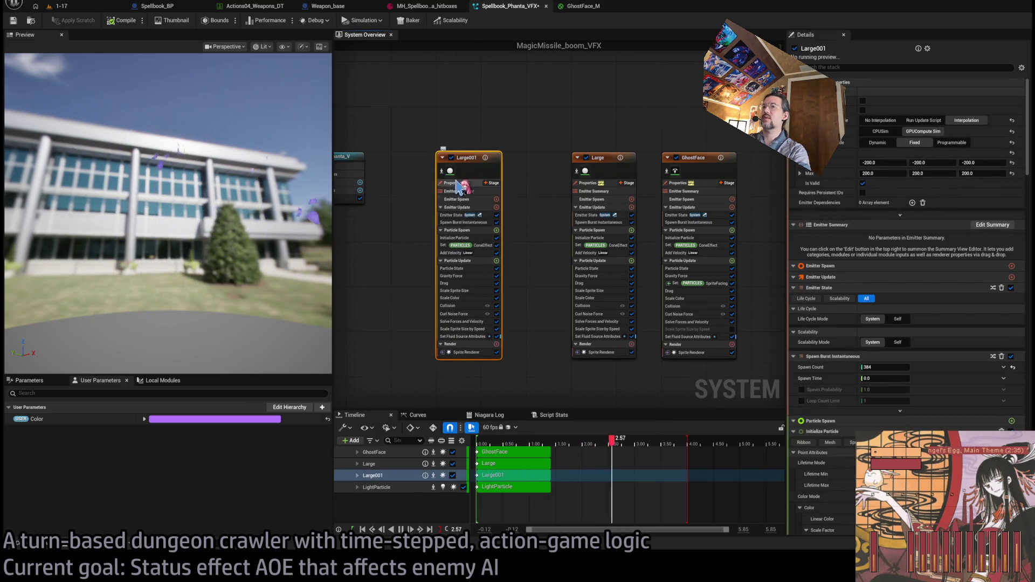
{"action": "left_click", "coordinate": [586, 158]}
{"action": "left_click", "coordinate": [677, 158]}
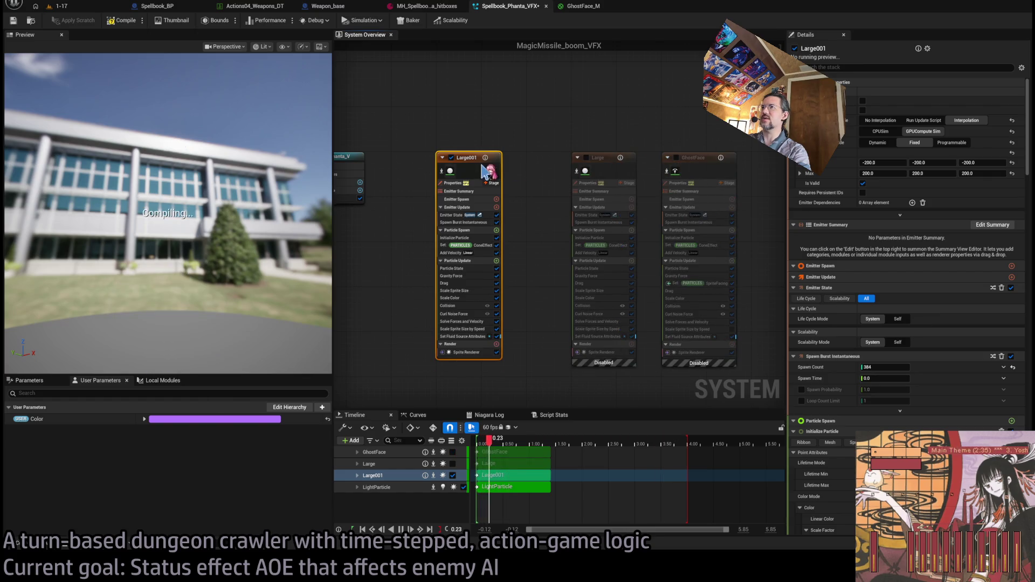
Rename the copied emitter to Sprayer and set its particle lifetime to 0.05–0.1.
{"action": "double_click", "coordinate": [468, 158]}
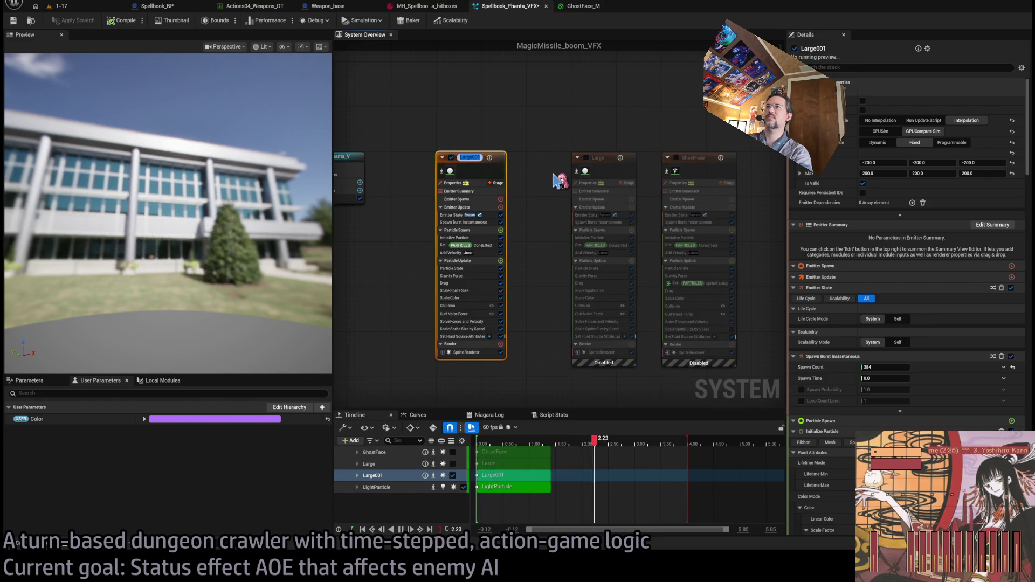
{"action": "type", "text": "Sprayer"}
{"action": "key", "text": "Return"}
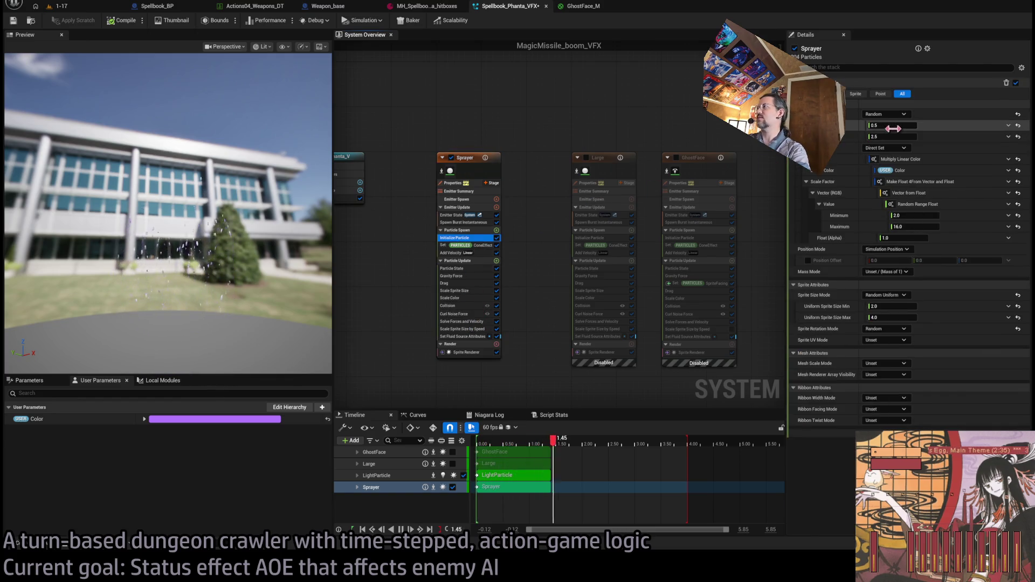
{"action": "left_click", "coordinate": [892, 126]}
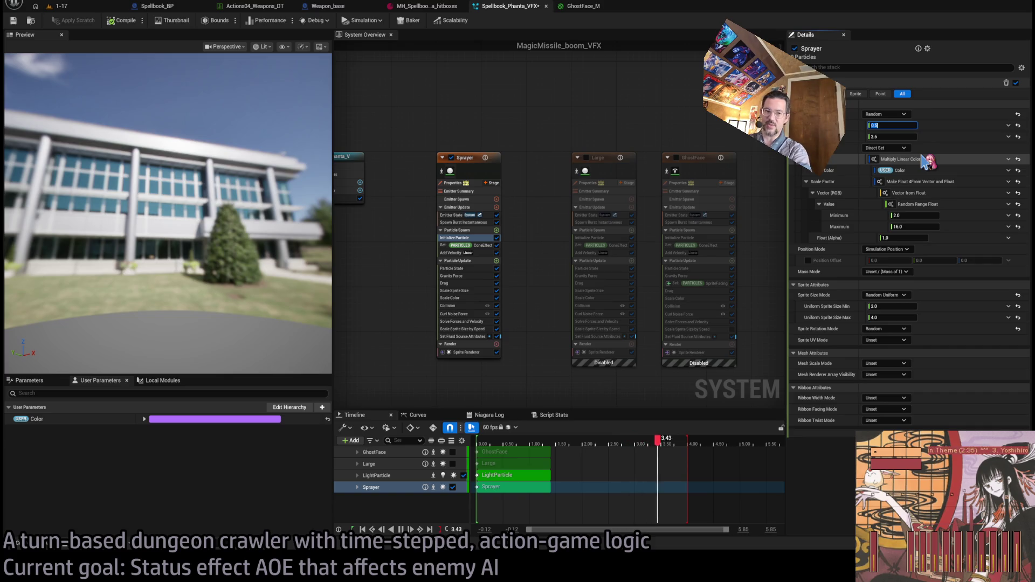
{"action": "type", "text": "0.05"}
{"action": "key", "text": "Tab"}
{"action": "type", "text": "0.1"}
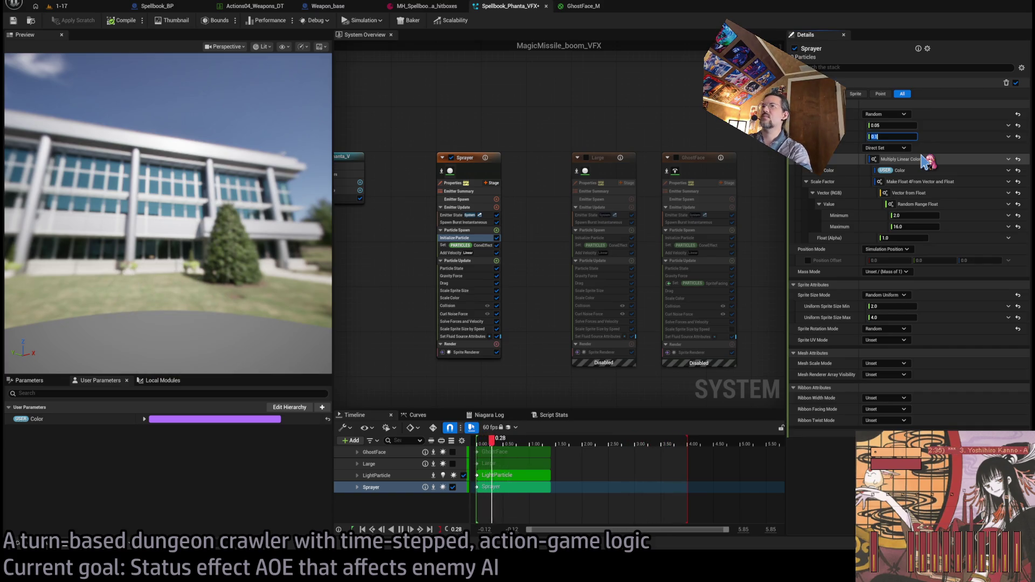
Delete the Spawn Burst Instantaneous module from the Sprayer emitter.
{"action": "mouse_move", "coordinate": [194, 300]}
{"action": "left_mouse_down"}
{"action": "mouse_move", "coordinate": [202, 321]}
{"action": "mouse_move", "coordinate": [224, 328]}
{"action": "left_mouse_up"}
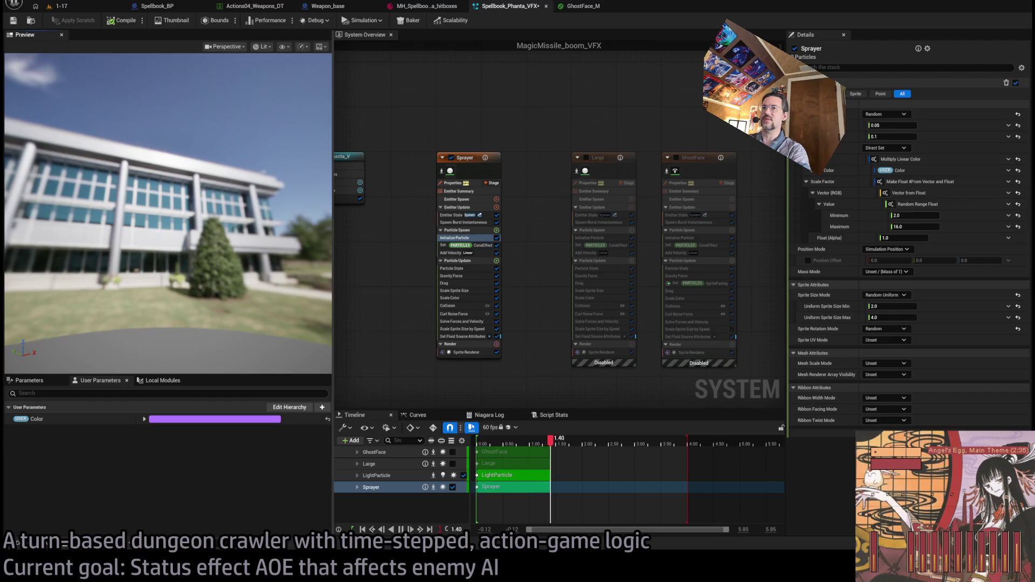
{"action": "left_click_drag", "start_coordinate": [162, 380], "coordinate": [203, 342]}
{"action": "mouse_move", "coordinate": [38, 240]}
{"action": "left_mouse_down"}
{"action": "mouse_move", "coordinate": [134, 372]}
{"action": "mouse_move", "coordinate": [165, 396]}
{"action": "mouse_move", "coordinate": [162, 388]}
{"action": "left_mouse_up"}
{"action": "left_click", "coordinate": [100, 380]}
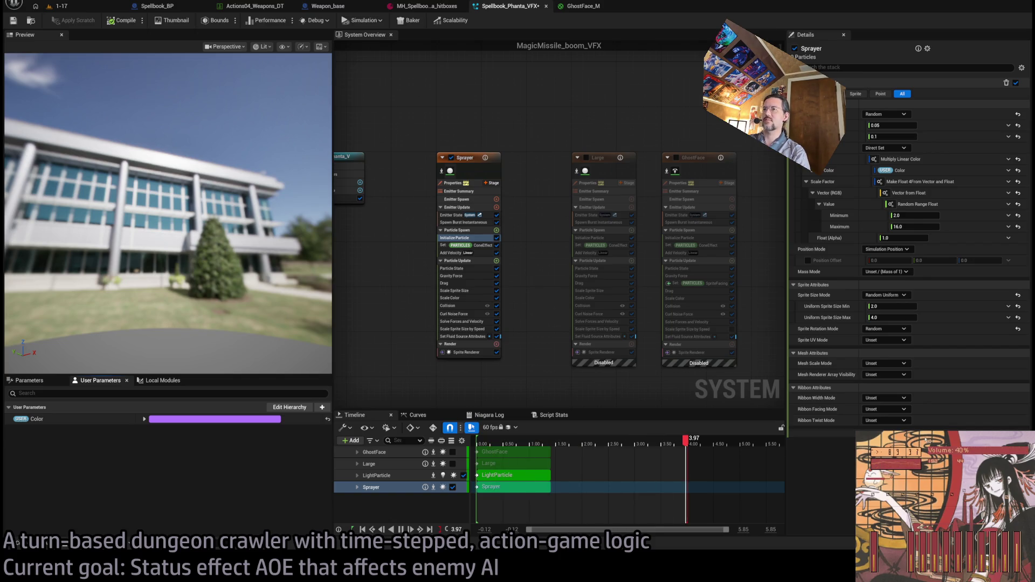
{"action": "mouse_move", "coordinate": [264, 248]}
{"action": "left_mouse_down"}
{"action": "mouse_move", "coordinate": [233, 249]}
{"action": "mouse_move", "coordinate": [188, 276]}
{"action": "left_mouse_up"}
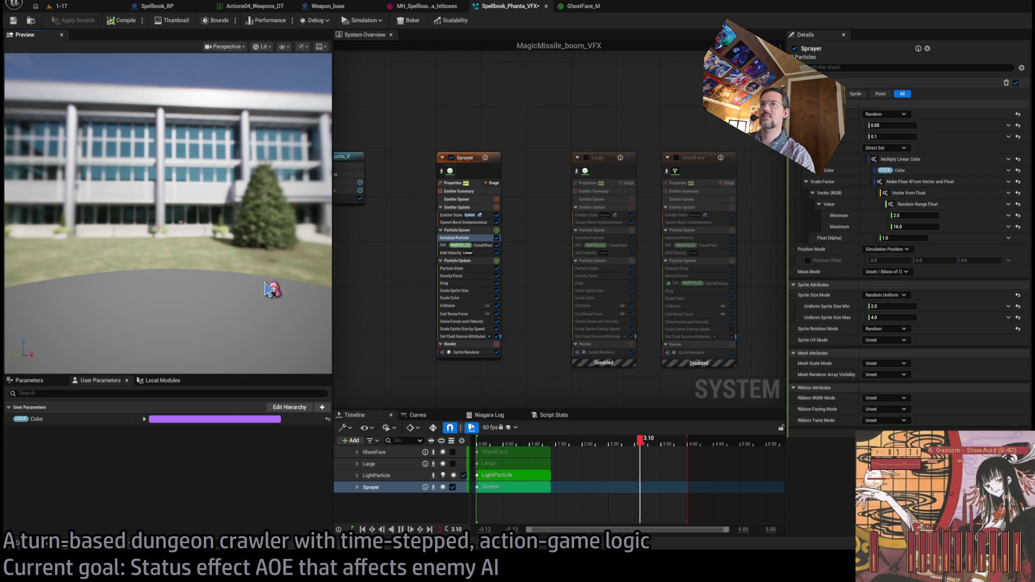
{"action": "left_click", "coordinate": [477, 222]}
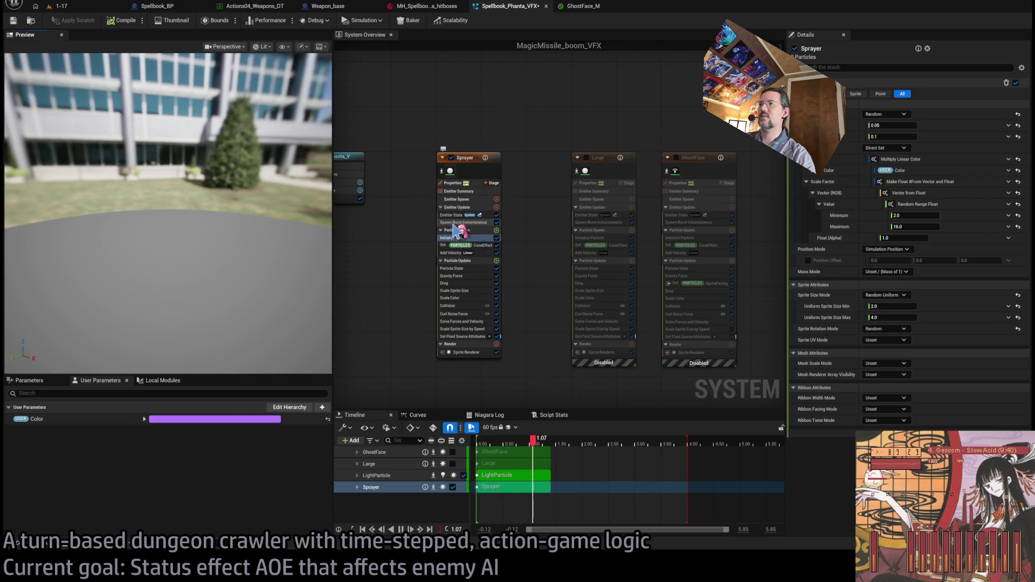
{"action": "key", "text": "Delete"}
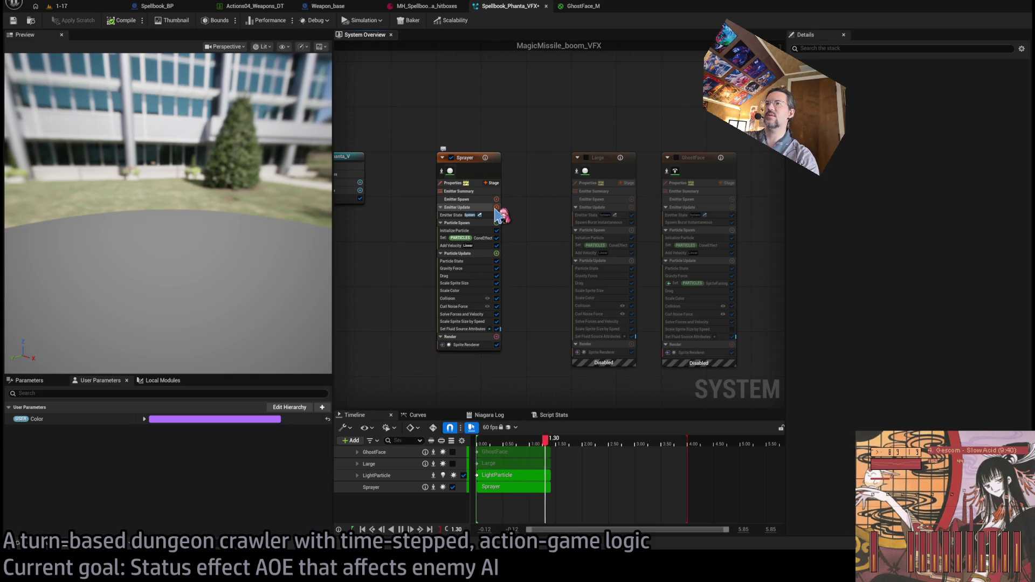
Add a Spawn Rate module to Sprayer's Emitter Update with a rate of 1000.
{"action": "left_click", "coordinate": [497, 207]}
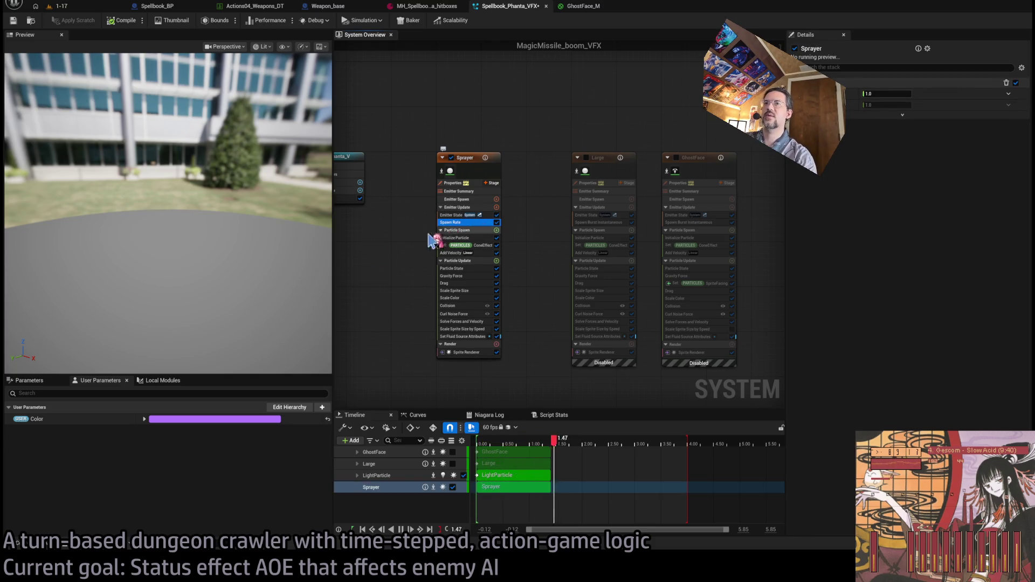
{"action": "left_click", "coordinate": [445, 238]}
{"action": "left_click_drag", "start_coordinate": [184, 294], "coordinate": [214, 296]}
{"action": "left_click", "coordinate": [887, 93]}
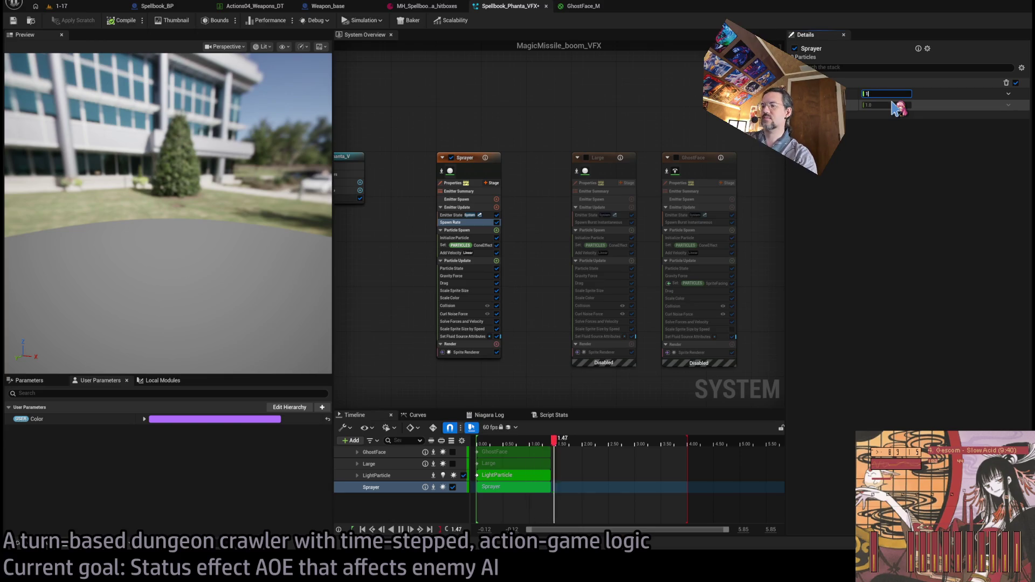
{"action": "type", "text": "1000"}
{"action": "left_click_drag", "start_coordinate": [245, 323], "coordinate": [208, 310]}
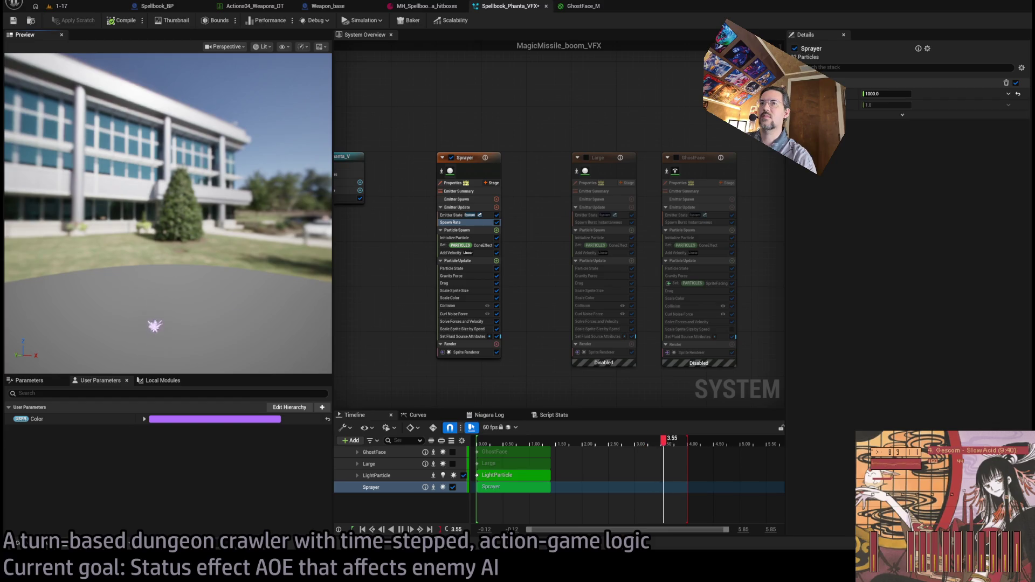
Set Sprayer's Emitter State to Self life cycle, loop Once, with a 0.5-second duration.
{"action": "left_click", "coordinate": [469, 207]}
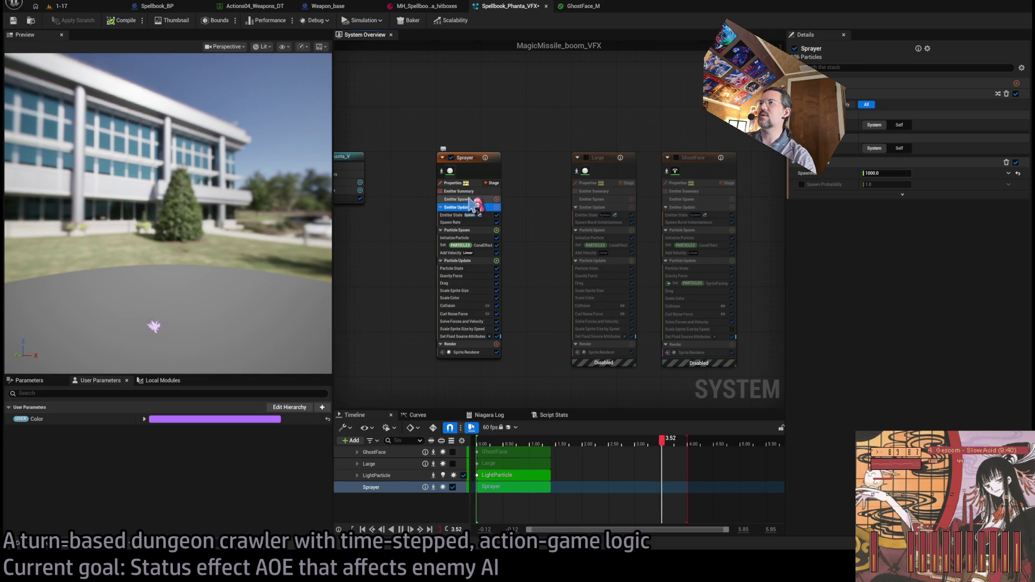
{"action": "left_click", "coordinate": [463, 183]}
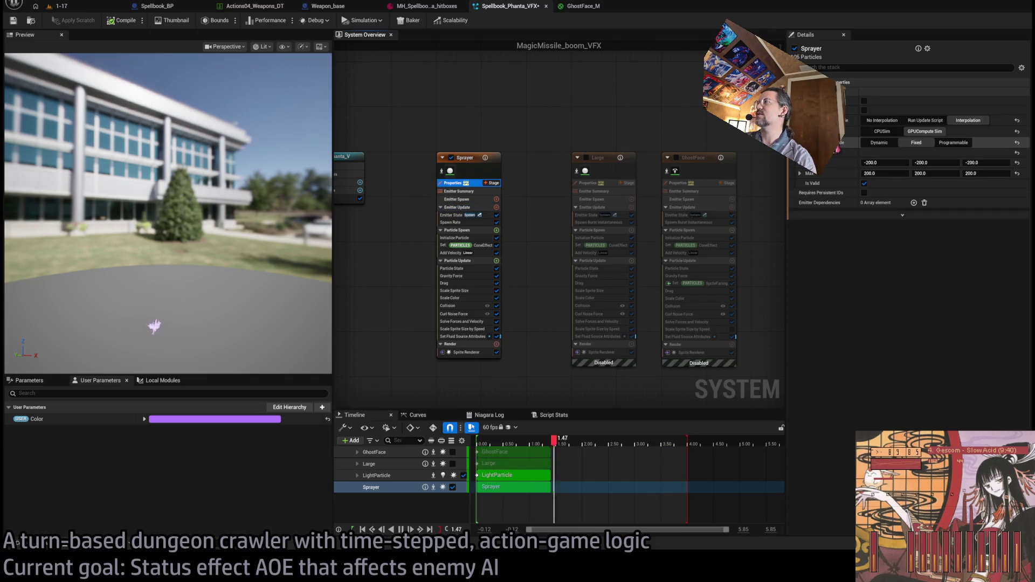
{"action": "left_click", "coordinate": [465, 207]}
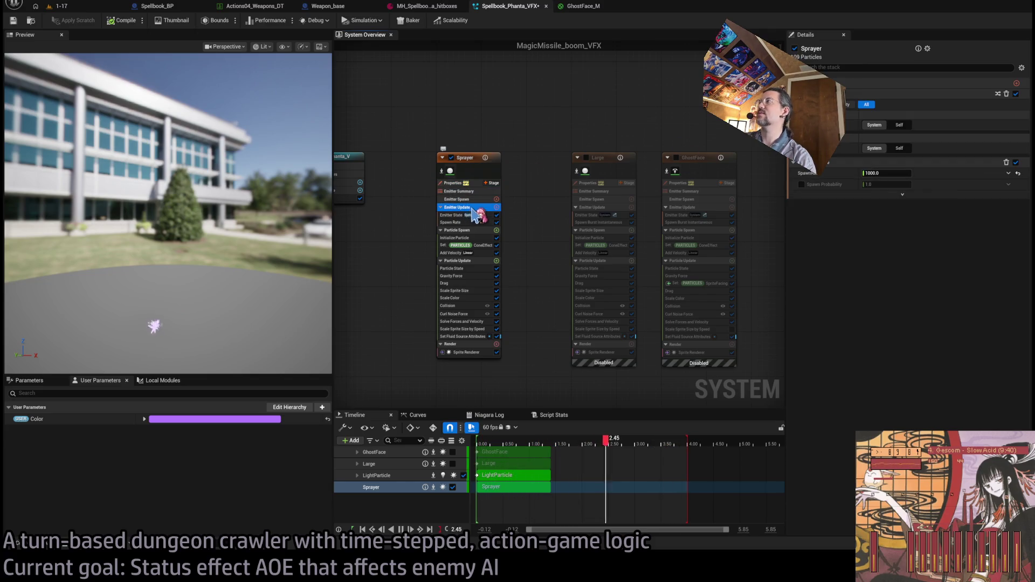
{"action": "left_click", "coordinate": [903, 126]}
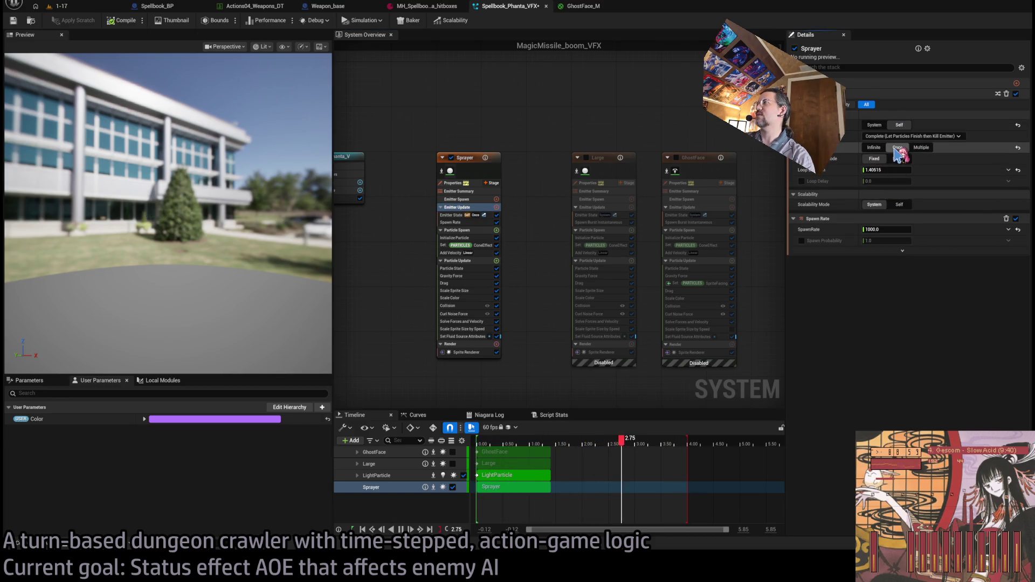
{"action": "left_click", "coordinate": [896, 149]}
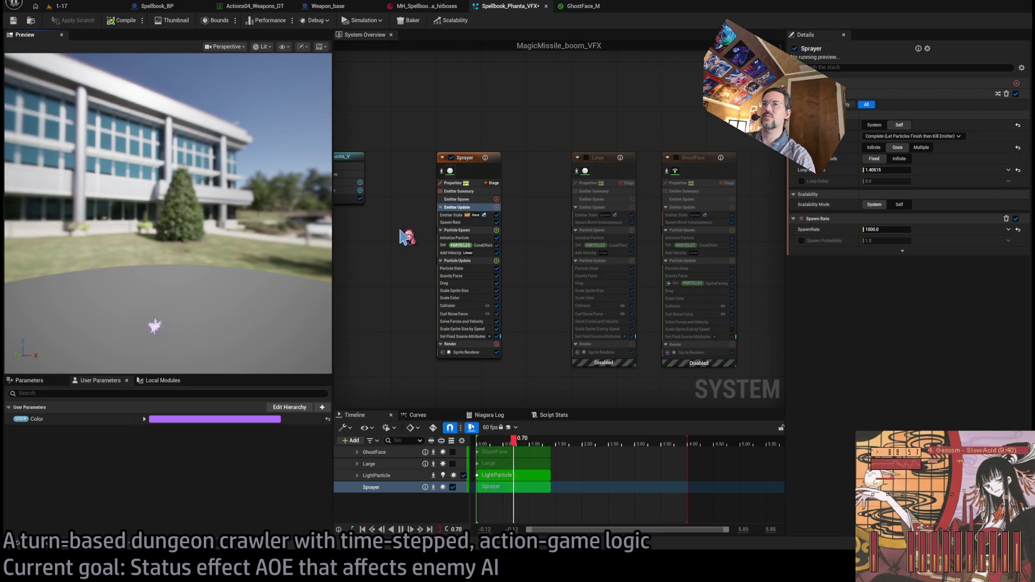
{"action": "left_click", "coordinate": [880, 171]}
{"action": "type", "text": "1"}
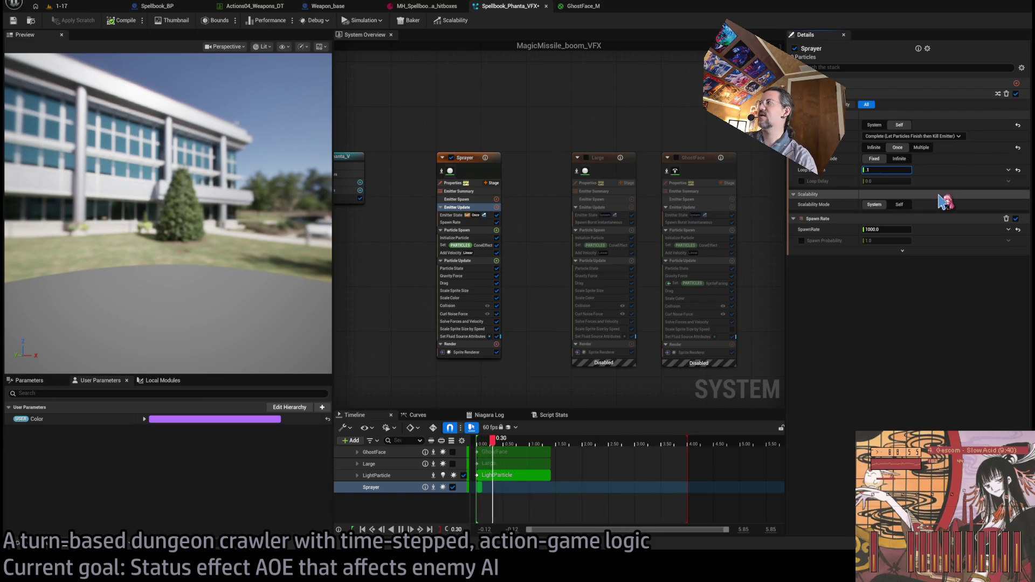
{"action": "type", "text": "0.5"}
{"action": "key", "text": "Return"}
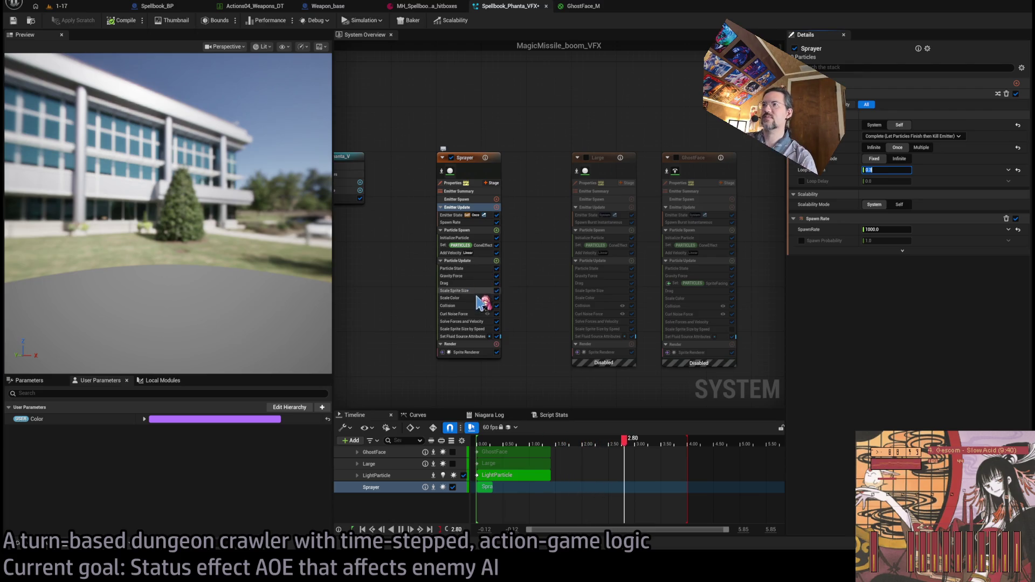
Delete Gravity Force, Drag and Curl Noise Force from Sprayer's Particle Update modules.
{"action": "left_click", "coordinate": [467, 261]}
{"action": "left_click", "coordinate": [467, 269]}
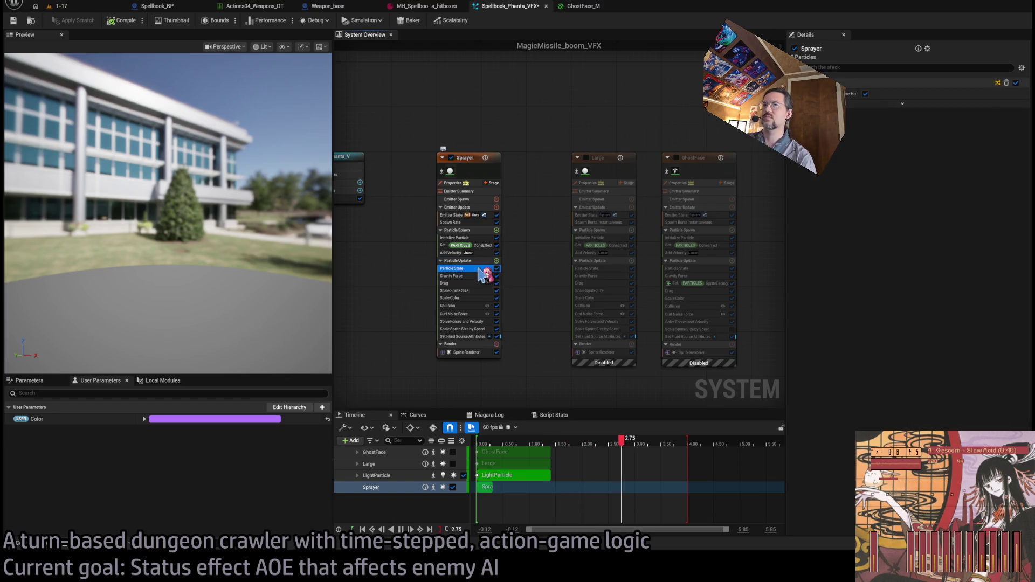
{"action": "left_click", "coordinate": [466, 276]}
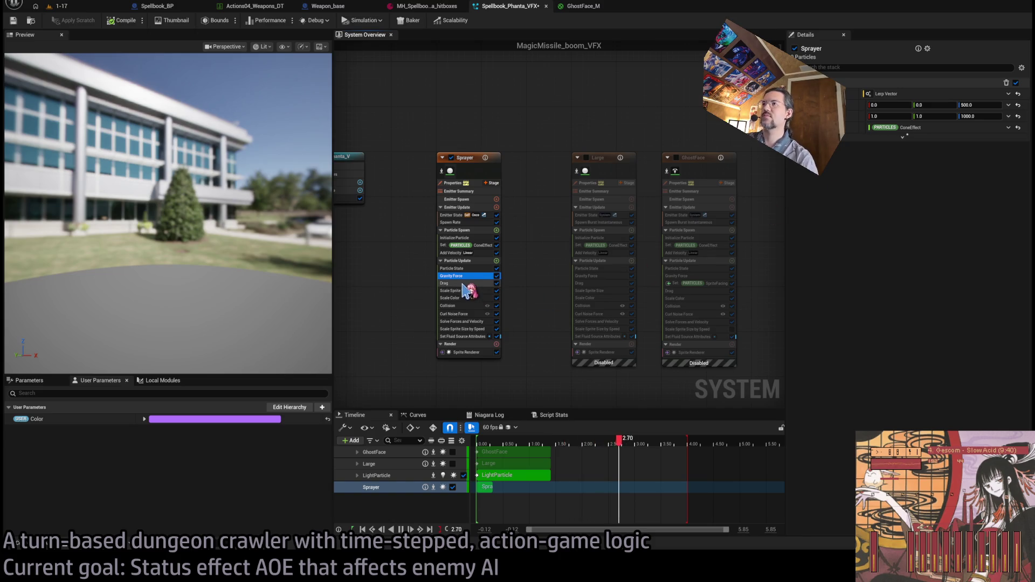
{"action": "key", "text": "Delete"}
{"action": "key", "text": "Delete"}
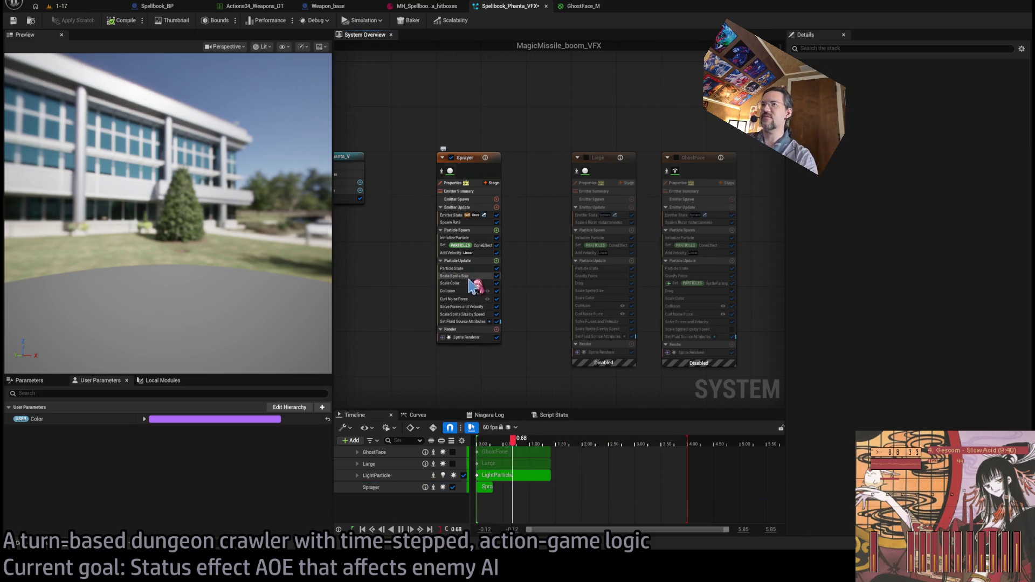
{"action": "left_click", "coordinate": [464, 298]}
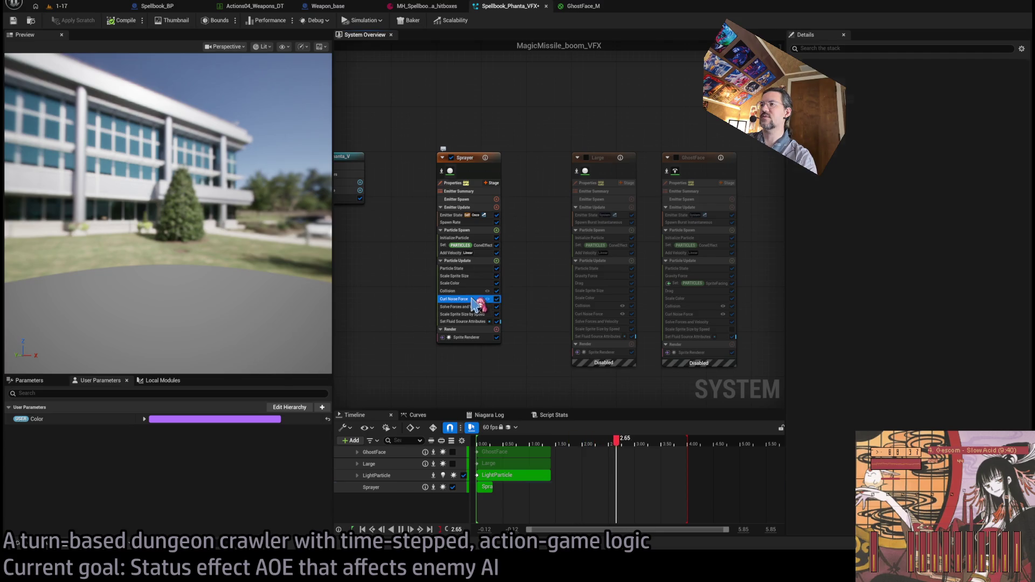
{"action": "key", "text": "Delete"}
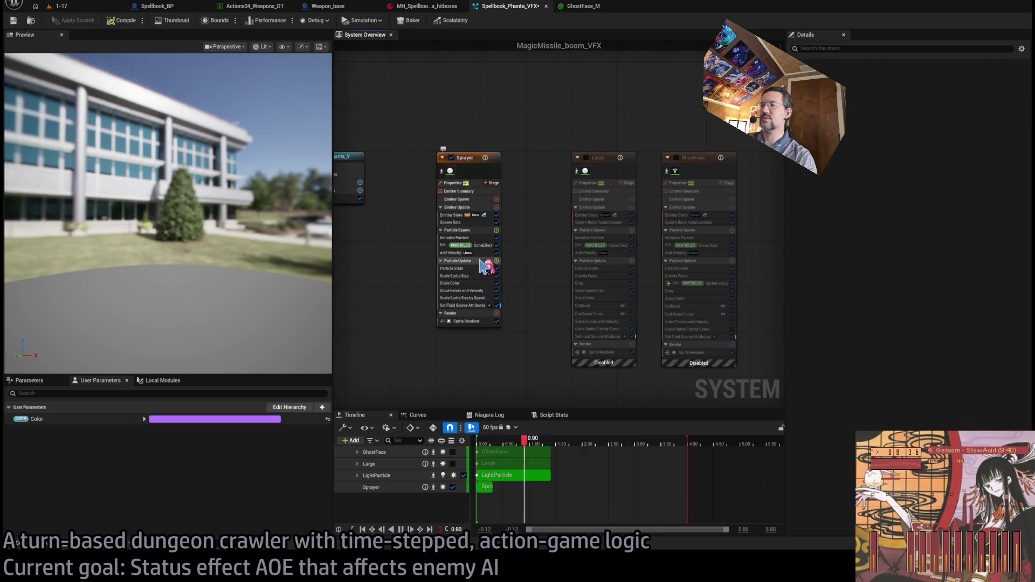
{"action": "left_click_drag", "start_coordinate": [232, 323], "coordinate": [240, 325]}
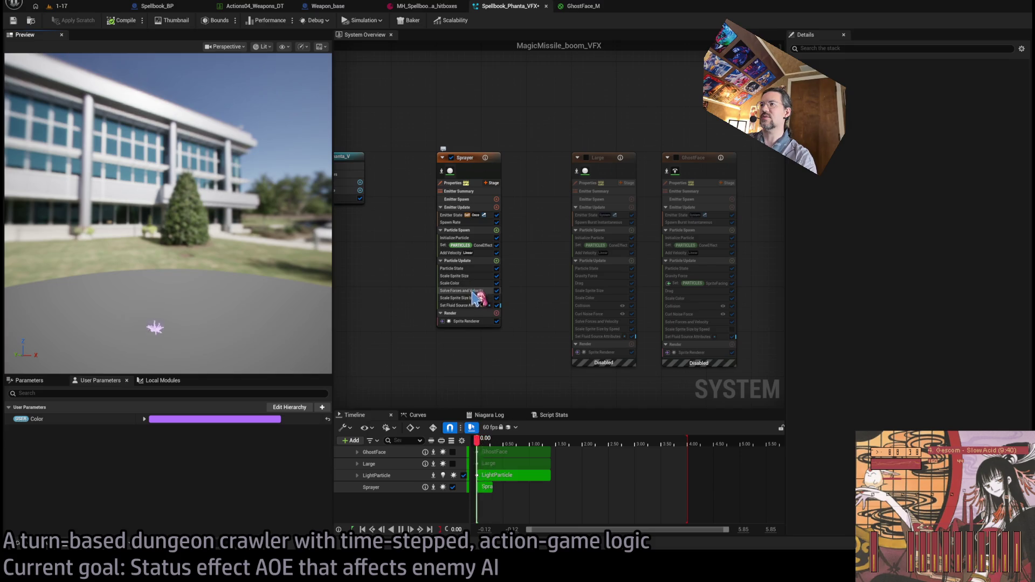
Set Sprayer's Add Velocity speed scale A to 12000 and B to 24000.
{"action": "left_click", "coordinate": [463, 253]}
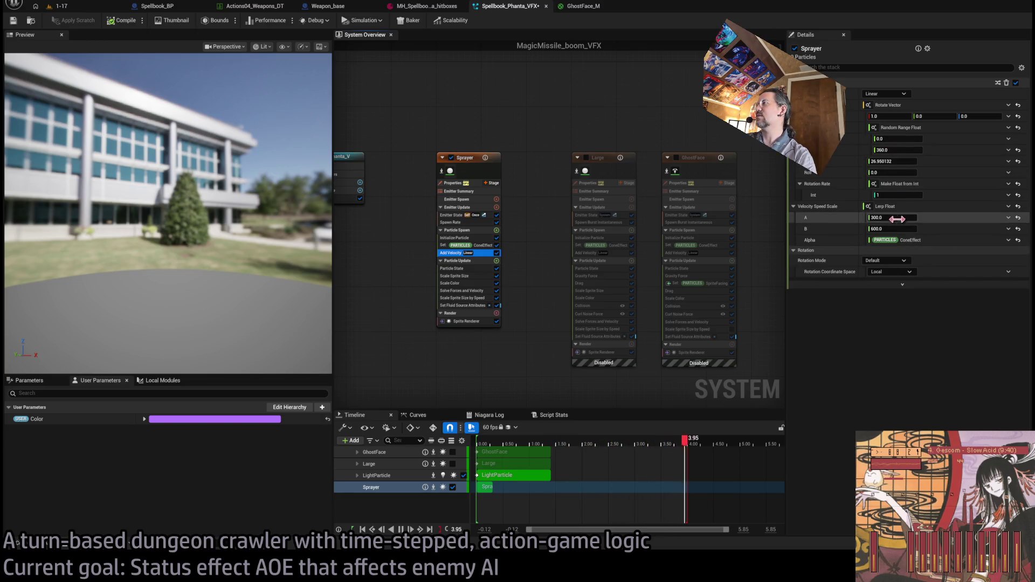
{"action": "left_click", "coordinate": [908, 218]}
{"action": "type", "text": "1200"}
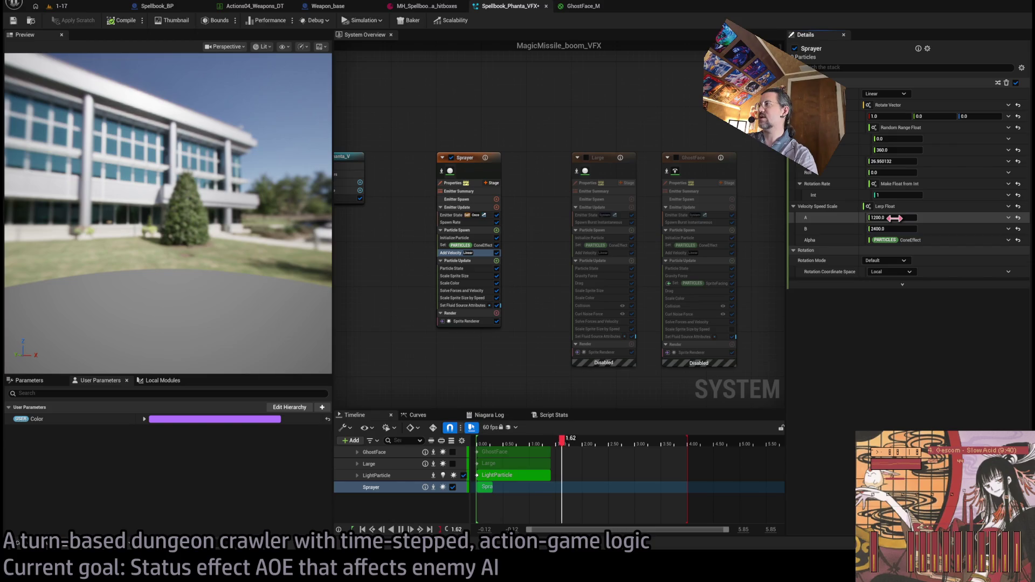
{"action": "type", "text": "12000"}
{"action": "key", "text": "Return"}
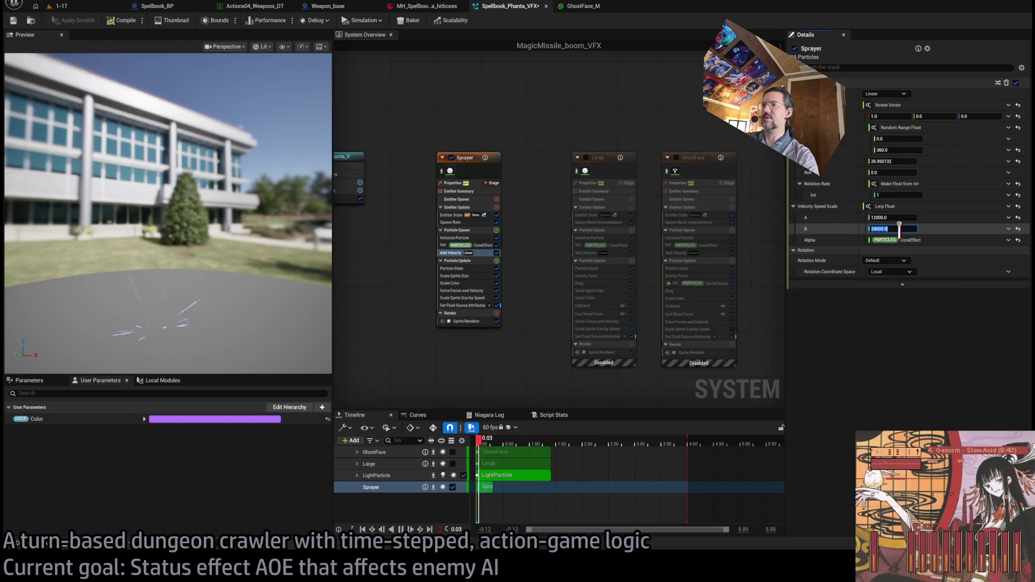
{"action": "key", "text": "Return"}
{"action": "mouse_move", "coordinate": [232, 278]}
{"action": "left_mouse_down"}
{"action": "mouse_move", "coordinate": [254, 291]}
{"action": "mouse_move", "coordinate": [270, 286]}
{"action": "left_mouse_up"}
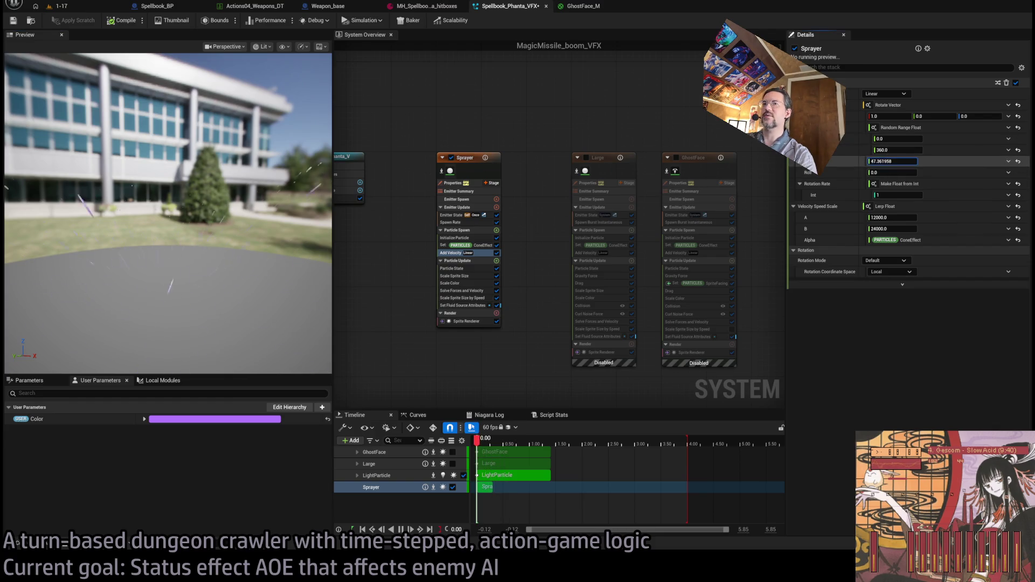
Change the velocity value to a Random Range Float from 40 to 75.
{"action": "left_click_drag", "start_coordinate": [892, 161], "coordinate": [900, 161]}
{"action": "left_click_drag", "start_coordinate": [227, 216], "coordinate": [238, 215]}
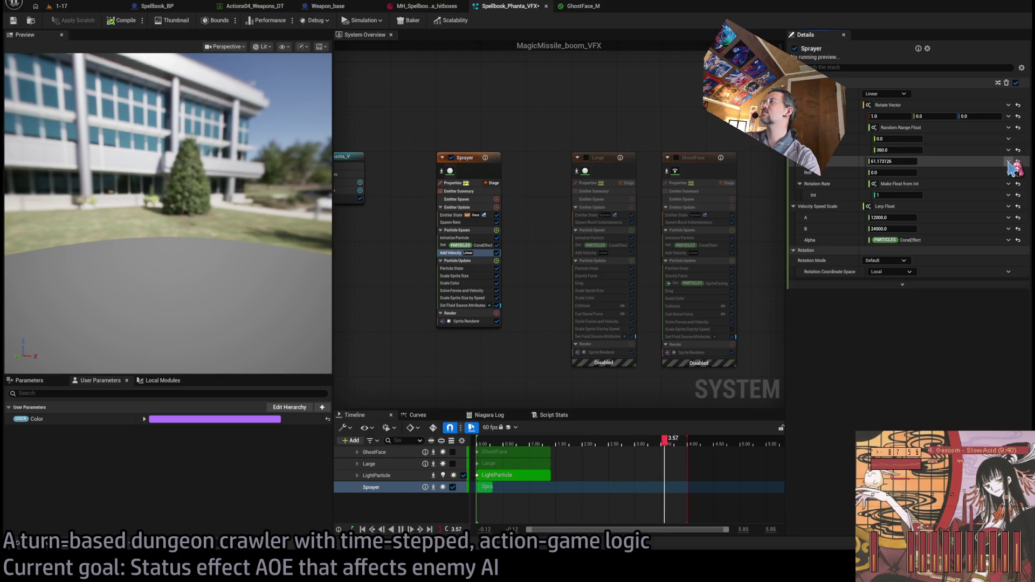
{"action": "left_click", "coordinate": [1008, 162]}
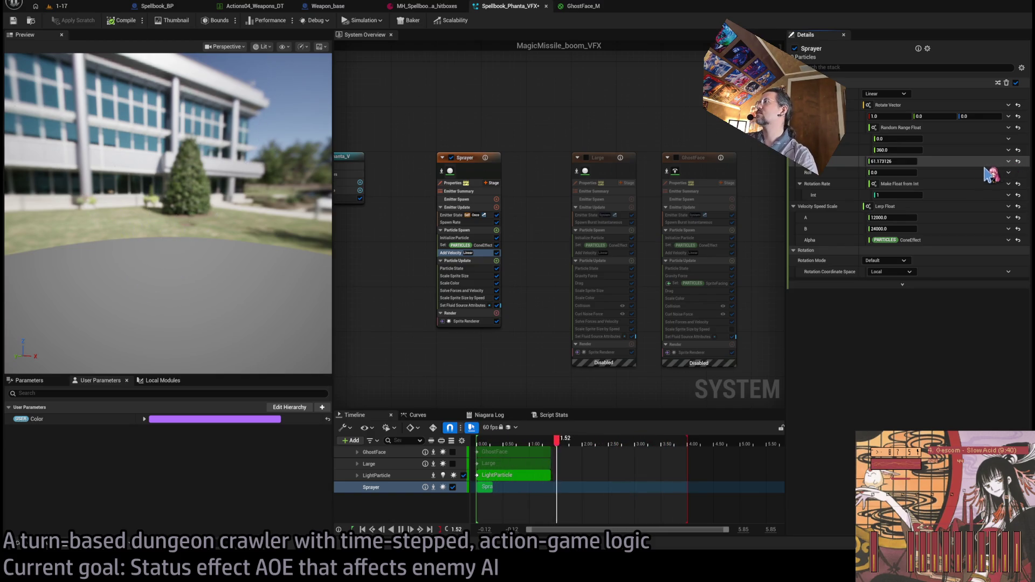
{"action": "left_click", "coordinate": [929, 185]}
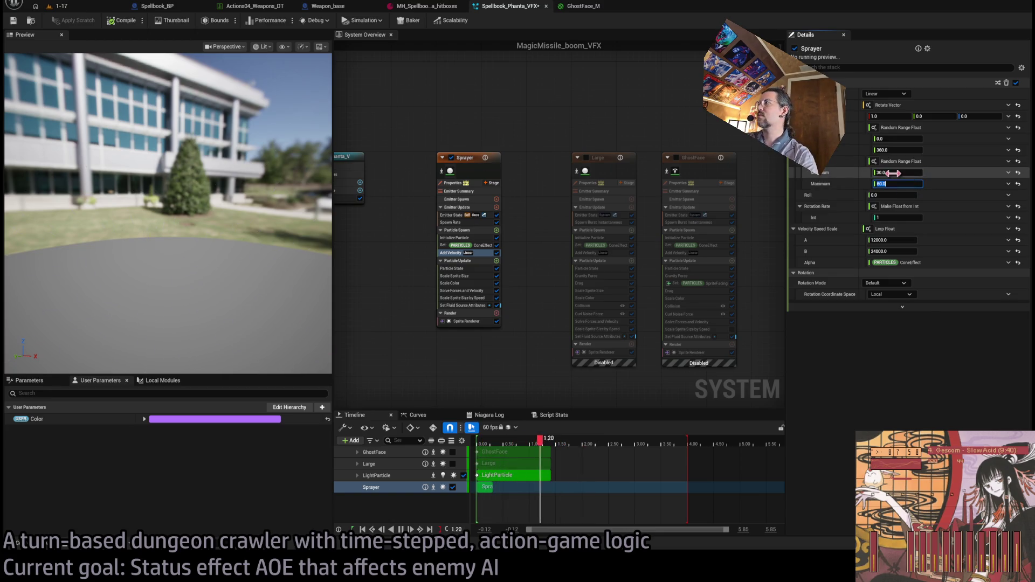
{"action": "left_click_drag", "start_coordinate": [268, 276], "coordinate": [267, 259]}
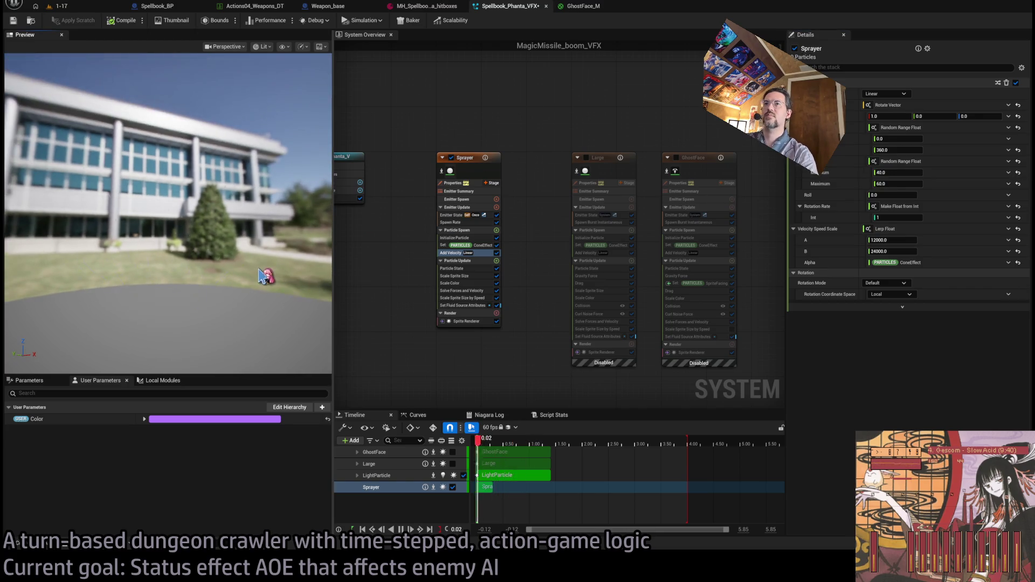
{"action": "left_click", "coordinate": [911, 184]}
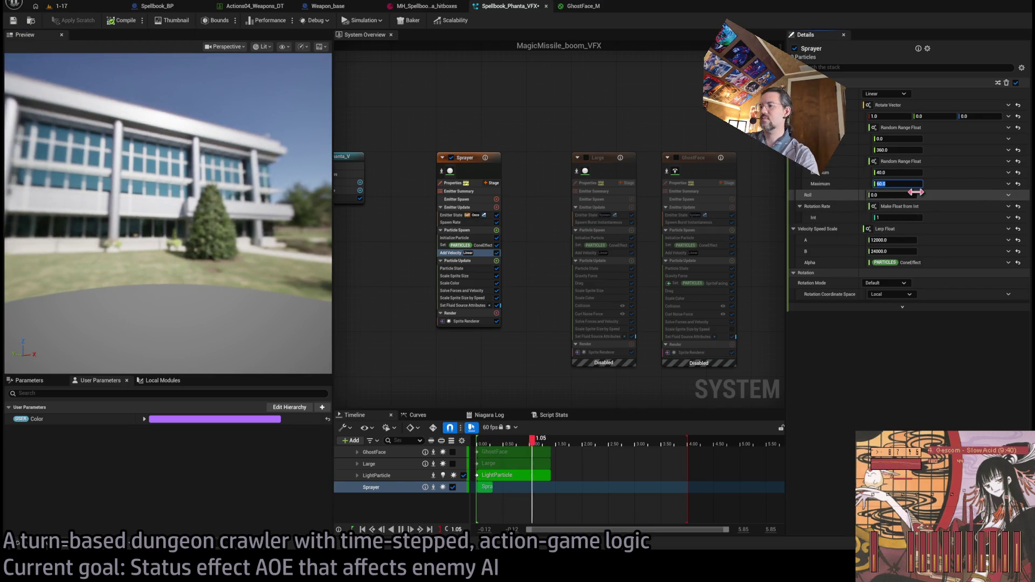
{"action": "mouse_move", "coordinate": [259, 264]}
{"action": "left_mouse_down"}
{"action": "mouse_move", "coordinate": [220, 242]}
{"action": "mouse_move", "coordinate": [254, 258]}
{"action": "left_mouse_up"}
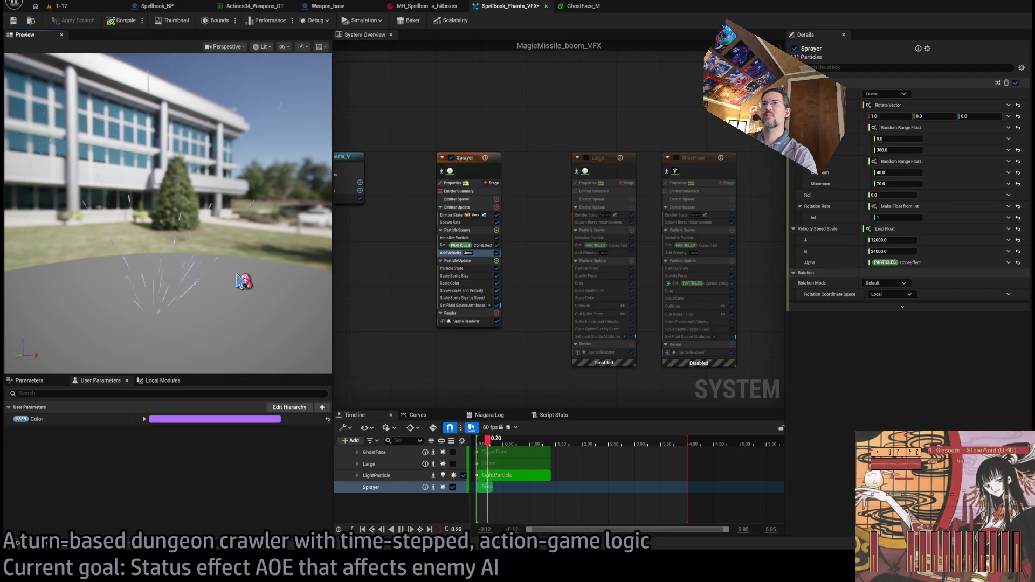
{"action": "left_click", "coordinate": [456, 237]}
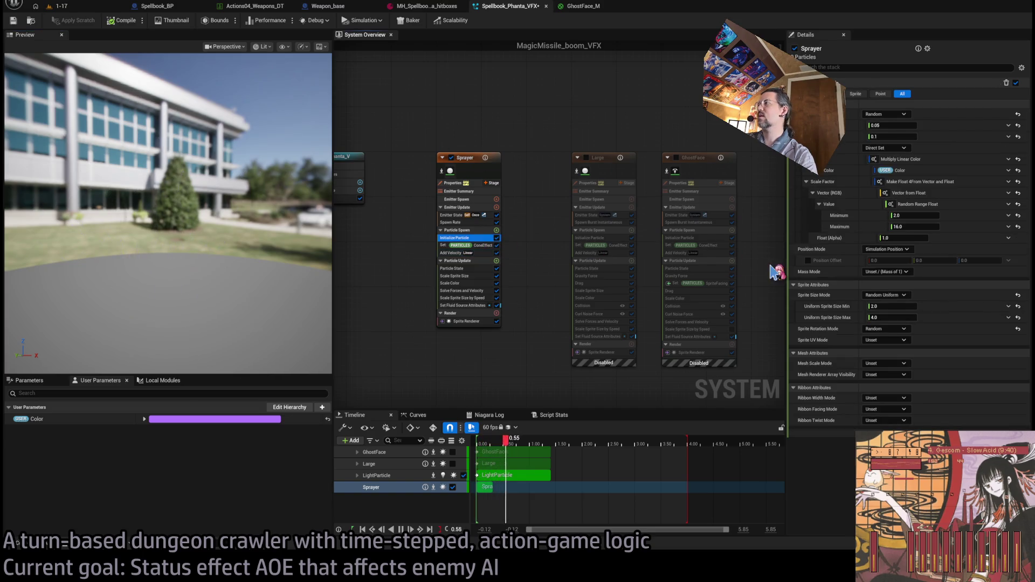
Set Sprayer's uniform sprite size range to a minimum of 5 and maximum of 12.
{"action": "left_click", "coordinate": [901, 305]}
{"action": "type", "text": "10"}
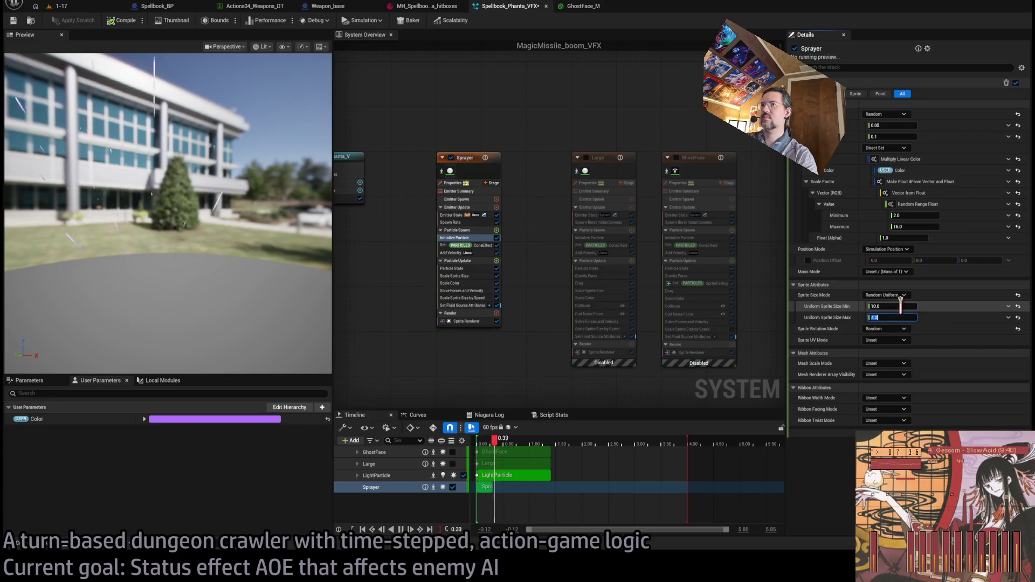
{"action": "key", "text": "Tab"}
{"action": "type", "text": "20"}
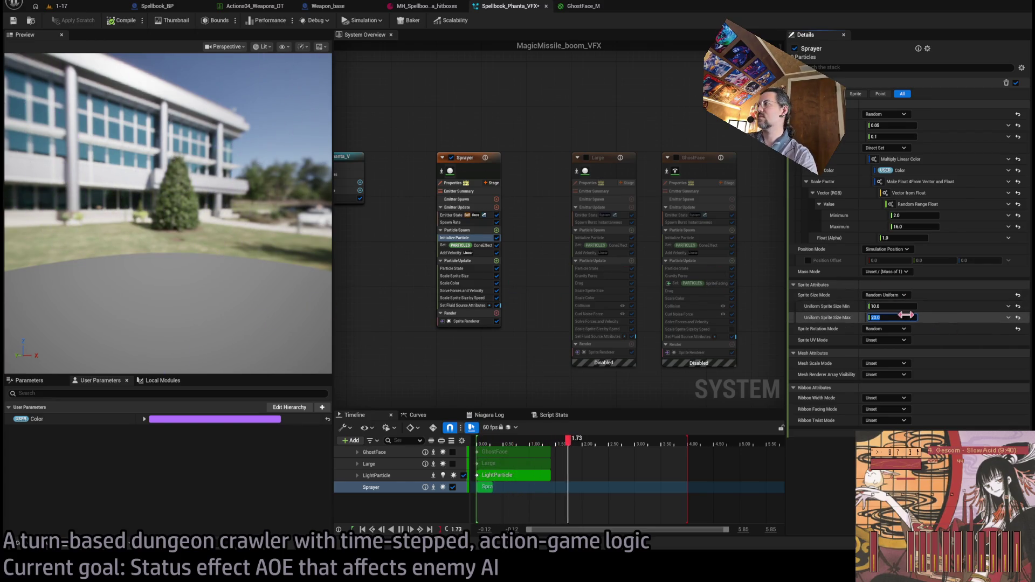
{"action": "left_click", "coordinate": [902, 306]}
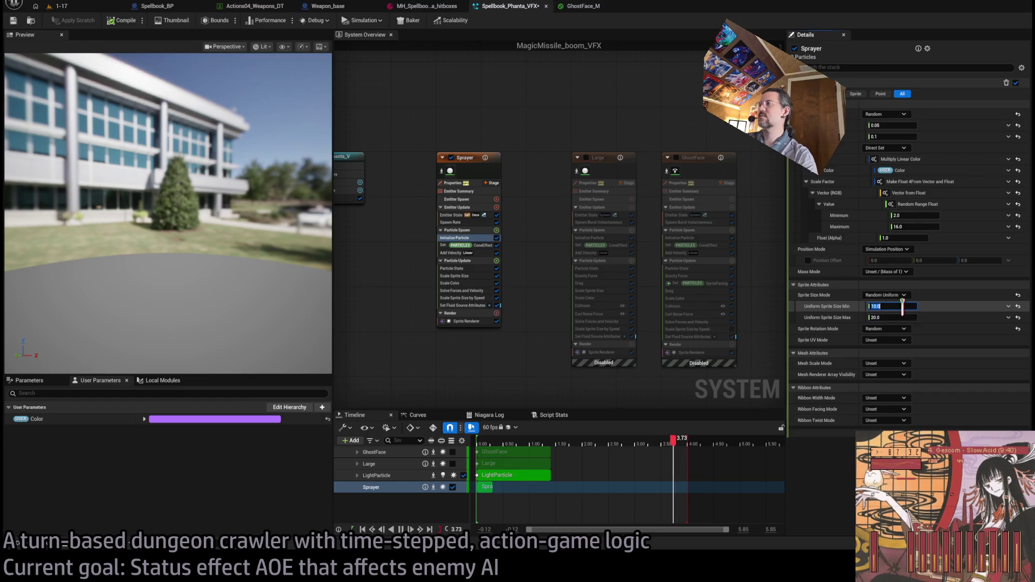
{"action": "type", "text": "5"}
{"action": "key", "text": "Tab"}
{"action": "type", "text": "12"}
{"action": "left_click", "coordinate": [253, 286]}
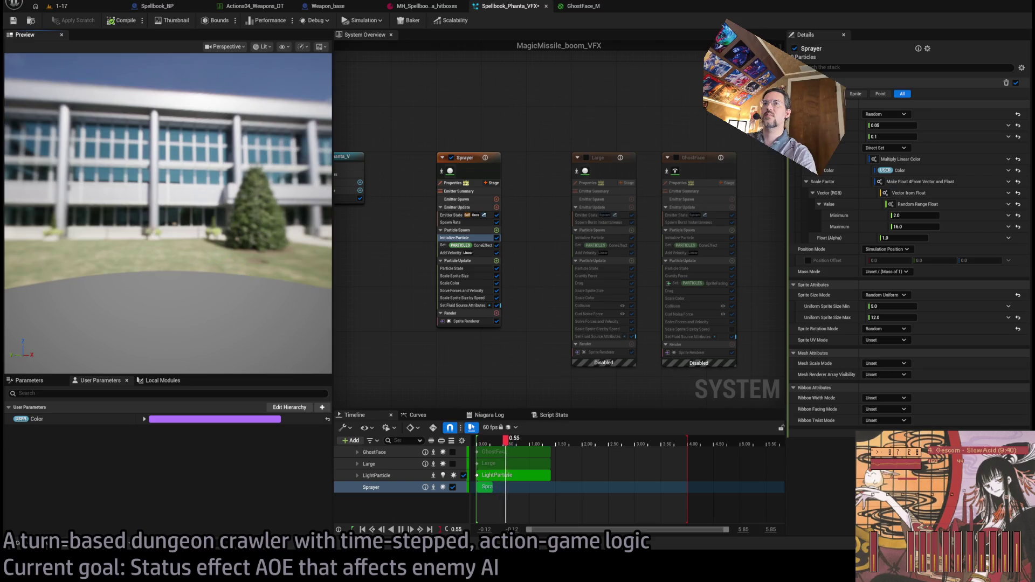
{"action": "left_click_drag", "start_coordinate": [254, 283], "coordinate": [266, 275]}
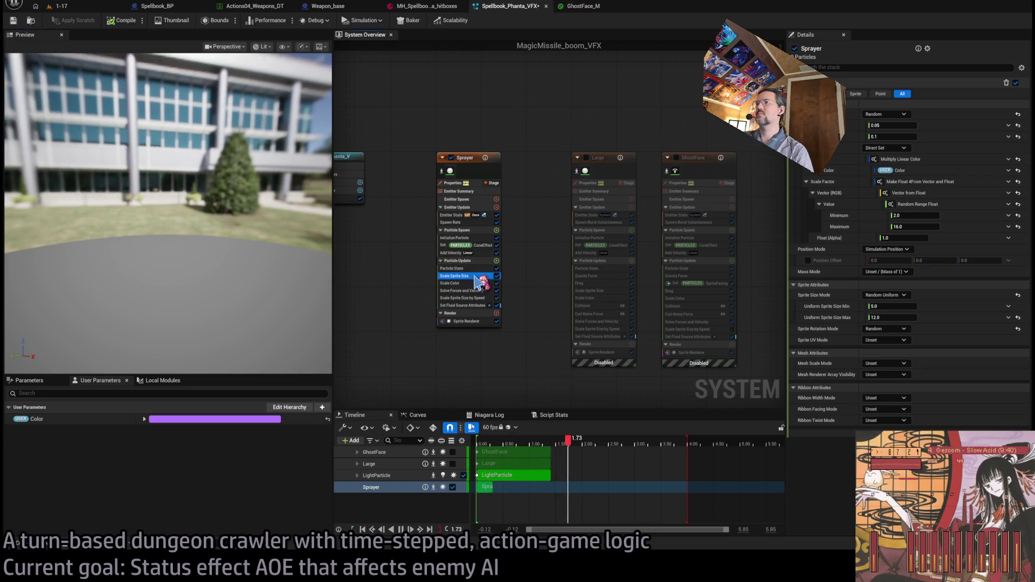
Remove the bump keys from the Scale Sprite Size curve.
{"action": "left_click", "coordinate": [455, 275]}
{"action": "left_click", "coordinate": [852, 164]}
{"action": "key", "text": "ctrl+z"}
Re-enable the Large and GhostFace emitters and watch them burst alongside Sprayer's sparks.
{"action": "left_click", "coordinate": [842, 147]}
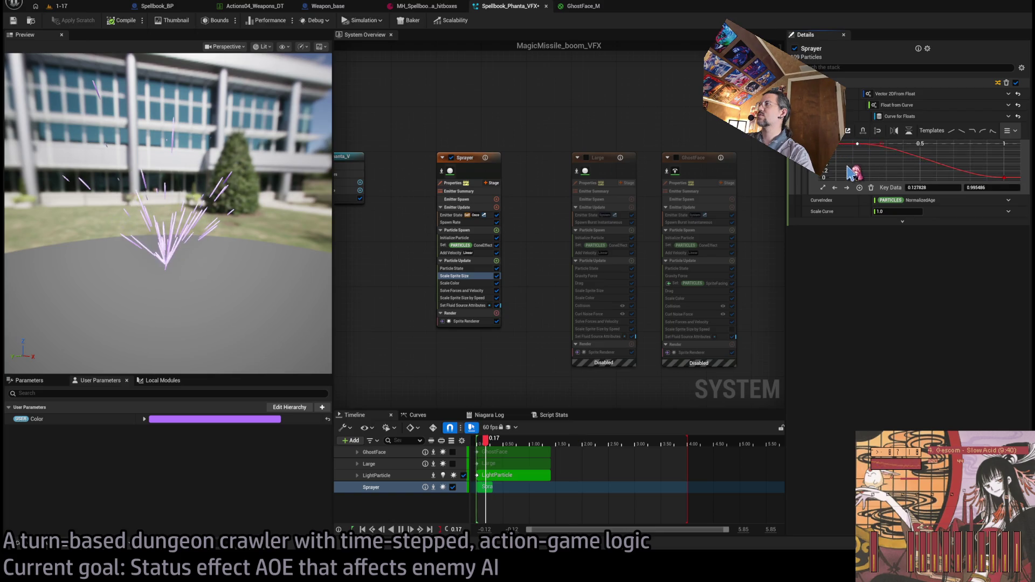
{"action": "left_click_drag", "start_coordinate": [162, 273], "coordinate": [178, 245]}
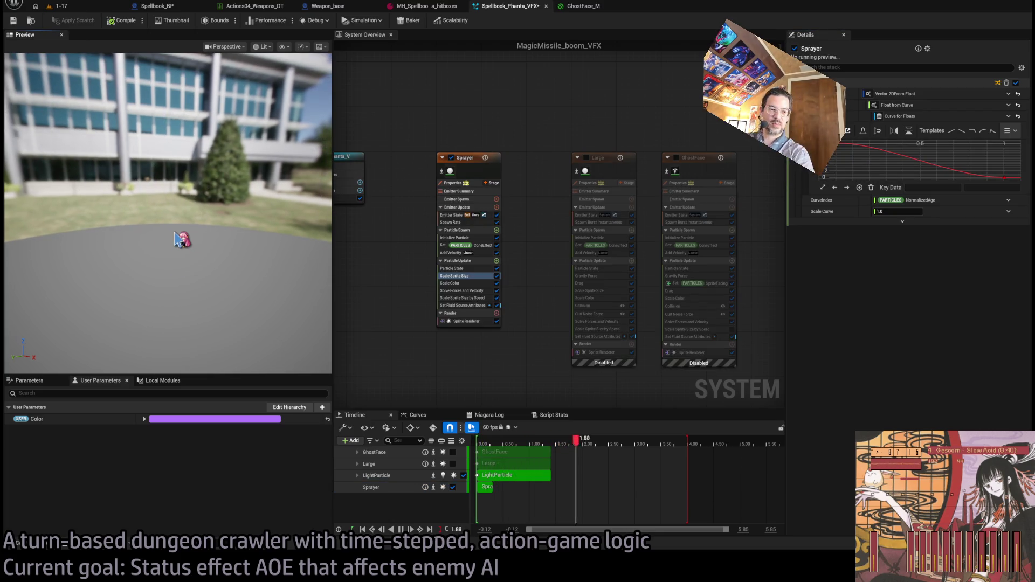
{"action": "mouse_move", "coordinate": [215, 241]}
{"action": "left_mouse_down"}
{"action": "mouse_move", "coordinate": [121, 248]}
{"action": "mouse_move", "coordinate": [205, 254]}
{"action": "left_mouse_up"}
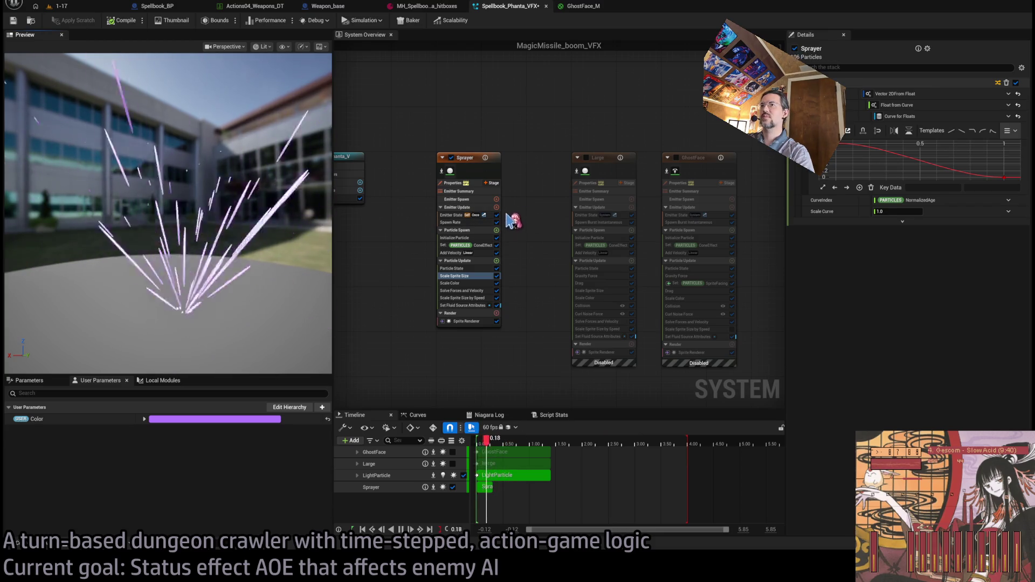
{"action": "left_click", "coordinate": [586, 158]}
{"action": "left_click", "coordinate": [676, 158]}
{"action": "left_click_drag", "start_coordinate": [241, 257], "coordinate": [241, 257]}
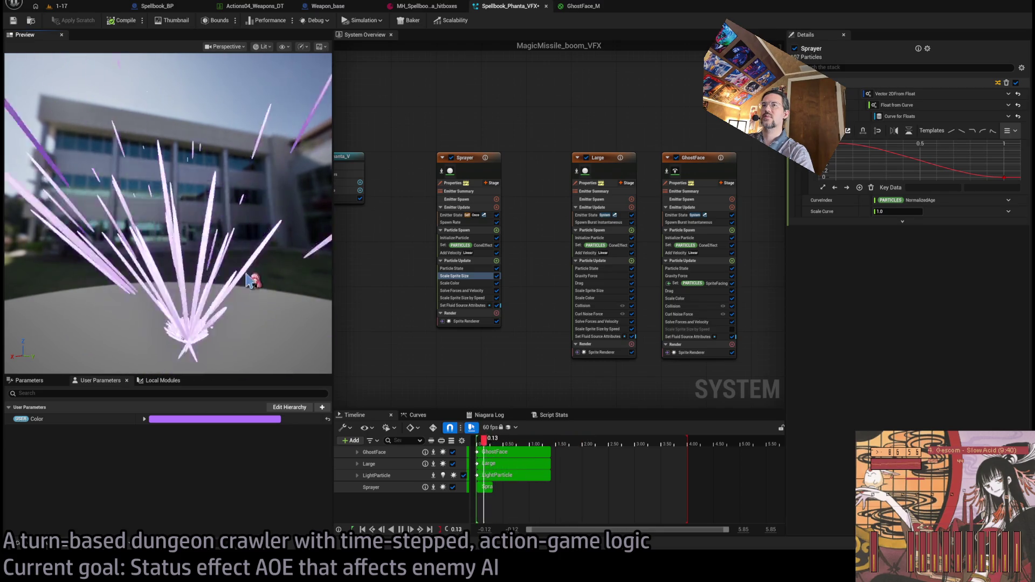
{"action": "left_click", "coordinate": [473, 238]}
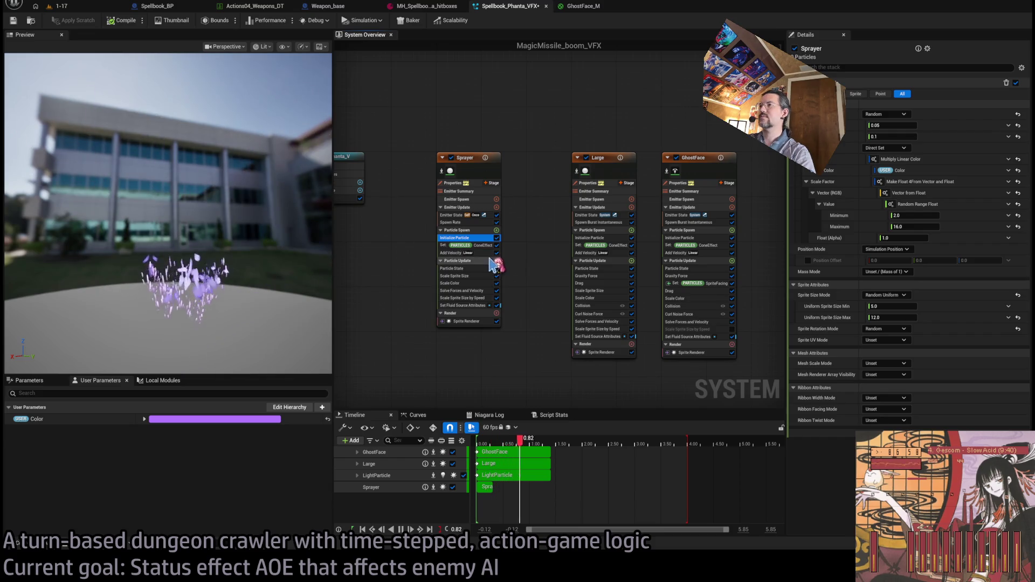
Lower Sprayer's velocity speed scale to 4000 for A and 8000 for B.
{"action": "left_click", "coordinate": [458, 253]}
{"action": "left_click", "coordinate": [884, 240]}
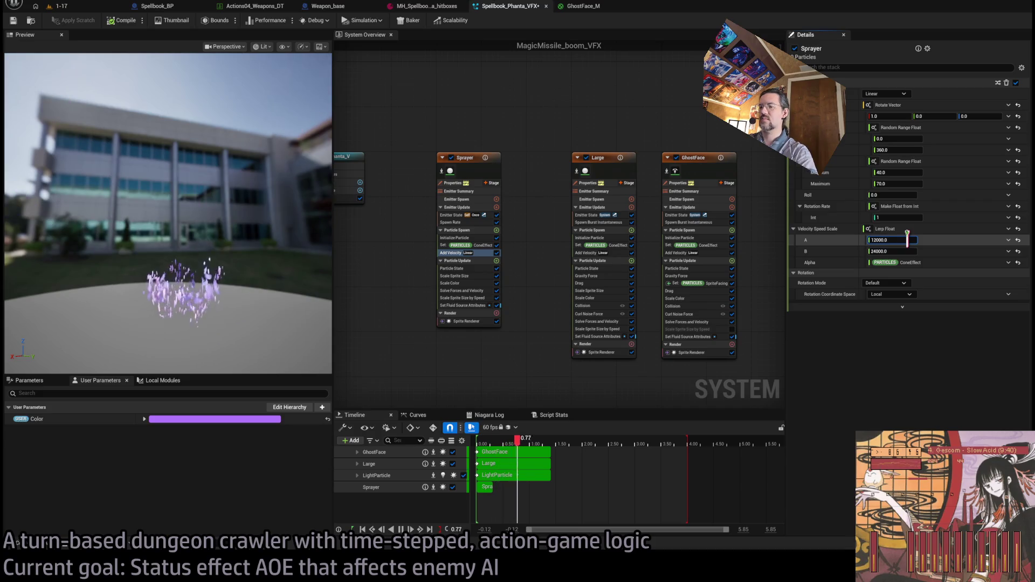
{"action": "type", "text": "4000"}
{"action": "left_click", "coordinate": [905, 251]}
{"action": "type", "text": "8000"}
{"action": "key", "text": "Return"}
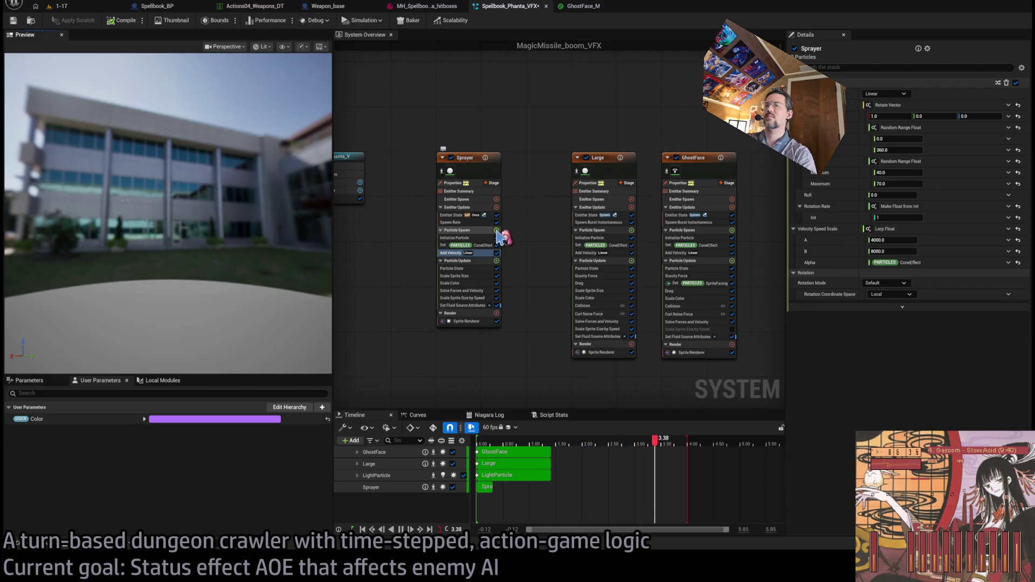
Try a torus shape location on Sprayer, remove it, and disable Scale Sprite Size by Speed.
{"action": "key", "text": "ctrl+z"}
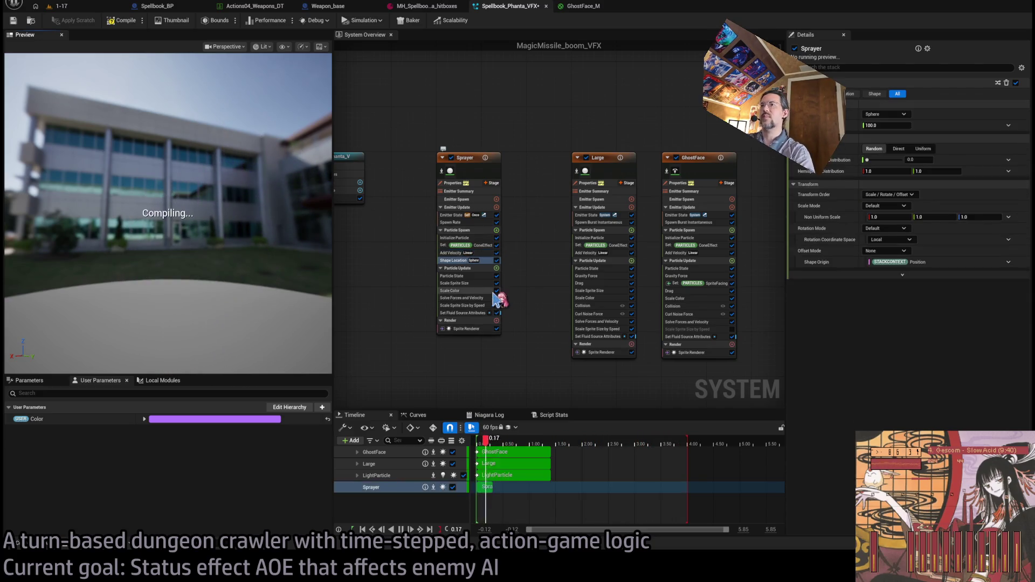
{"action": "left_click", "coordinate": [907, 118]}
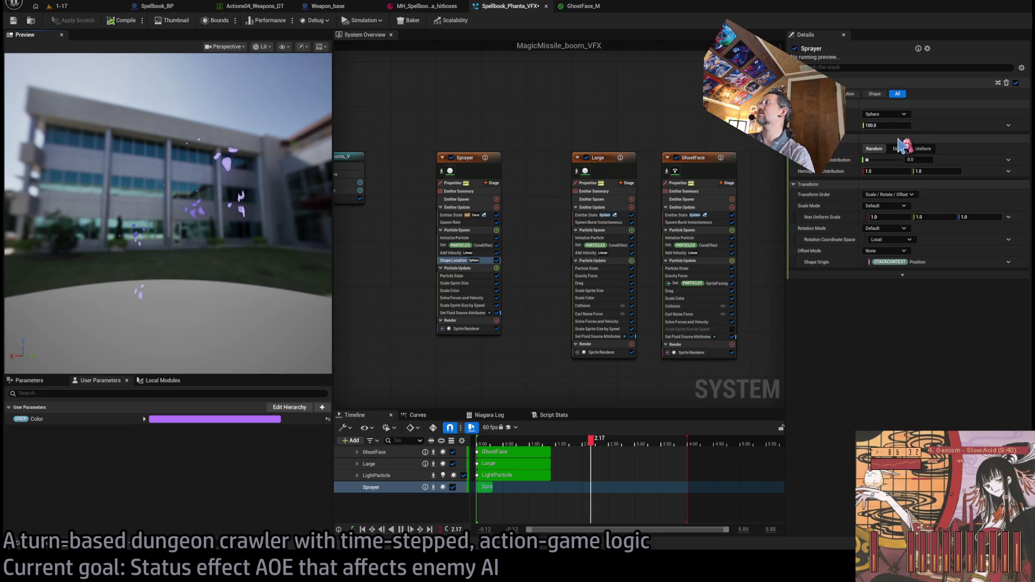
{"action": "left_click", "coordinate": [901, 165]}
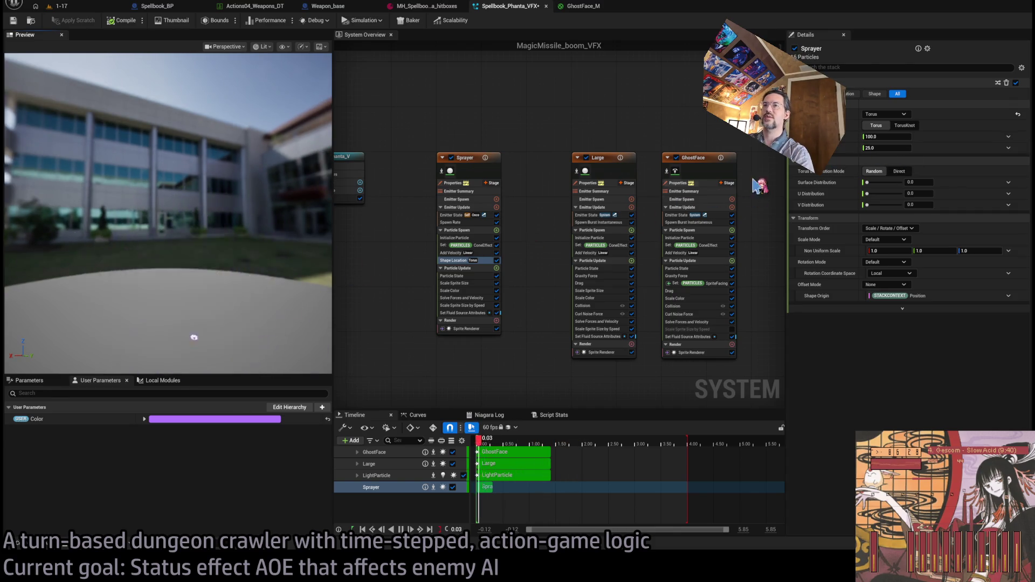
{"action": "left_click", "coordinate": [454, 262]}
{"action": "key", "text": "Delete"}
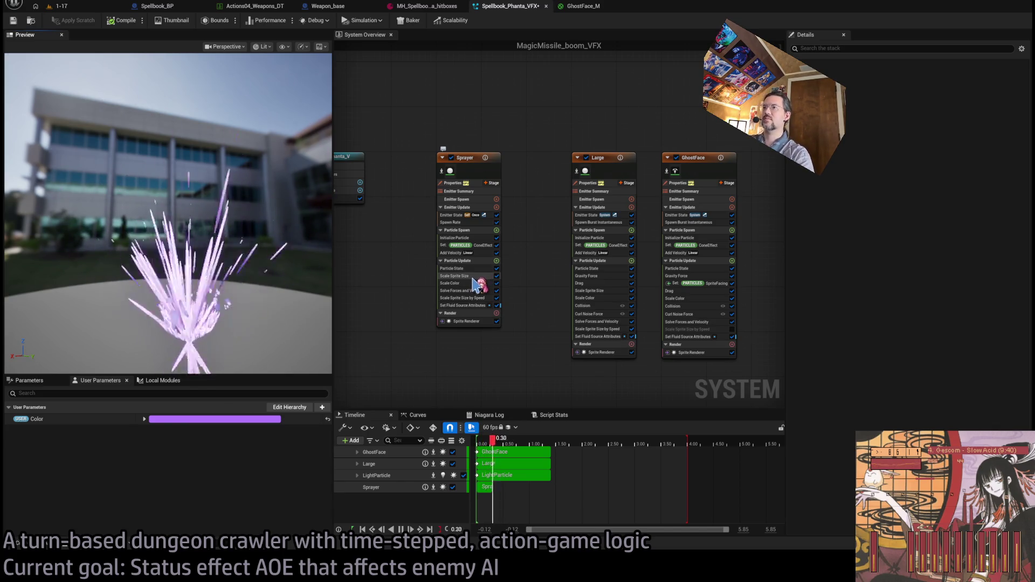
{"action": "left_click", "coordinate": [496, 298]}
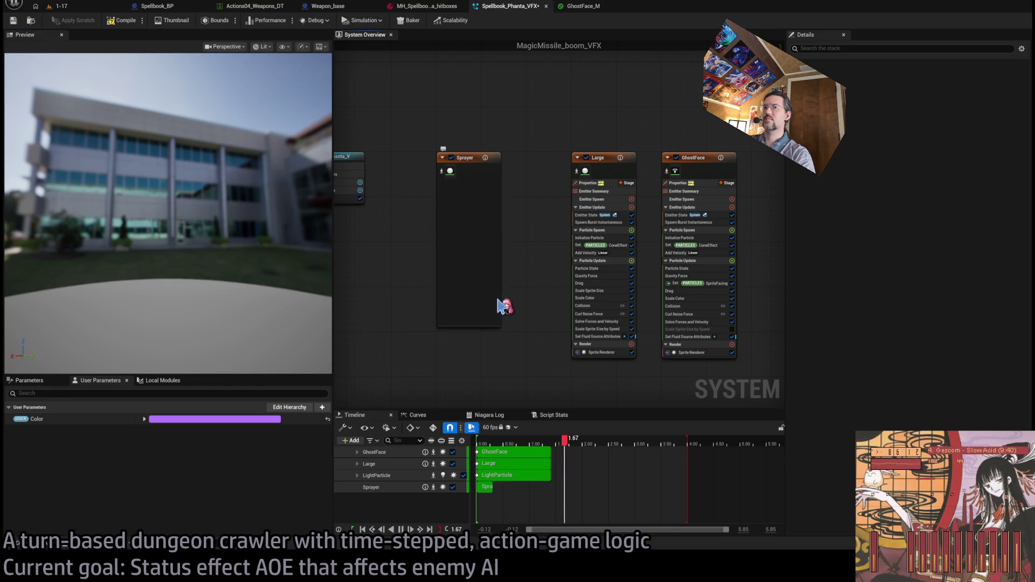
Re-enable Scale Sprite Size by Speed and move its curve's peak key to 0.5, first key to 0.2.
{"action": "left_click", "coordinate": [497, 298]}
{"action": "left_click", "coordinate": [466, 297]}
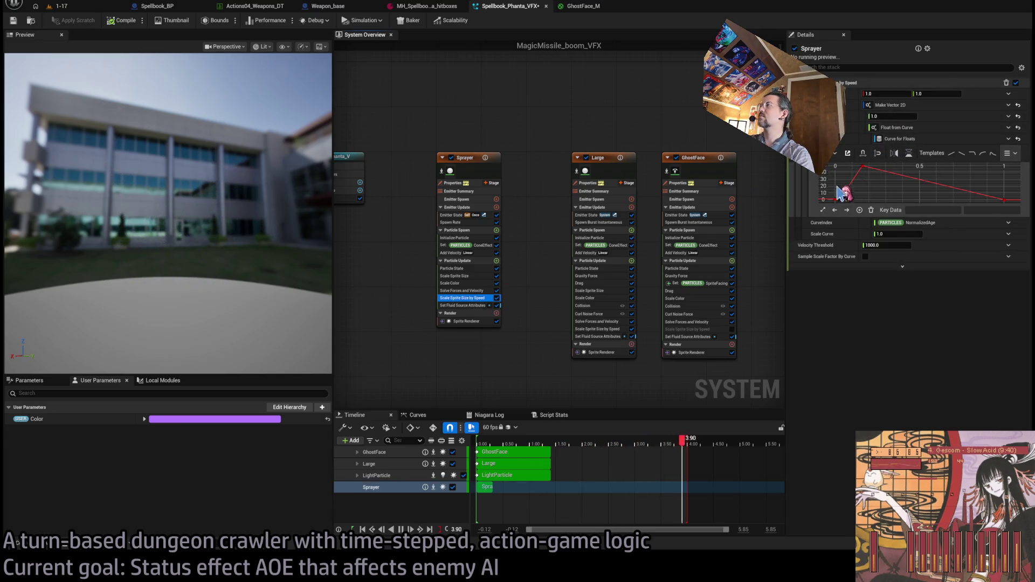
{"action": "left_click", "coordinate": [863, 166]}
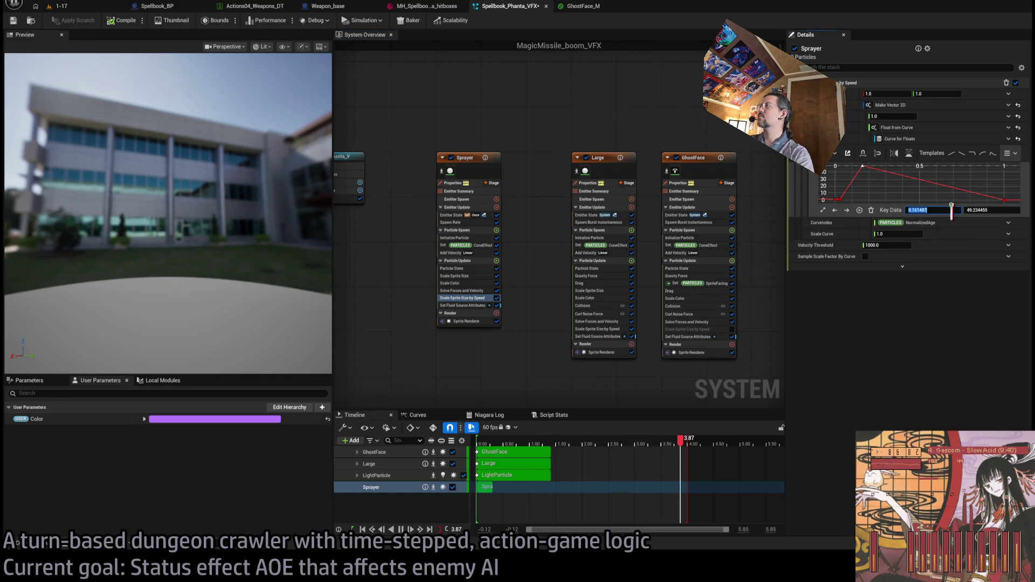
{"action": "type", "text": "0.5"}
{"action": "key", "text": "Return"}
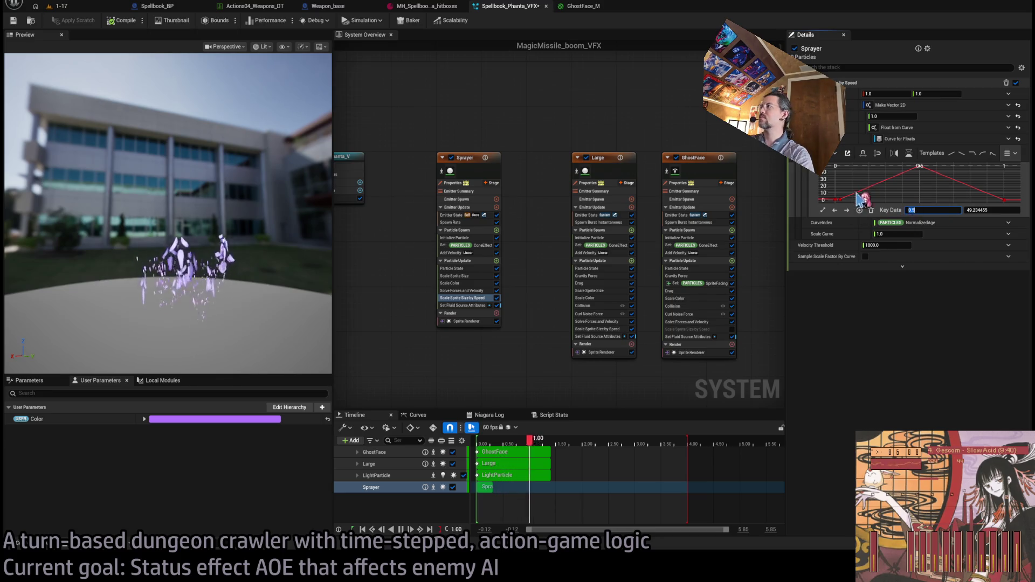
{"action": "left_click", "coordinate": [840, 199]}
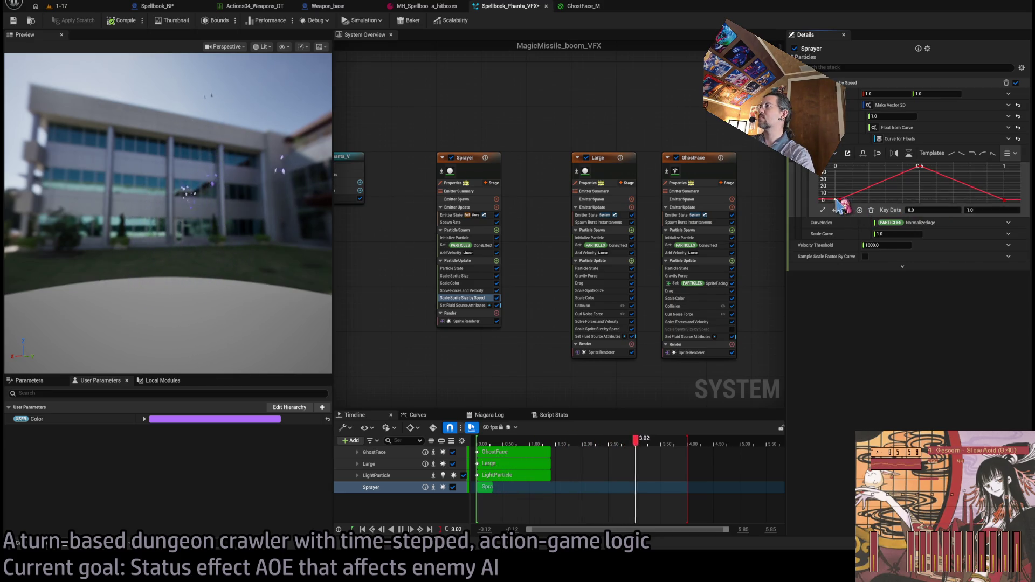
{"action": "left_click", "coordinate": [953, 213]}
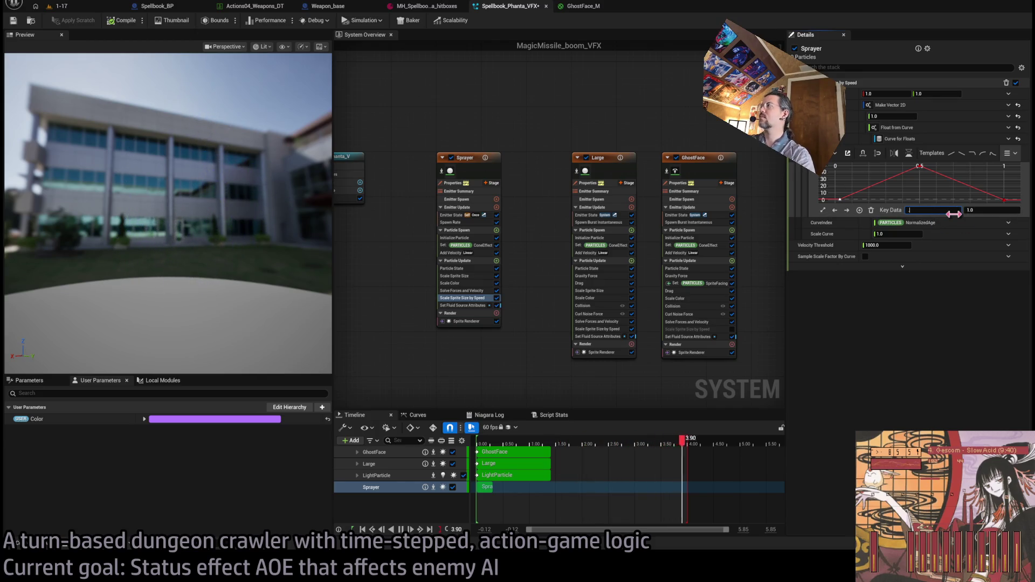
{"action": "type", "text": "0.2"}
{"action": "left_click", "coordinate": [275, 291]}
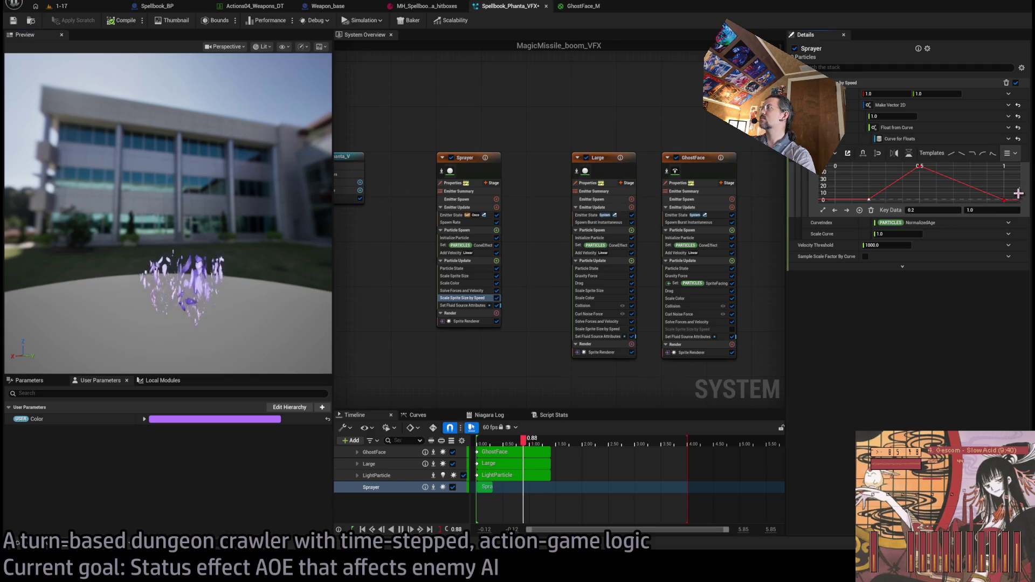
Remove the extra key near the curve's end and smooth its falling segment.
{"action": "left_click", "coordinate": [1003, 200]}
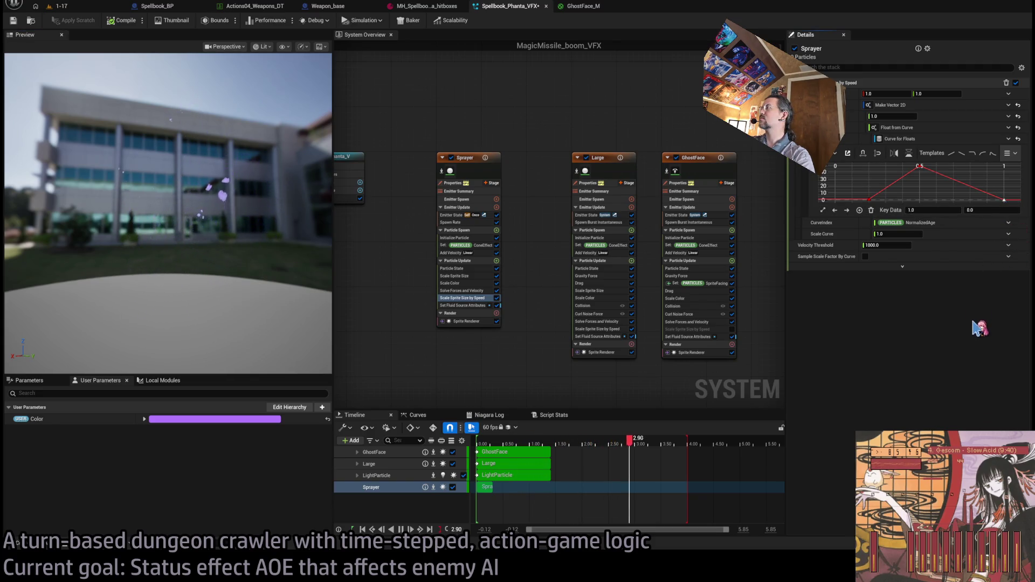
{"action": "mouse_move", "coordinate": [1001, 203]}
{"action": "left_mouse_down"}
{"action": "mouse_move", "coordinate": [988, 186]}
{"action": "mouse_move", "coordinate": [1008, 202]}
{"action": "mouse_move", "coordinate": [982, 198]}
{"action": "left_mouse_up"}
{"action": "key", "text": "ctrl+z"}
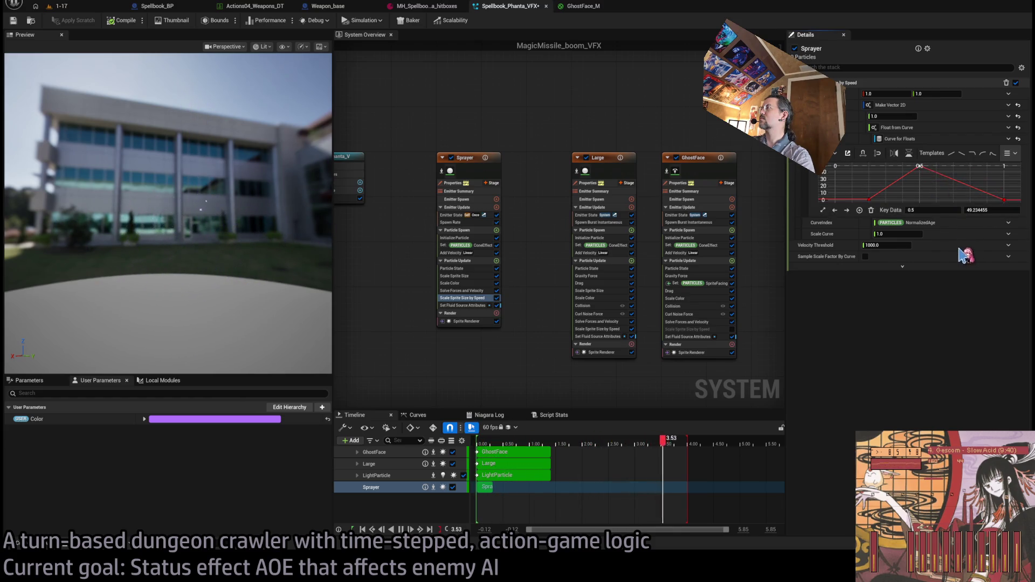
{"action": "key", "text": "ctrl+z"}
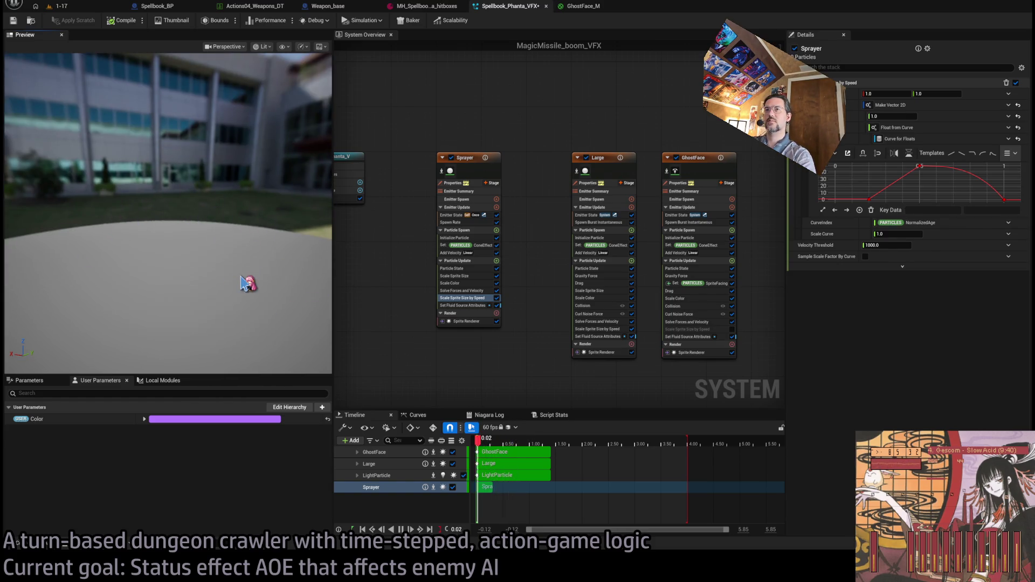
Lengthen Sprayer's Emitter State duration from 0.3 to 15.
{"action": "left_click", "coordinate": [463, 222]}
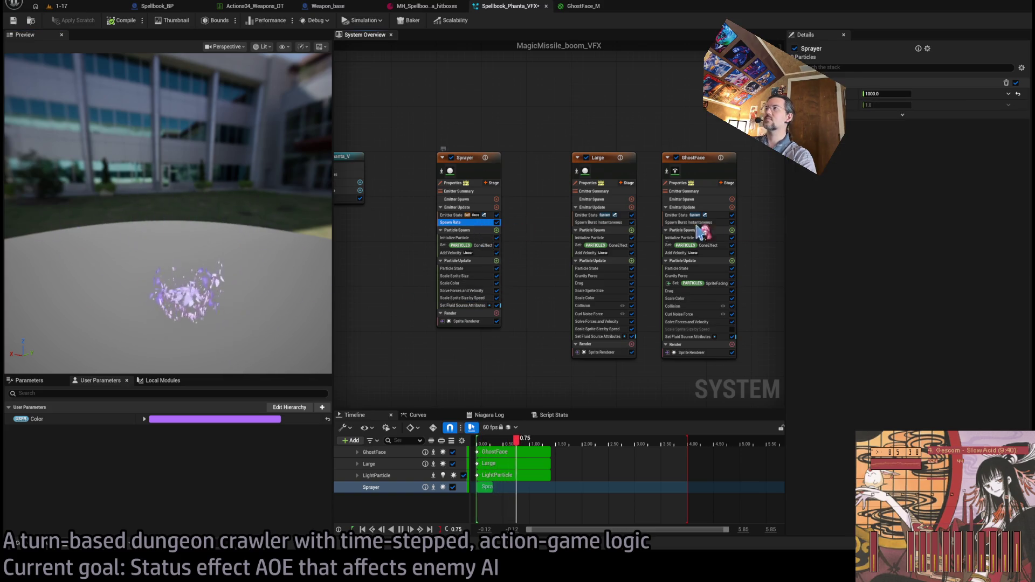
{"action": "left_click", "coordinate": [884, 93]}
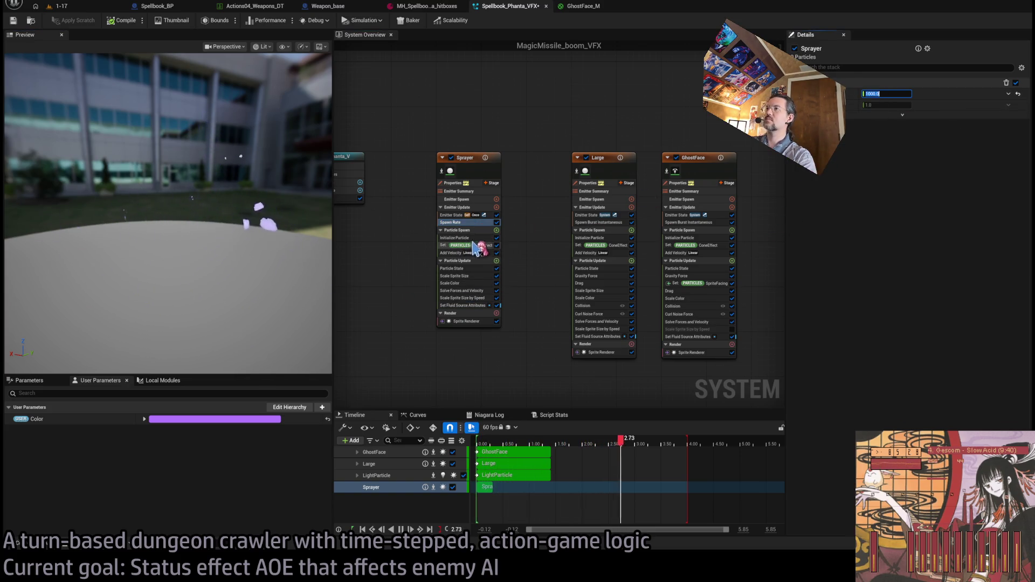
{"action": "left_click", "coordinate": [474, 215]}
{"action": "left_click", "coordinate": [895, 159]}
{"action": "type", "text": "15"}
{"action": "key", "text": "Return"}
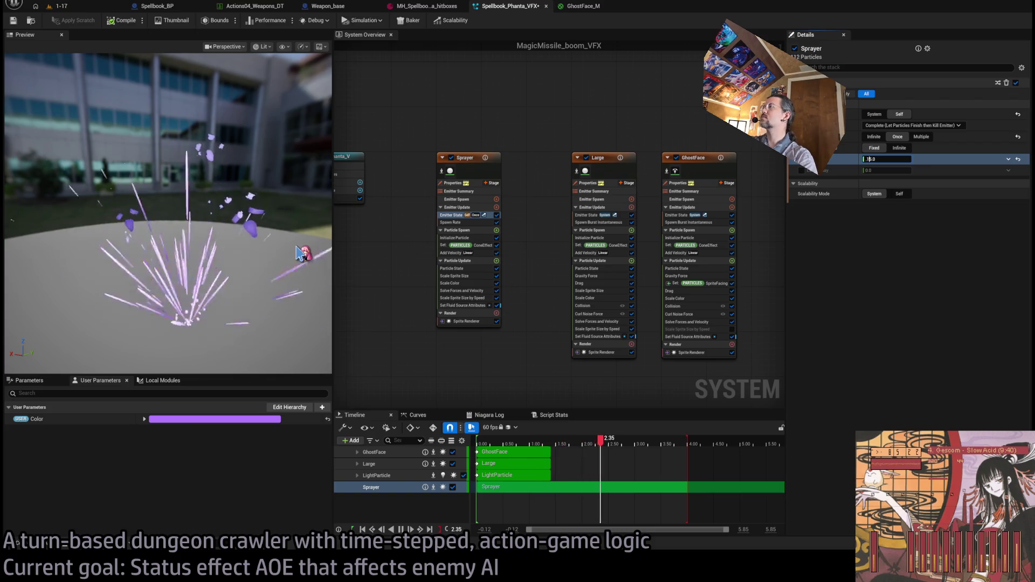
Set Sprayer's emitter duration to 0.15, save the Niagara system, and switch to GhostFace_M.
{"action": "type", "text": "0.15"}
{"action": "key", "text": "Return"}
{"action": "mouse_move", "coordinate": [273, 277]}
{"action": "left_mouse_down"}
{"action": "mouse_move", "coordinate": [286, 269]}
{"action": "mouse_move", "coordinate": [299, 281]}
{"action": "mouse_move", "coordinate": [231, 267]}
{"action": "left_mouse_up"}
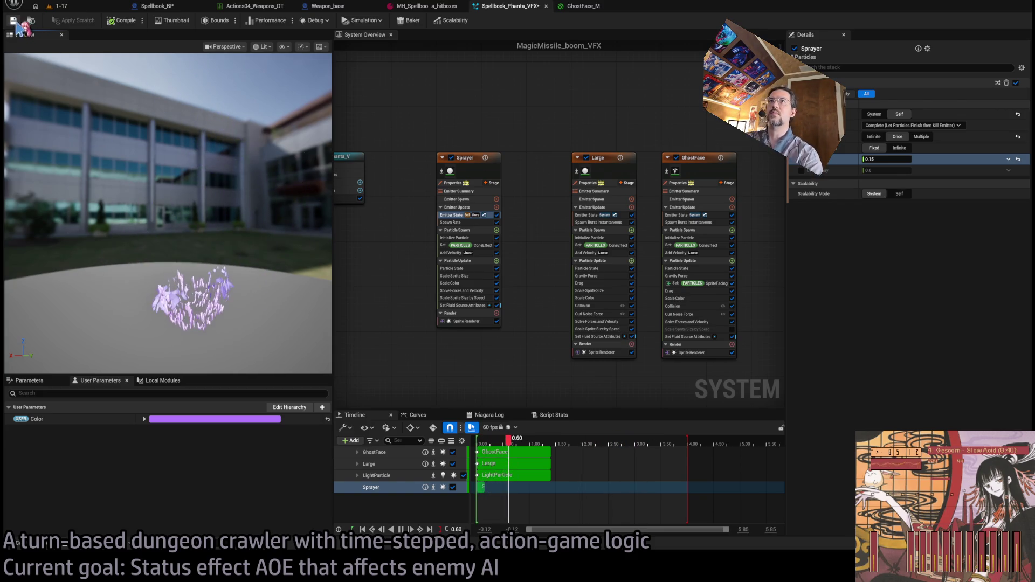
{"action": "key", "text": "ctrl+s"}
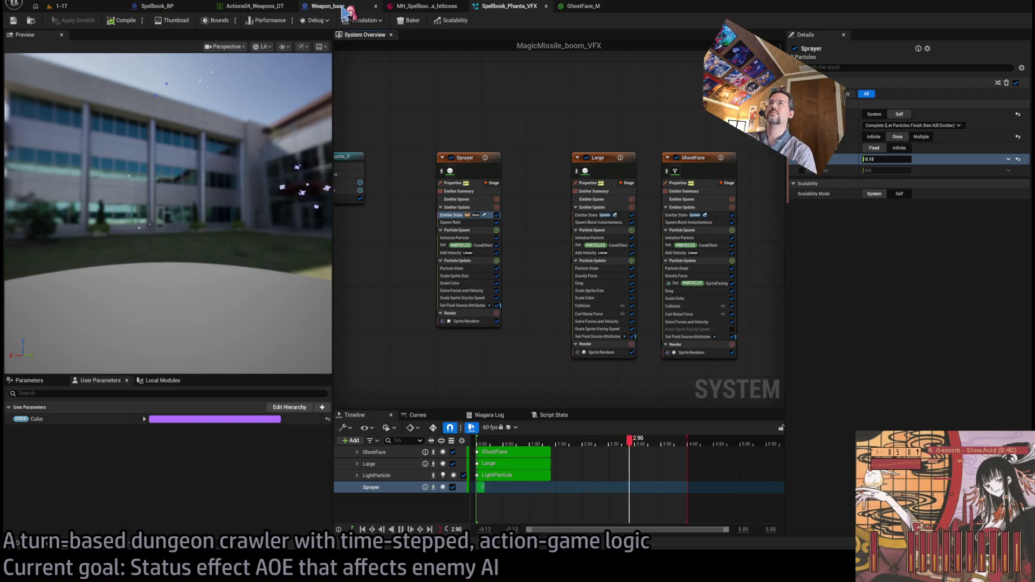
{"action": "left_click", "coordinate": [582, 7]}
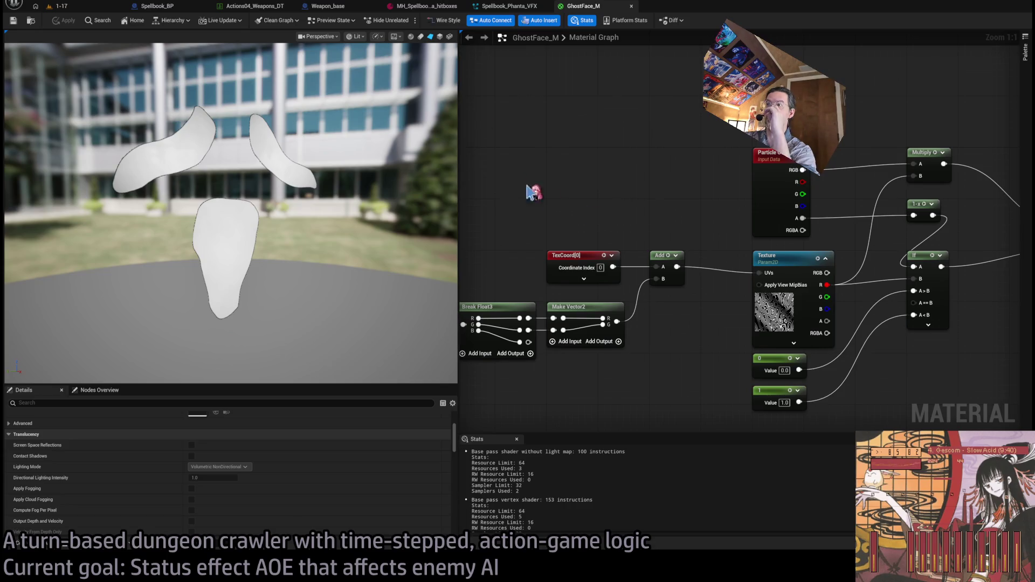
Set the GhostFace_M Multiply B to 0.02 and preview the burst in Spellbook_Phanta_VFX.
{"action": "mouse_move", "coordinate": [681, 206]}
{"action": "left_mouse_down"}
{"action": "mouse_move", "coordinate": [696, 203]}
{"action": "mouse_move", "coordinate": [678, 278]}
{"action": "left_mouse_up"}
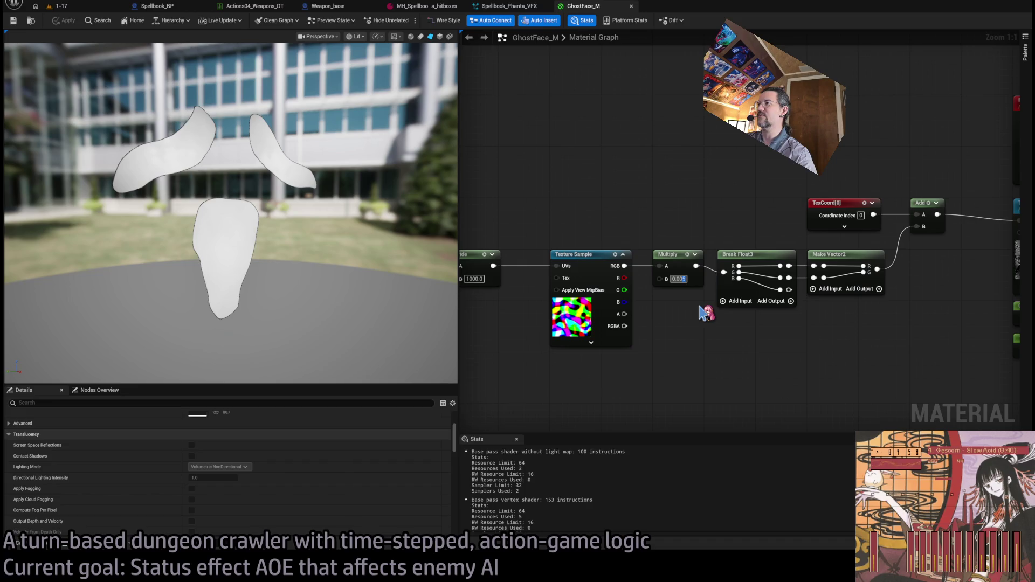
{"action": "type", "text": "0.02"}
{"action": "key", "text": "Return"}
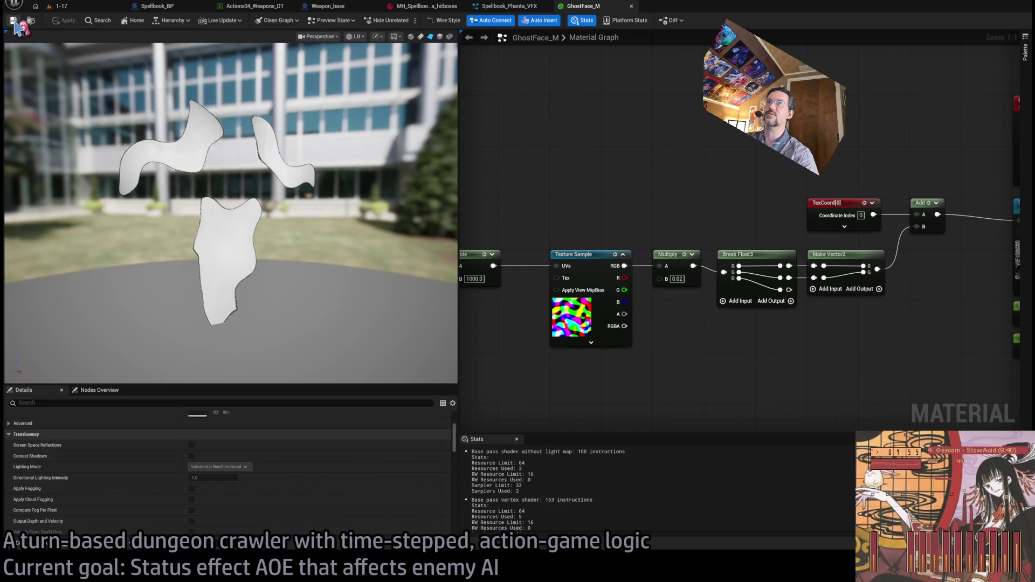
{"action": "left_click", "coordinate": [59, 6]}
{"action": "left_click", "coordinate": [514, 7]}
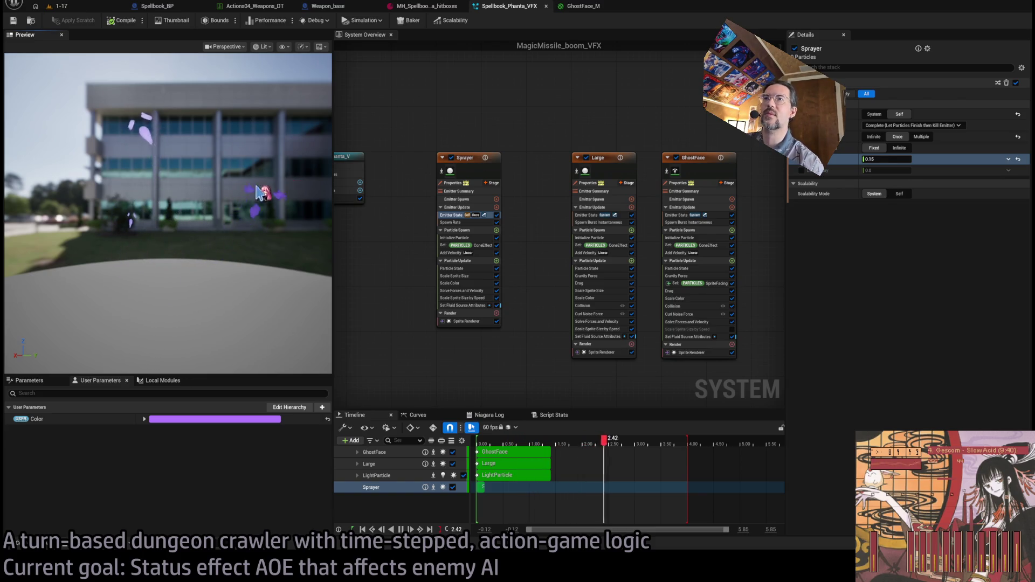
{"action": "left_click_drag", "start_coordinate": [262, 191], "coordinate": [308, 170]}
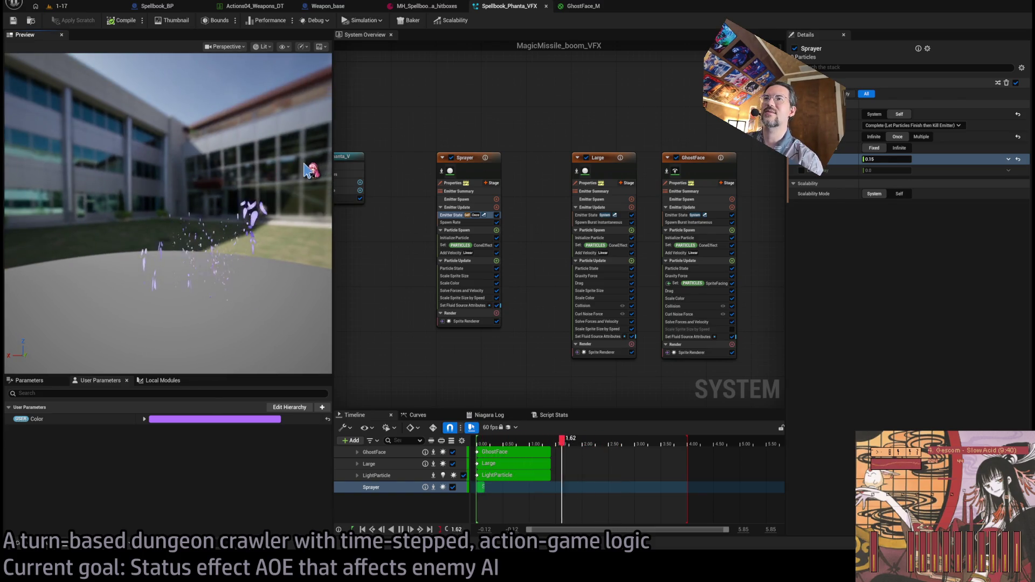
Raise the Multiply B to 0.1 and check the burst again.
{"action": "left_click", "coordinate": [582, 6]}
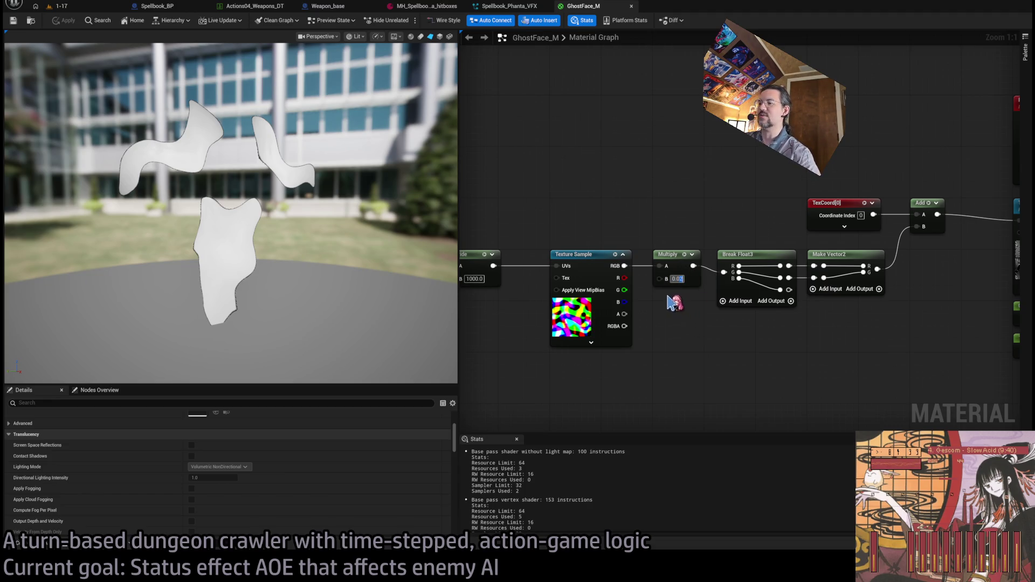
{"action": "key", "text": "BackSpace"}
{"action": "type", "text": "1"}
{"action": "key", "text": "Return"}
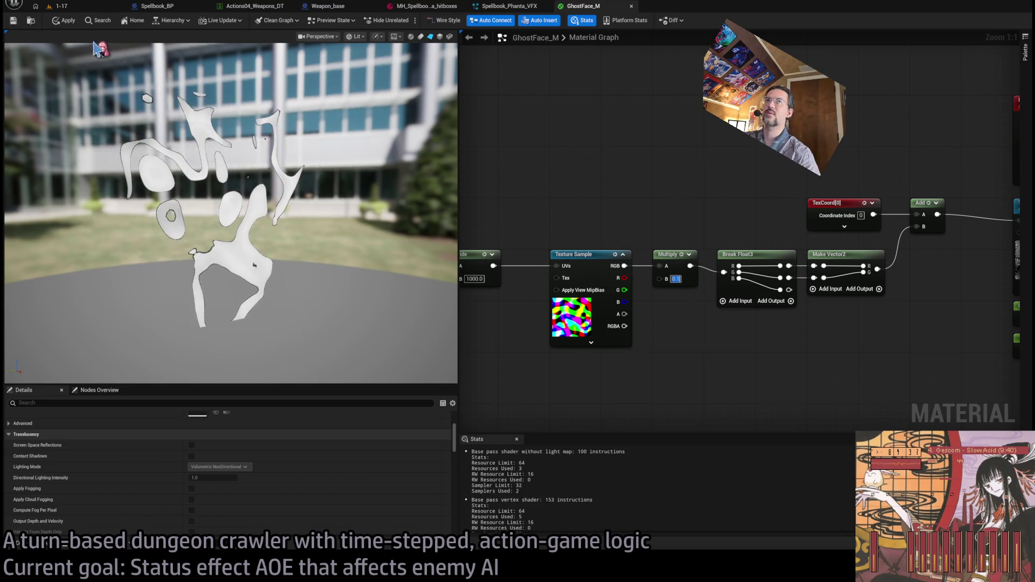
{"action": "left_click", "coordinate": [510, 6]}
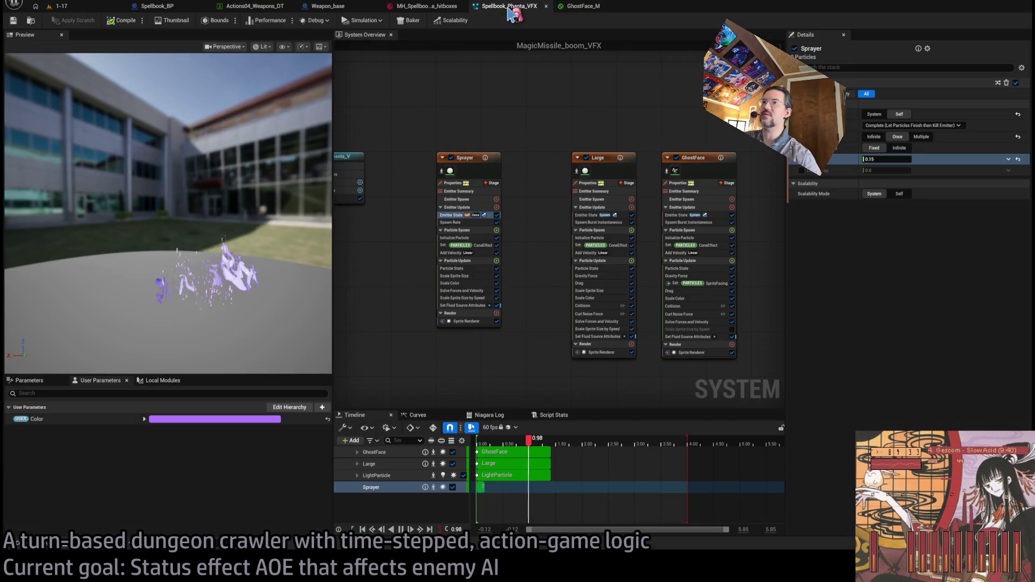
Settle on a Multiply B of 0.05, review the updated burst, and return to Spellbook_BP.
{"action": "left_click", "coordinate": [581, 6]}
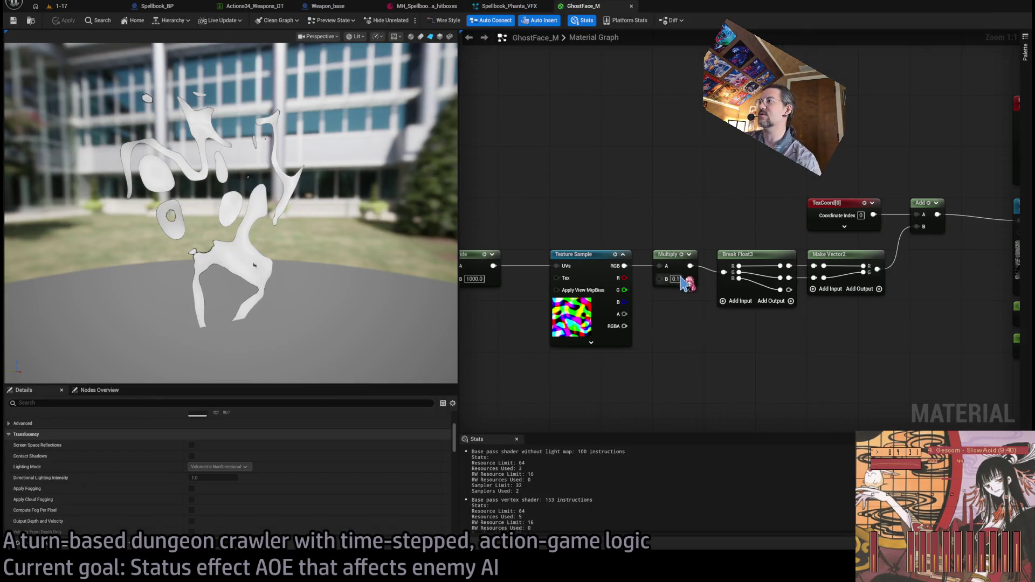
{"action": "type", "text": ".05"}
{"action": "key", "text": "Return"}
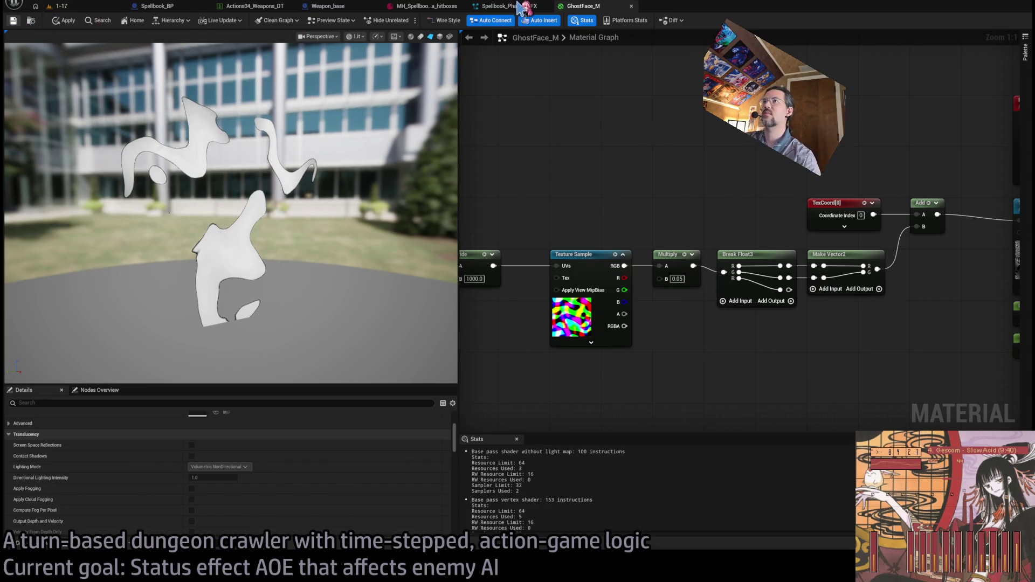
{"action": "left_click", "coordinate": [516, 7]}
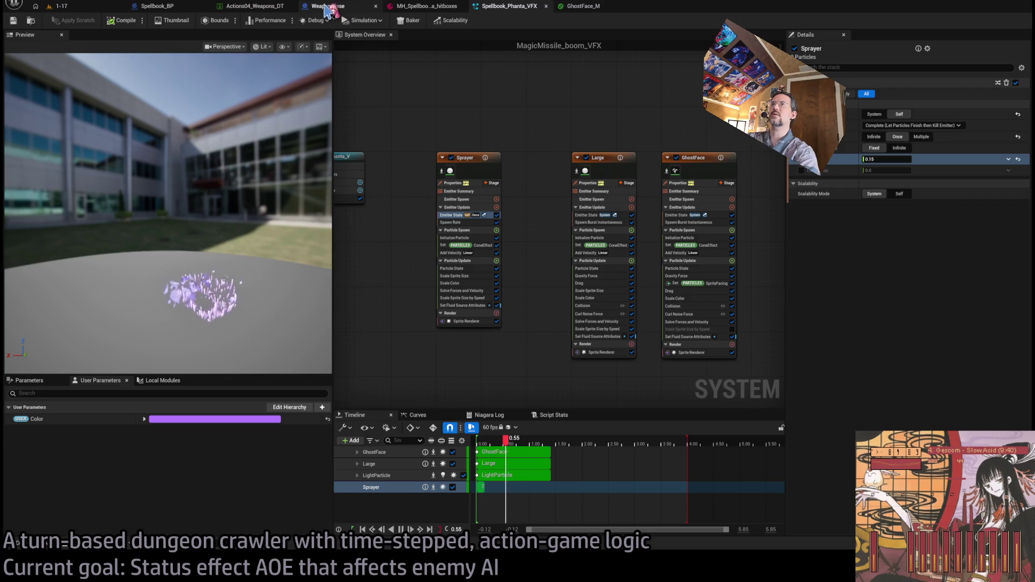
{"action": "left_click", "coordinate": [157, 6]}
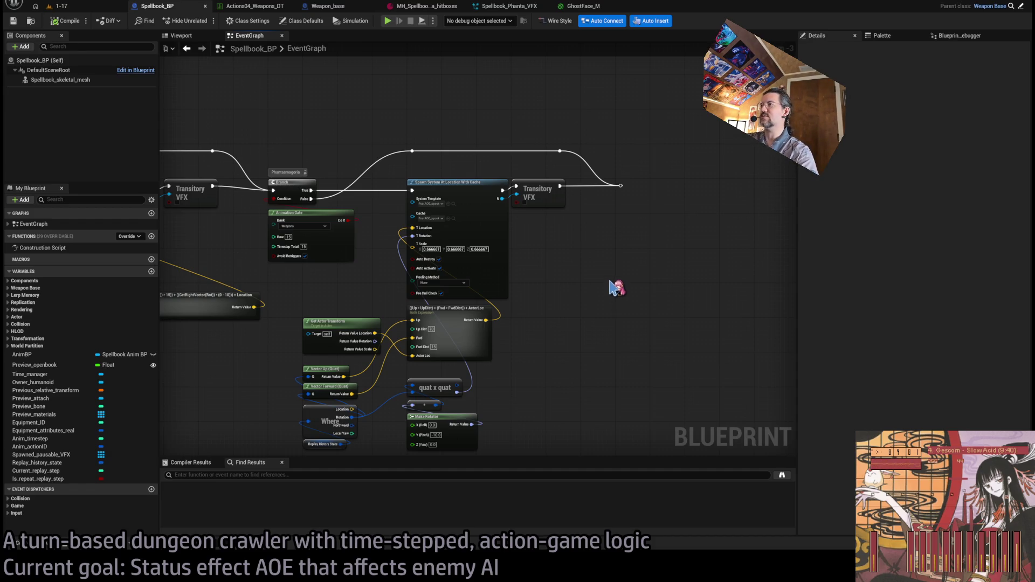
Paste a Spawn System at Location node into Spellbook_BP, reposition it, and browse to its system asset.
{"action": "key", "text": "ctrl+v"}
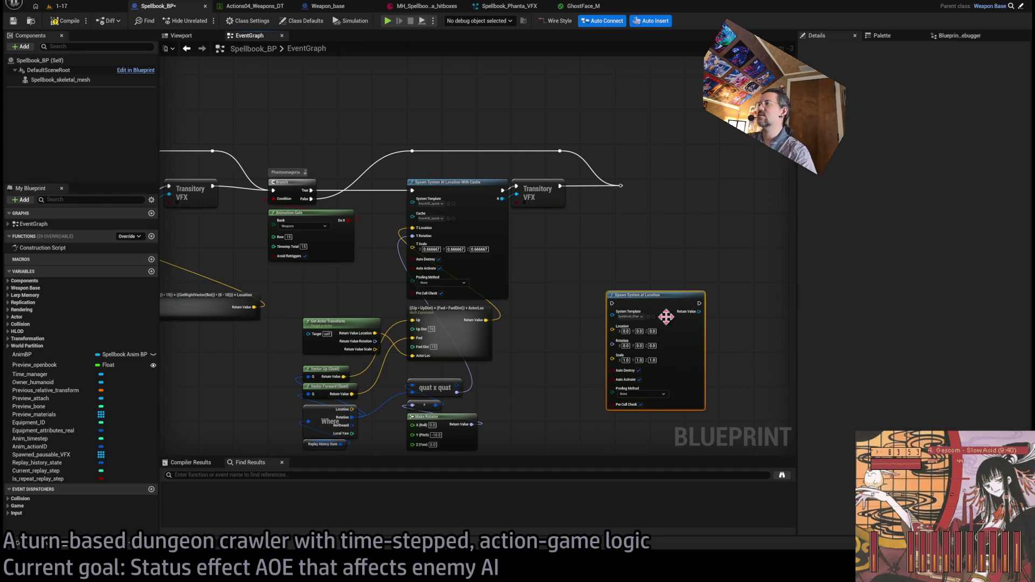
{"action": "left_click_drag", "start_coordinate": [655, 299], "coordinate": [625, 265]}
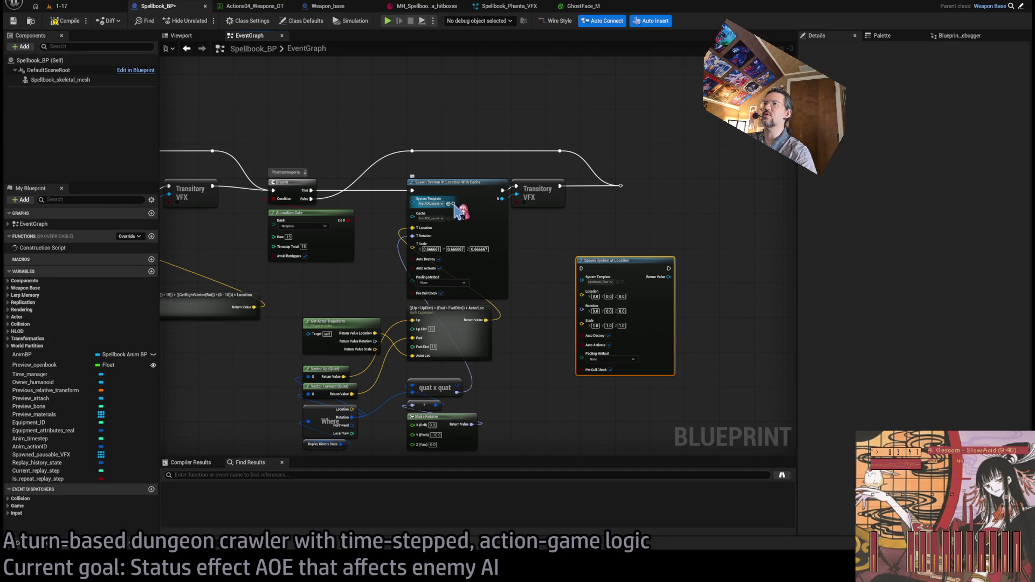
{"action": "left_click", "coordinate": [453, 203]}
{"action": "left_click", "coordinate": [117, 306]}
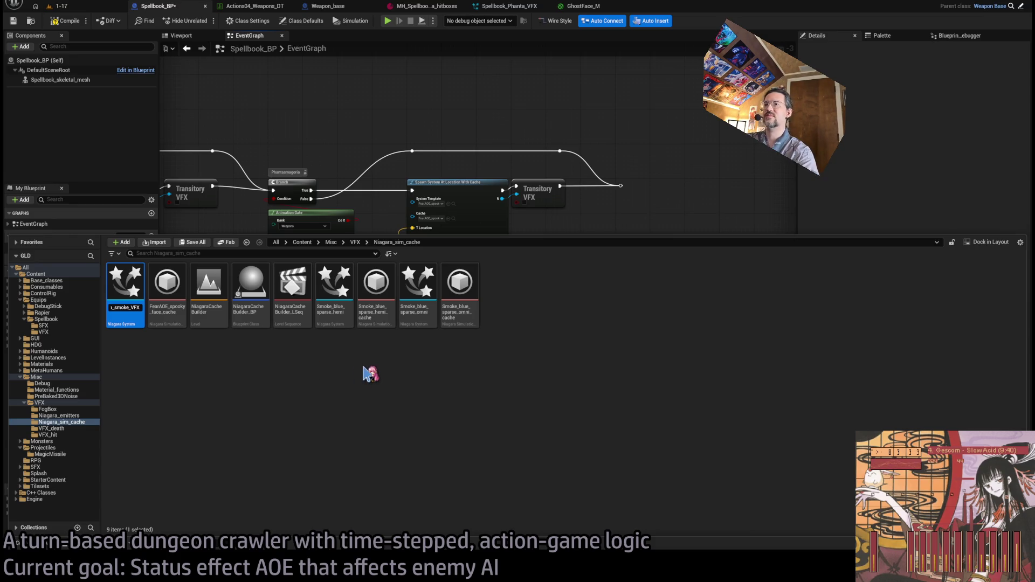
Commit Spellbook_phanta_smoke_VFX and rename the sim cache asset to Spellbook_phanta_smoke_cache.
{"action": "key", "text": "Return"}
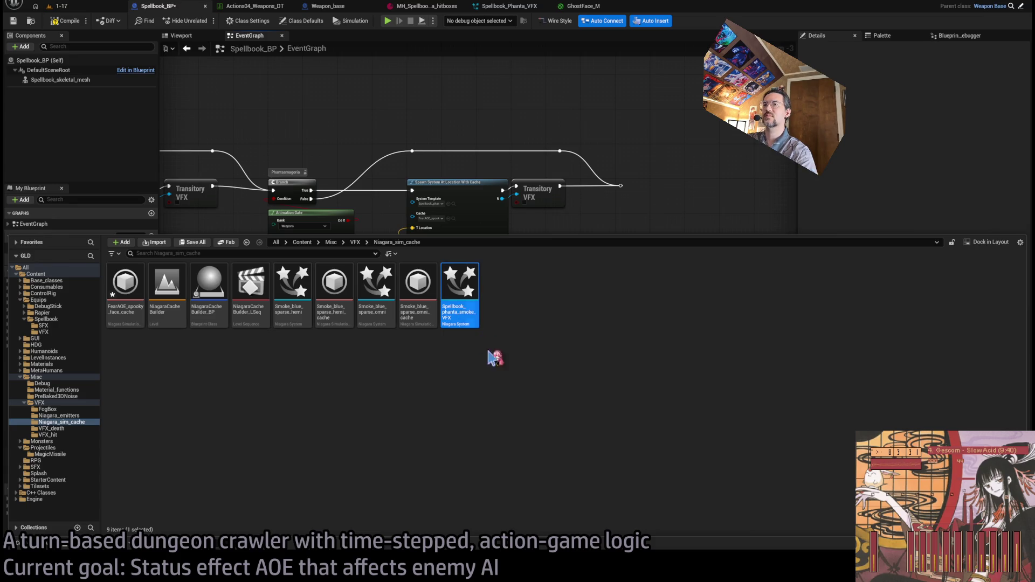
{"action": "key", "text": "F2"}
{"action": "left_click", "coordinate": [456, 385]}
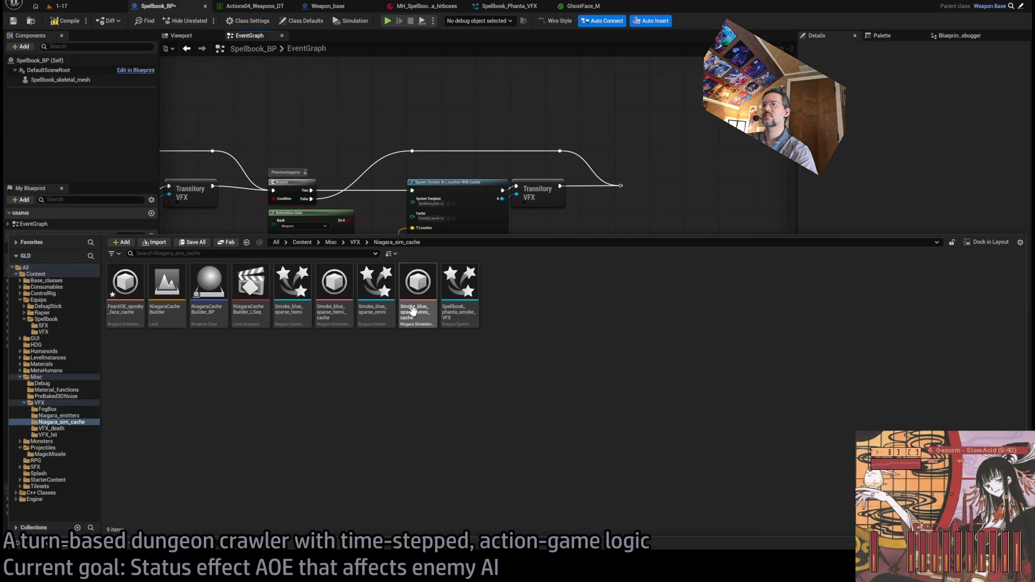
{"action": "left_click", "coordinate": [126, 294]}
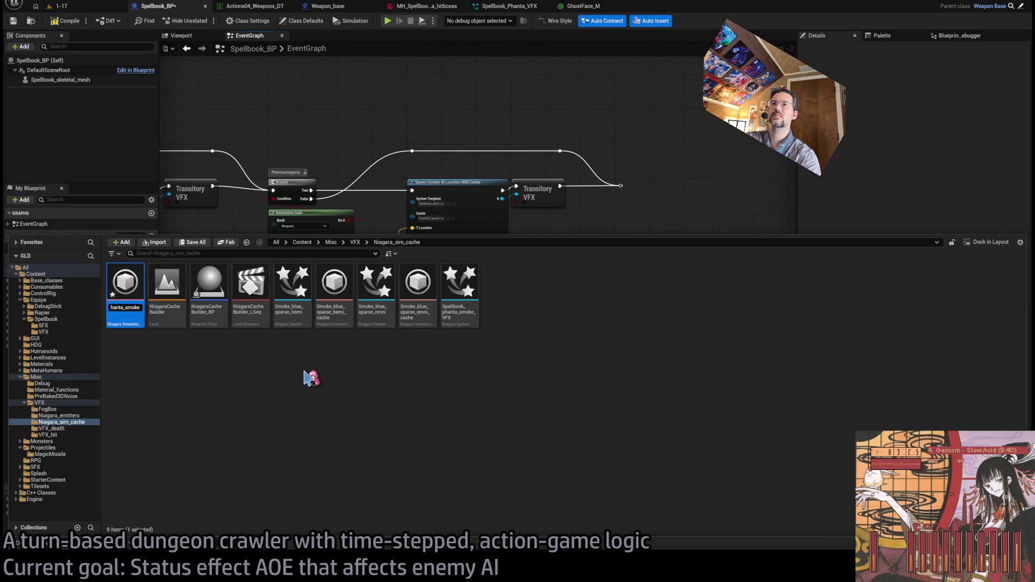
{"action": "key", "text": "Return"}
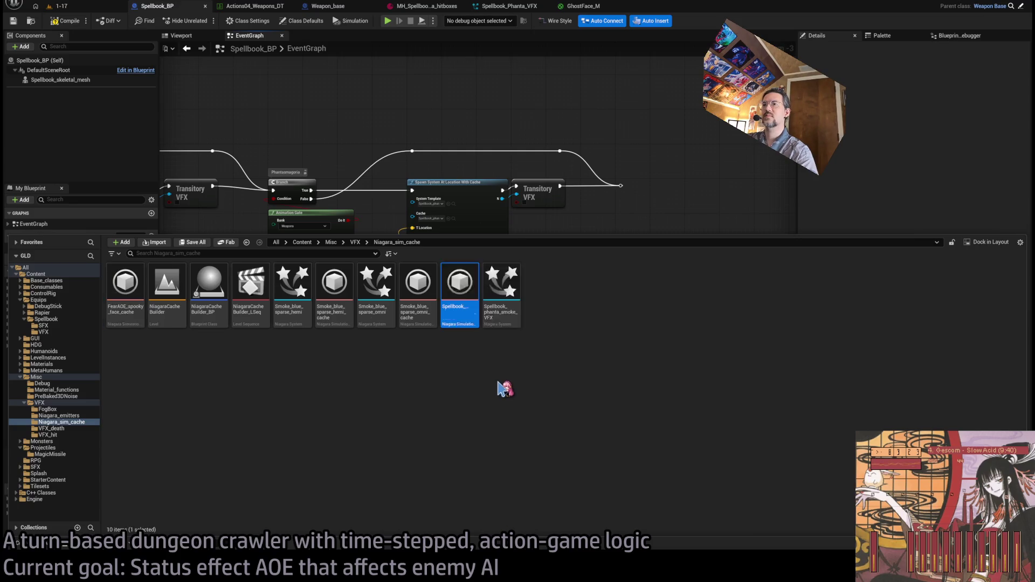
{"action": "left_click", "coordinate": [54, 45]}
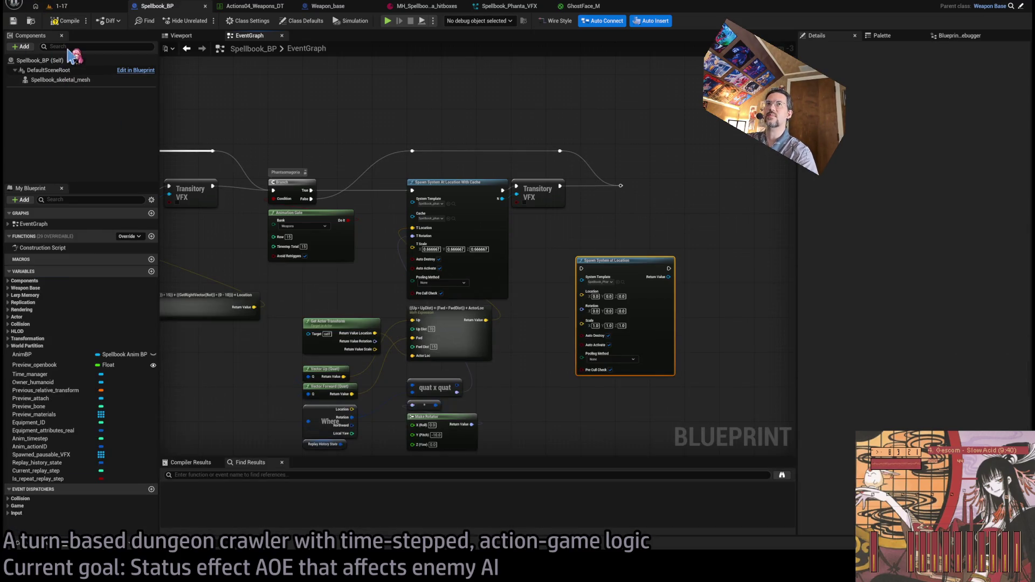
{"action": "left_click", "coordinate": [18, 539]}
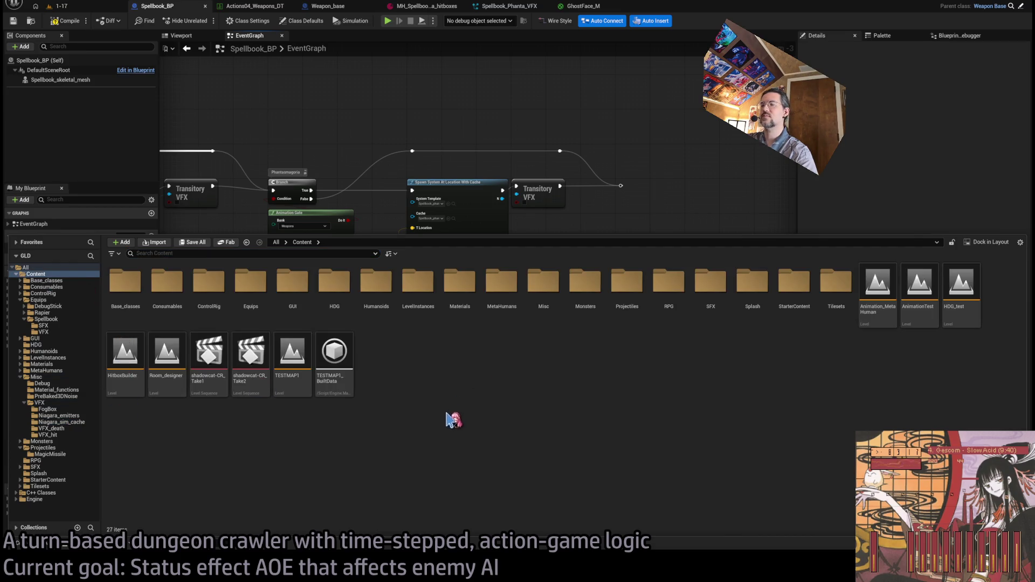
{"action": "left_click", "coordinate": [647, 116]}
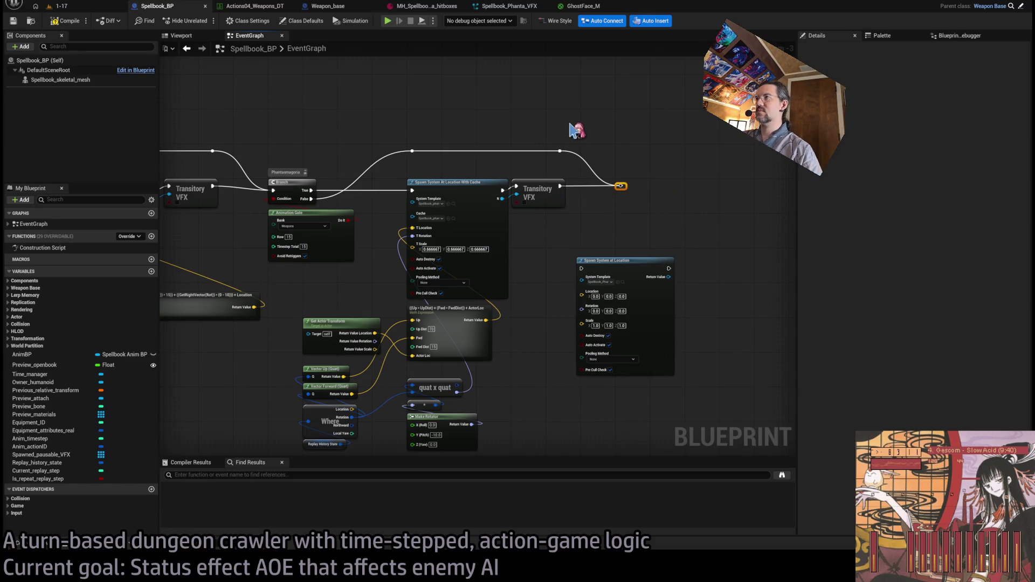
Insert the Spawn System at Location node into the execution wire after Transitory VFX.
{"action": "left_click_drag", "start_coordinate": [625, 195], "coordinate": [776, 192]}
{"action": "left_click_drag", "start_coordinate": [586, 271], "coordinate": [596, 196]}
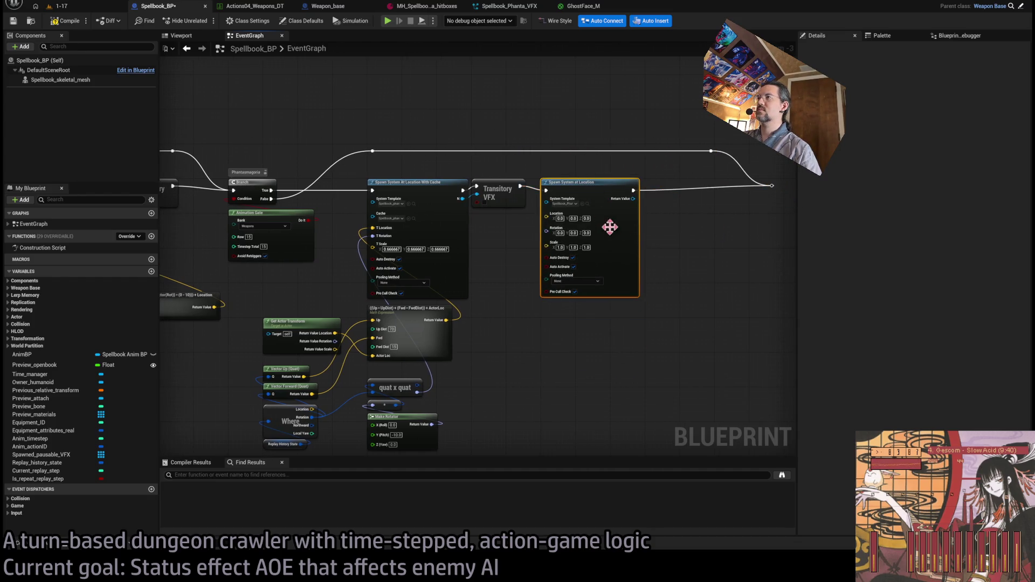
{"action": "scroll", "coordinate": [620, 296], "scroll_direction": "up", "scroll_amount": 3}
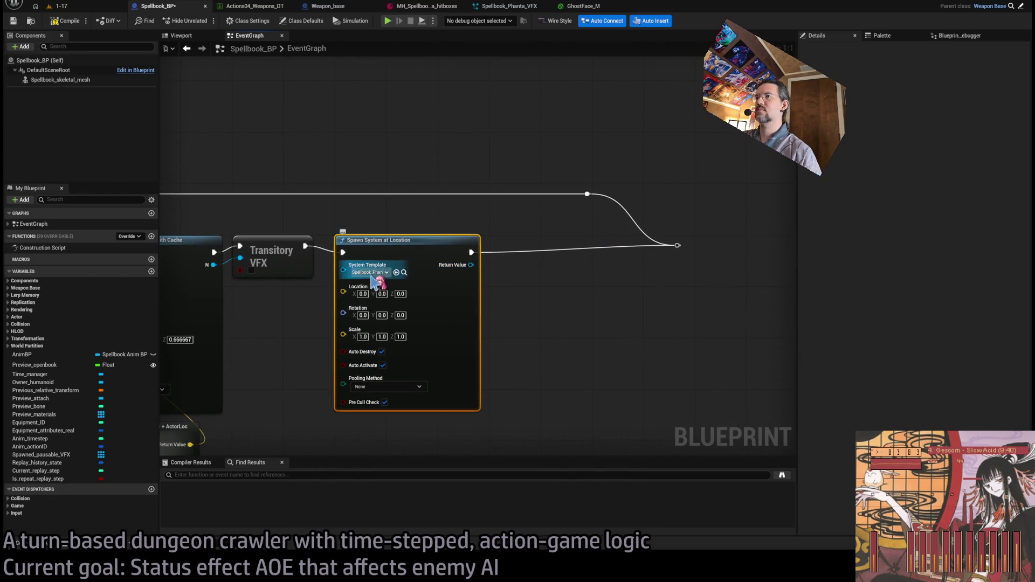
{"action": "mouse_move", "coordinate": [475, 311]}
{"action": "left_mouse_down"}
{"action": "mouse_move", "coordinate": [570, 287]}
{"action": "mouse_move", "coordinate": [700, 282]}
{"action": "mouse_move", "coordinate": [677, 266]}
{"action": "left_mouse_up"}
{"action": "scroll", "coordinate": [677, 266], "scroll_direction": "down", "scroll_amount": 1}
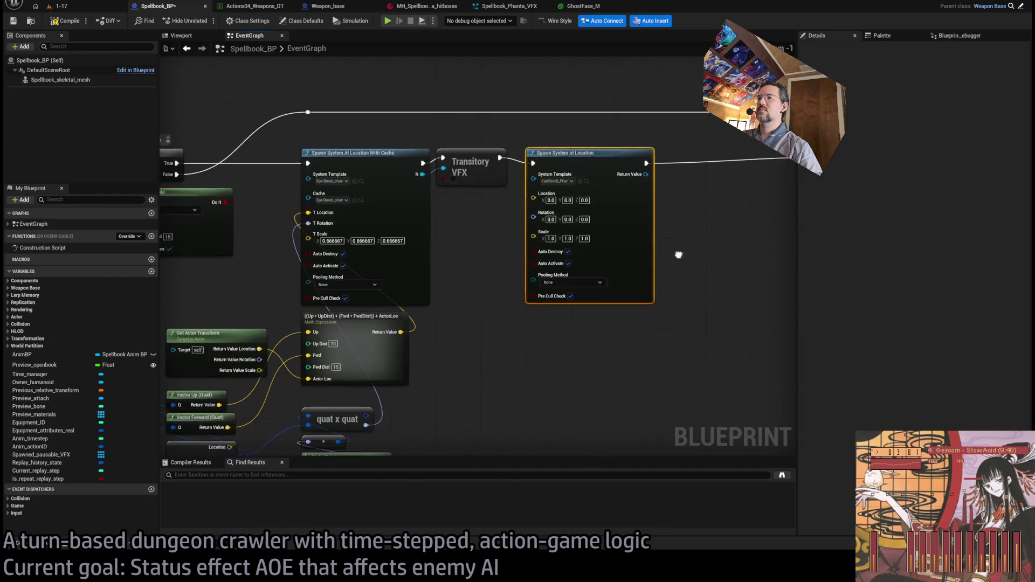
Wire quat x quat into Rotation and the actor's location into Location.
{"action": "left_click_drag", "start_coordinate": [399, 320], "coordinate": [531, 190]}
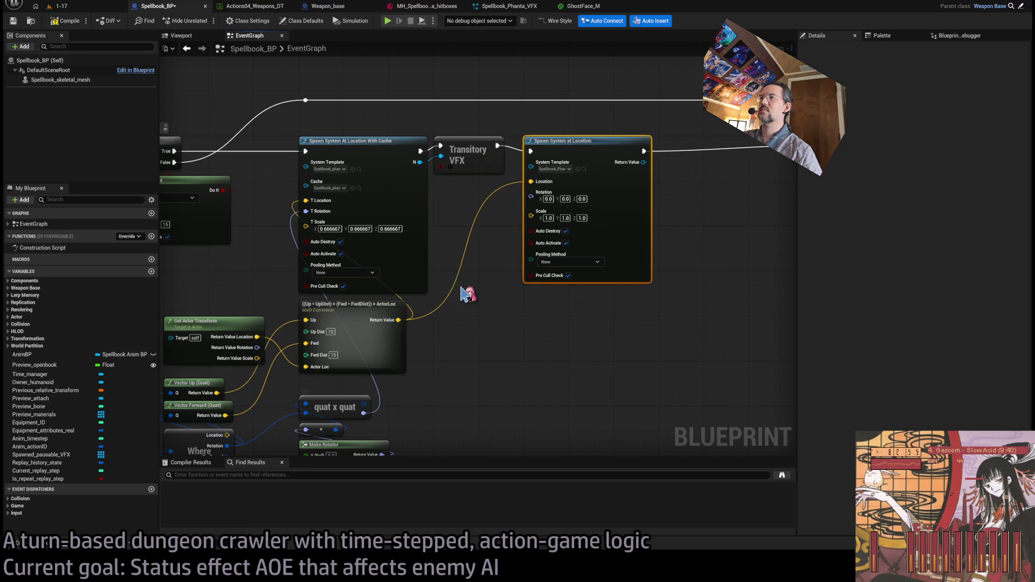
{"action": "key", "text": "ctrl+z"}
{"action": "left_click_drag", "start_coordinate": [364, 413], "coordinate": [541, 212]}
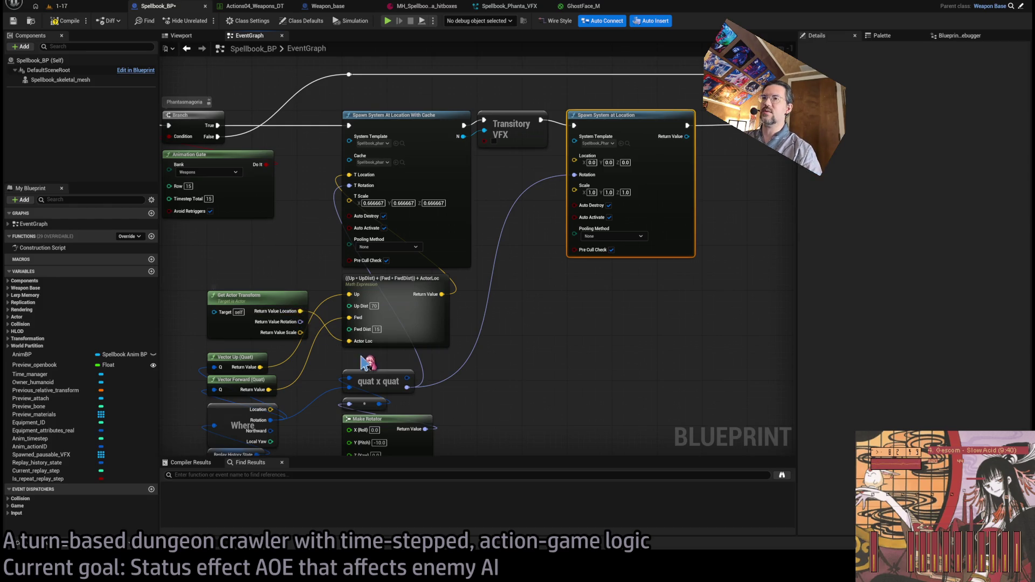
{"action": "mouse_move", "coordinate": [301, 311]}
{"action": "left_mouse_down"}
{"action": "mouse_move", "coordinate": [609, 165]}
{"action": "mouse_move", "coordinate": [593, 160]}
{"action": "left_mouse_up"}
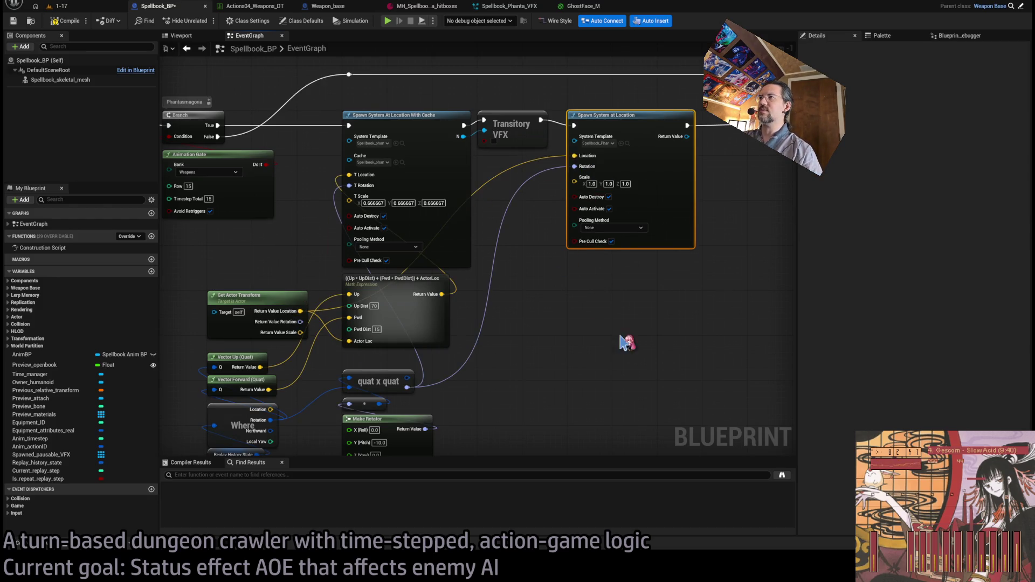
Compile Spellbook_BP and play the 1-17 level in the editor.
{"action": "left_click", "coordinate": [69, 13]}
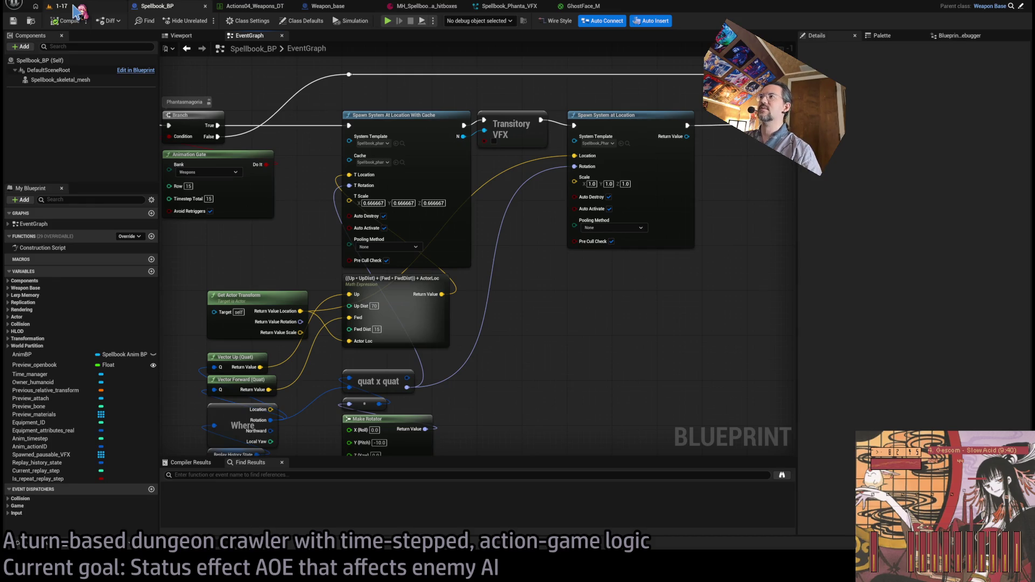
{"action": "left_click", "coordinate": [75, 8]}
{"action": "left_click", "coordinate": [204, 20]}
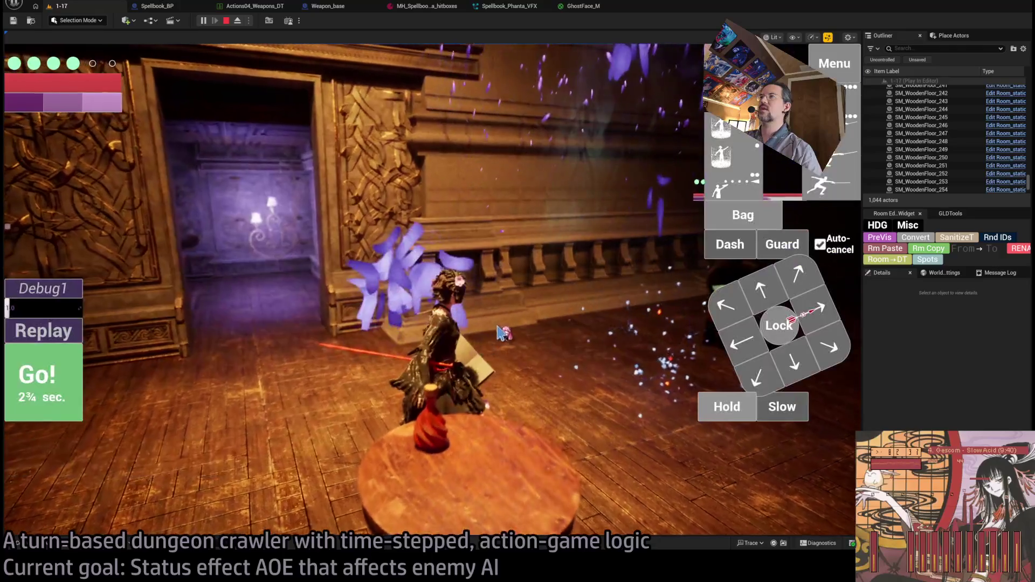
Run two game turns to watch the purple ghost burst around the character.
{"action": "left_click", "coordinate": [492, 336]}
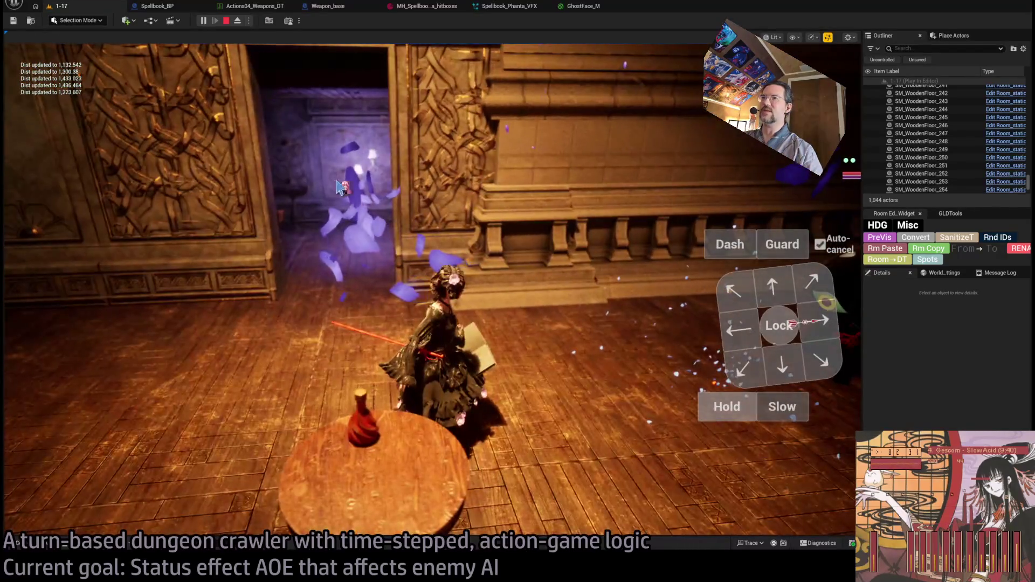
{"action": "left_click", "coordinate": [51, 372]}
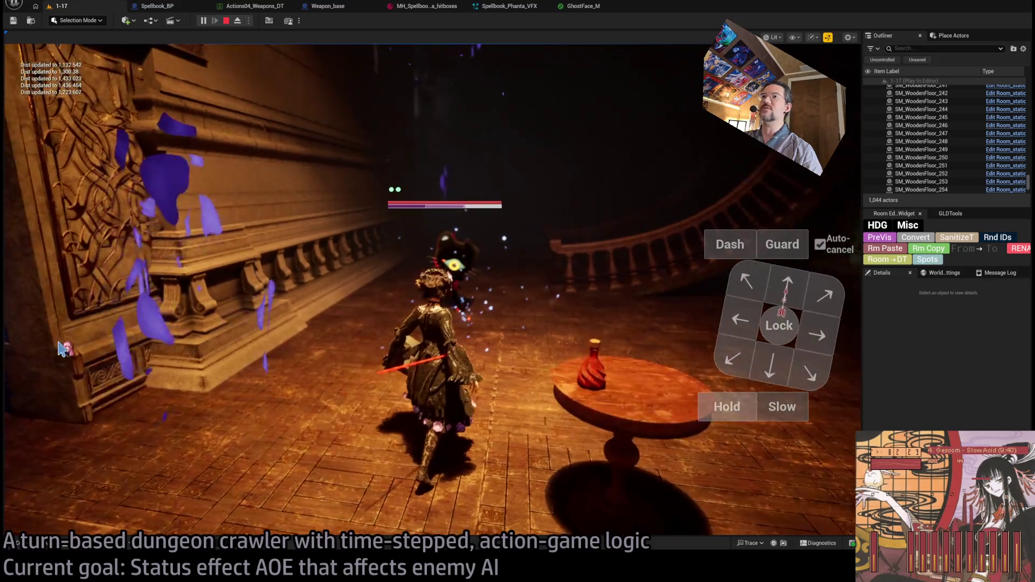
{"action": "left_click", "coordinate": [581, 6]}
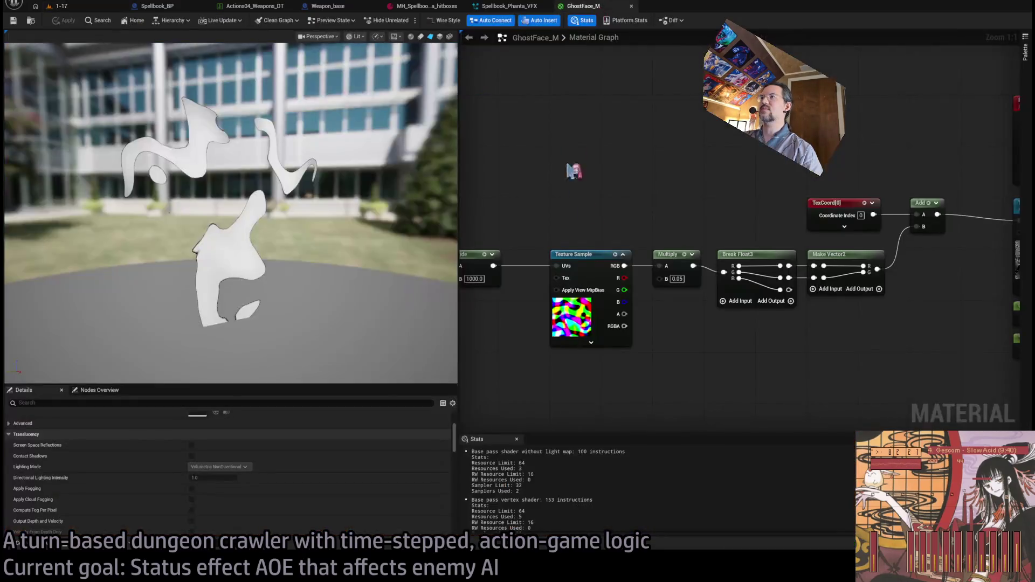
Cycle through the open asset tabs back to the Spellbook_BP event graph.
{"action": "left_click", "coordinate": [509, 6]}
{"action": "left_click", "coordinate": [425, 6]}
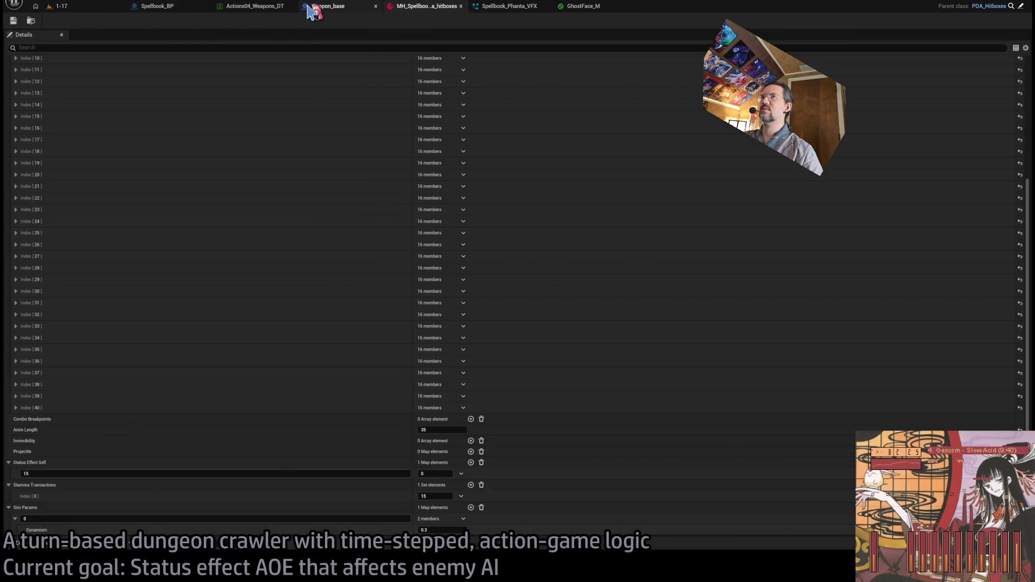
{"action": "left_click", "coordinate": [313, 10]}
{"action": "left_click", "coordinate": [254, 7]}
{"action": "left_click", "coordinate": [162, 6]}
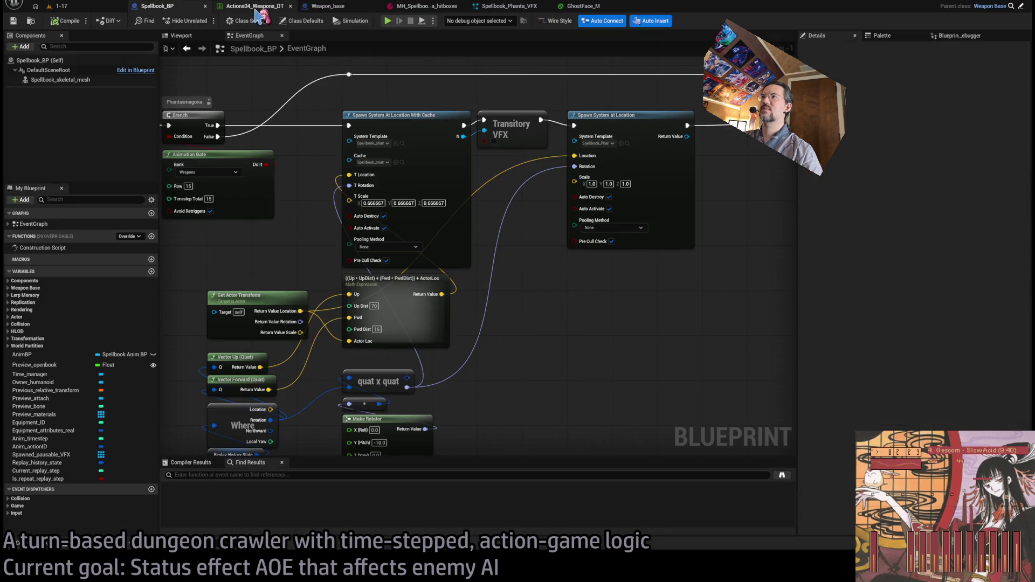
{"action": "scroll", "coordinate": [375, 265], "scroll_direction": "down", "scroll_amount": 2}
Duplicate the Spawn System at Location node, then delete the duplicate.
{"action": "left_click", "coordinate": [464, 256]}
{"action": "key", "text": "ctrl+c"}
{"action": "key", "text": "ctrl+v"}
{"action": "mouse_move", "coordinate": [607, 260]}
{"action": "left_mouse_down"}
{"action": "mouse_move", "coordinate": [576, 235]}
{"action": "mouse_move", "coordinate": [566, 245]}
{"action": "left_mouse_up"}
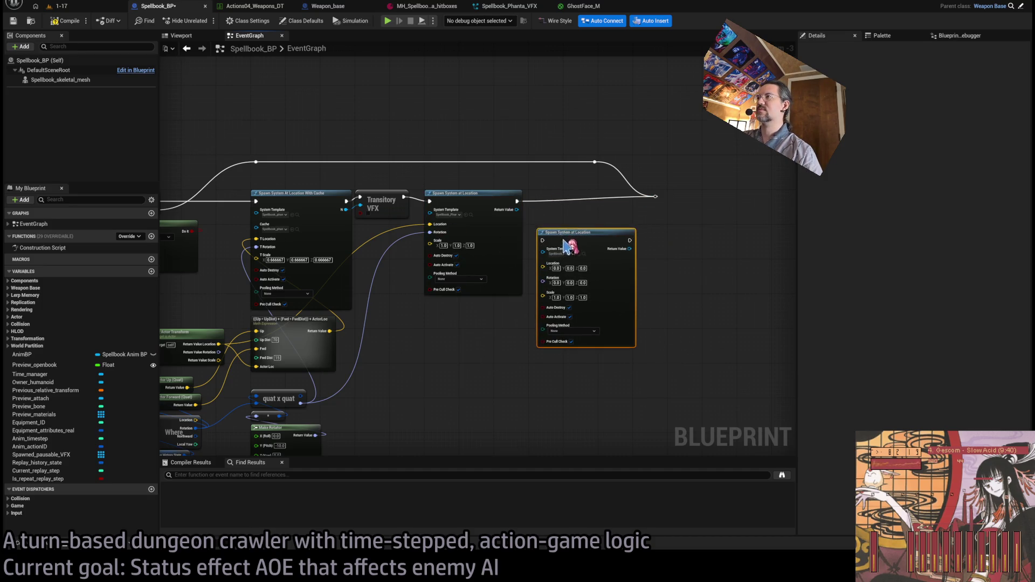
{"action": "left_click", "coordinate": [655, 197]}
{"action": "left_click", "coordinate": [587, 234]}
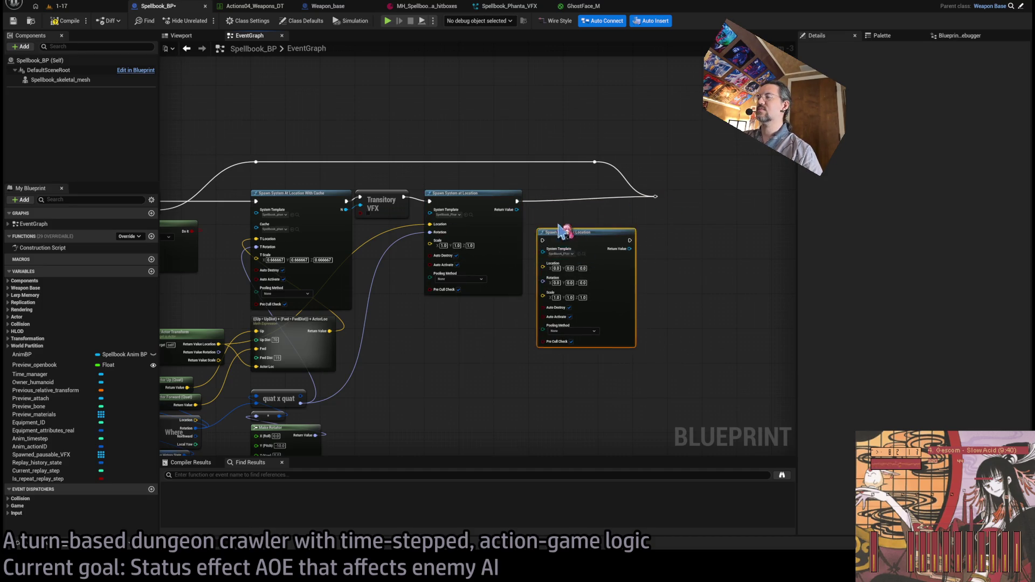
{"action": "key", "text": "Delete"}
Paste a copy of Transitory VFX onto the wire after the Spawn System at Location node.
{"action": "key", "text": "ctrl+c"}
{"action": "key", "text": "ctrl+v"}
{"action": "left_click_drag", "start_coordinate": [560, 219], "coordinate": [561, 205]}
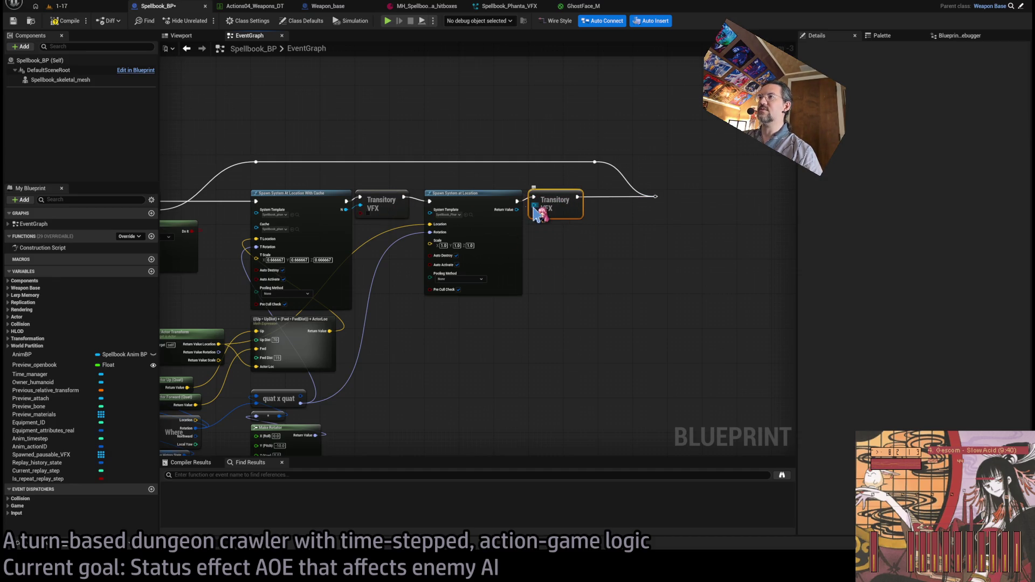
{"action": "left_click", "coordinate": [451, 213]}
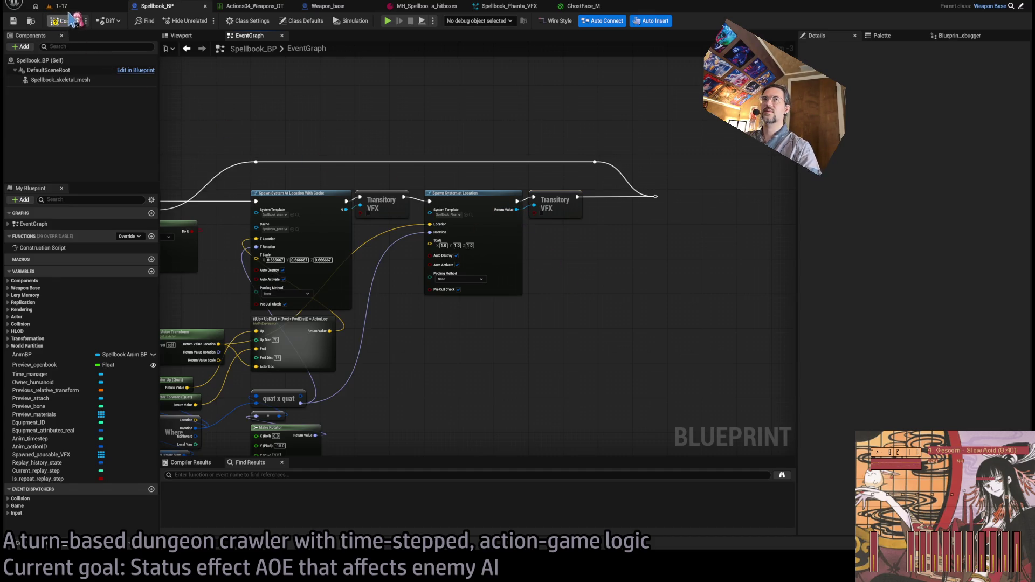
{"action": "left_click", "coordinate": [62, 5]}
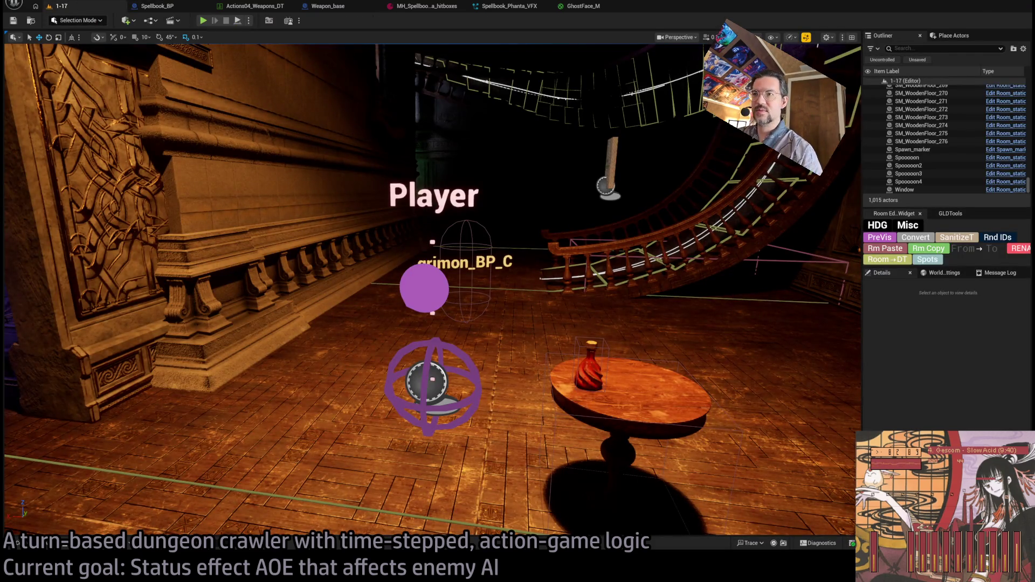
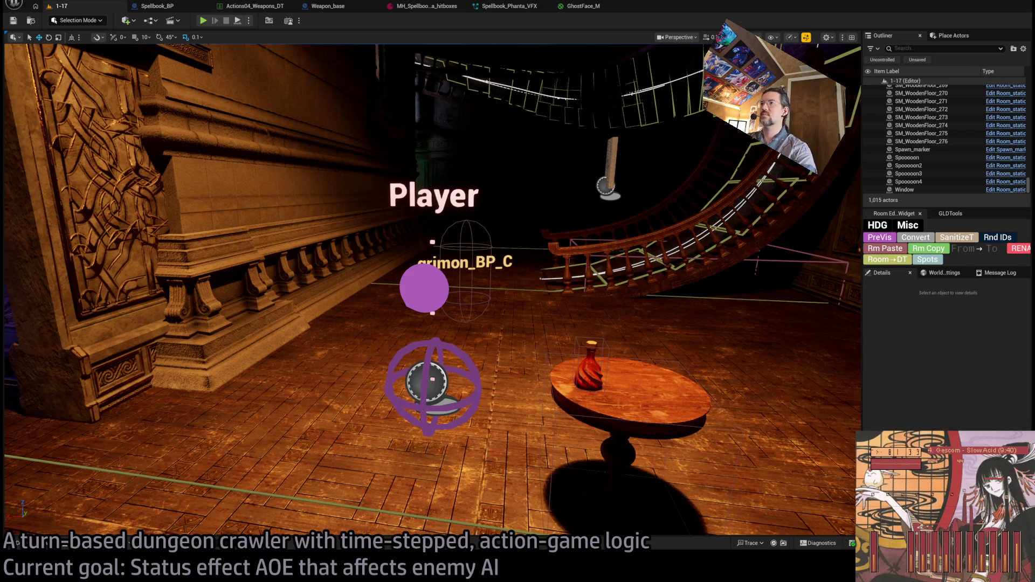
Play-test the level, casting the purple AOE spell at the enemy and replaying the attack.
{"action": "left_click_drag", "start_coordinate": [301, 140], "coordinate": [273, 76]}
{"action": "left_click", "coordinate": [204, 21]}
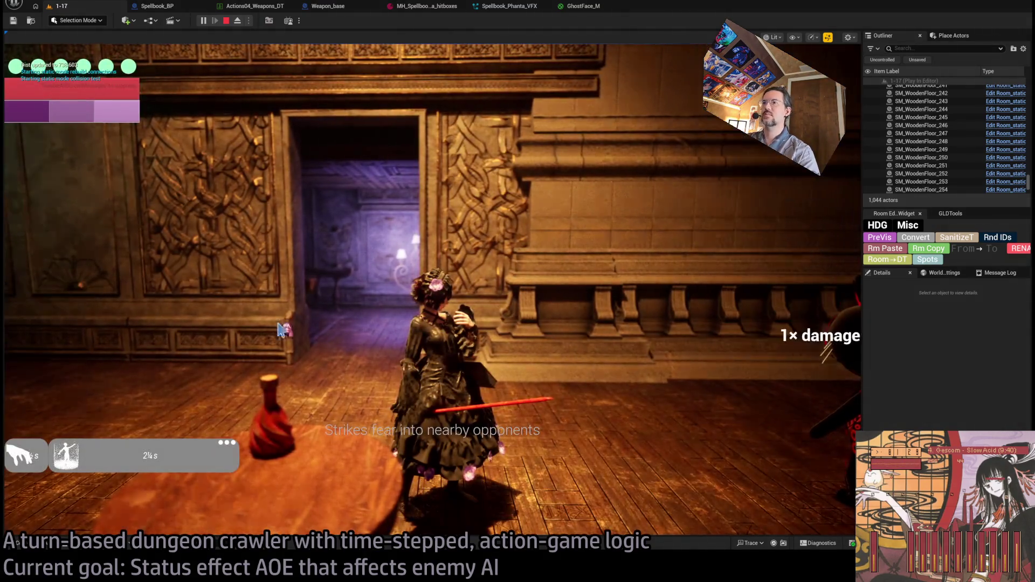
{"action": "left_click", "coordinate": [284, 330]}
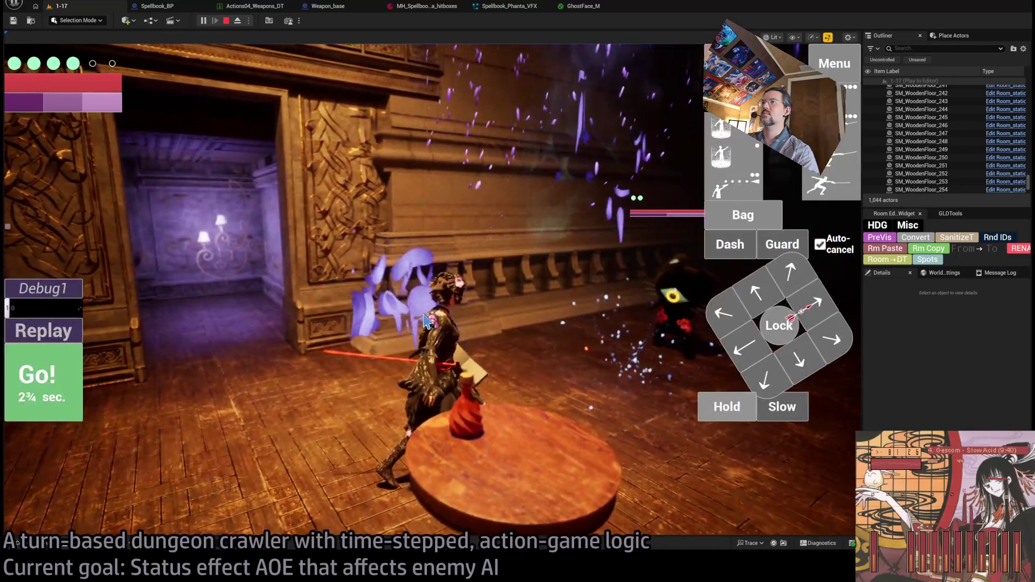
{"action": "left_click", "coordinate": [51, 327]}
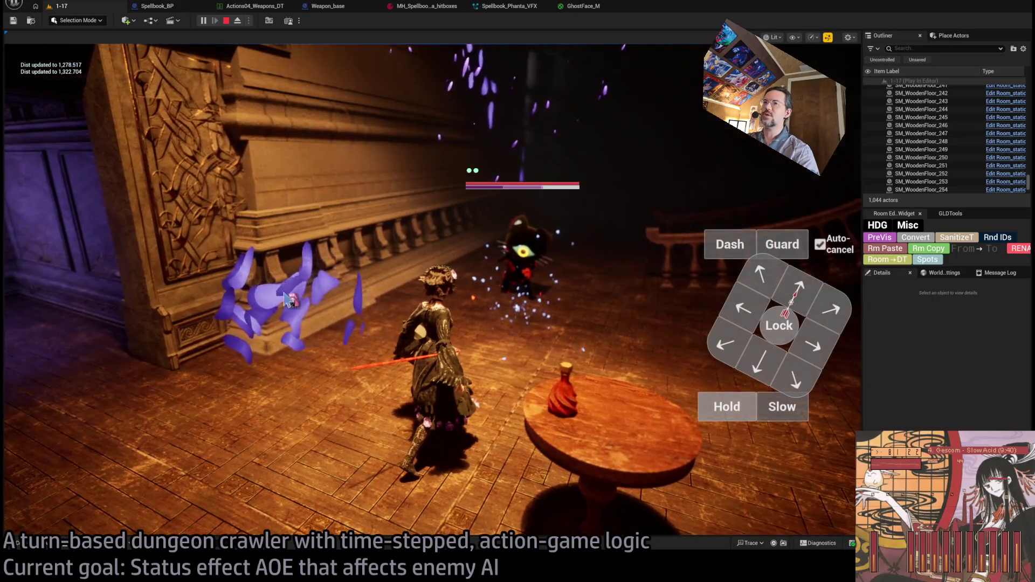
{"action": "left_click", "coordinate": [79, 329]}
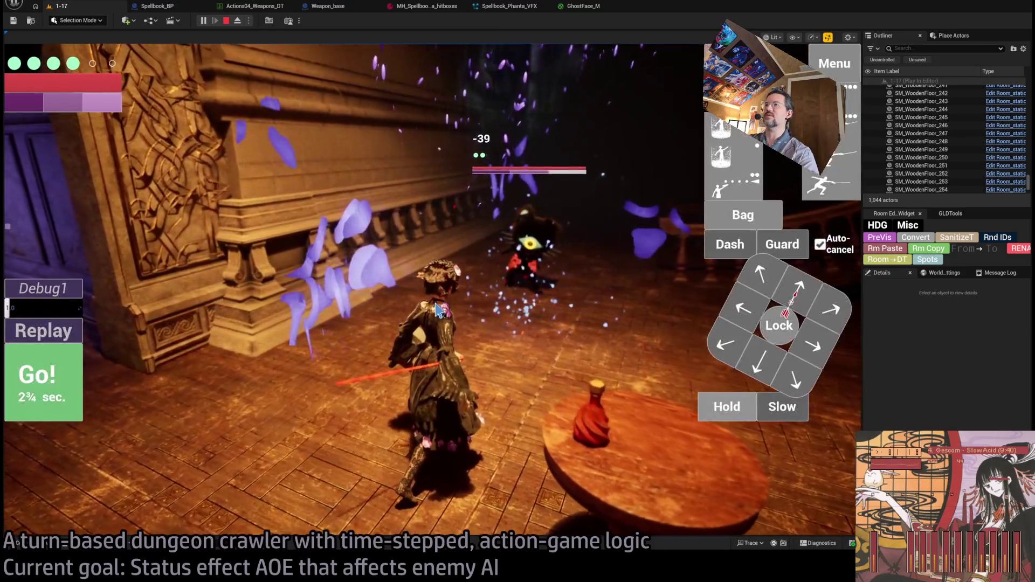
{"action": "scroll", "coordinate": [494, 257], "scroll_direction": "down", "scroll_amount": 2}
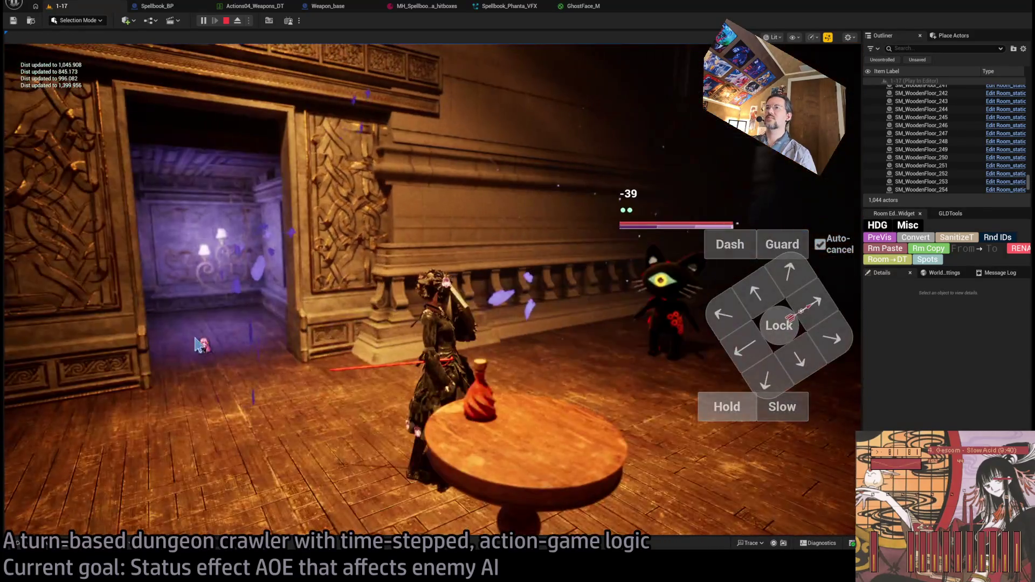
{"action": "left_click", "coordinate": [197, 345]}
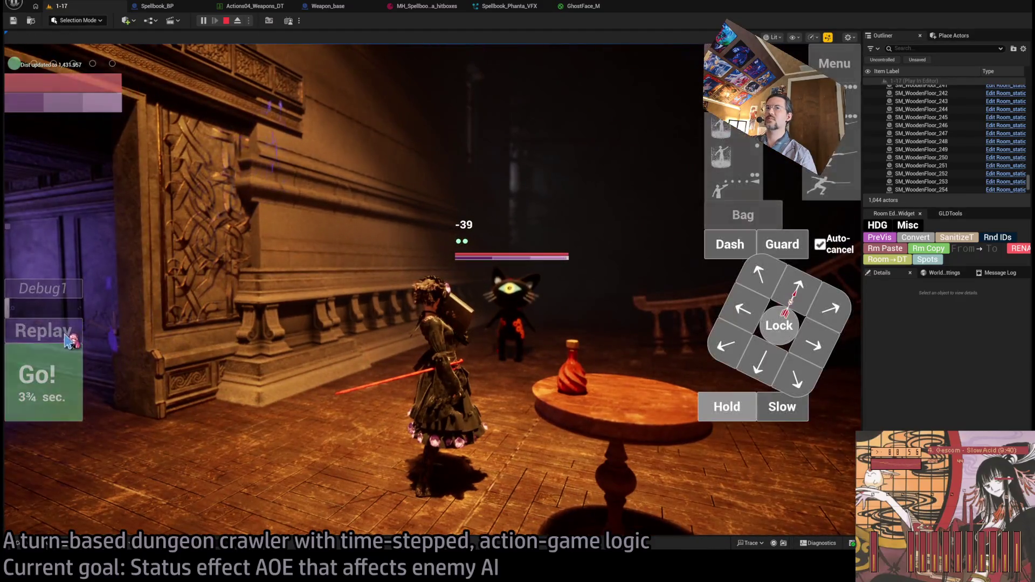
{"action": "left_click", "coordinate": [340, 323]}
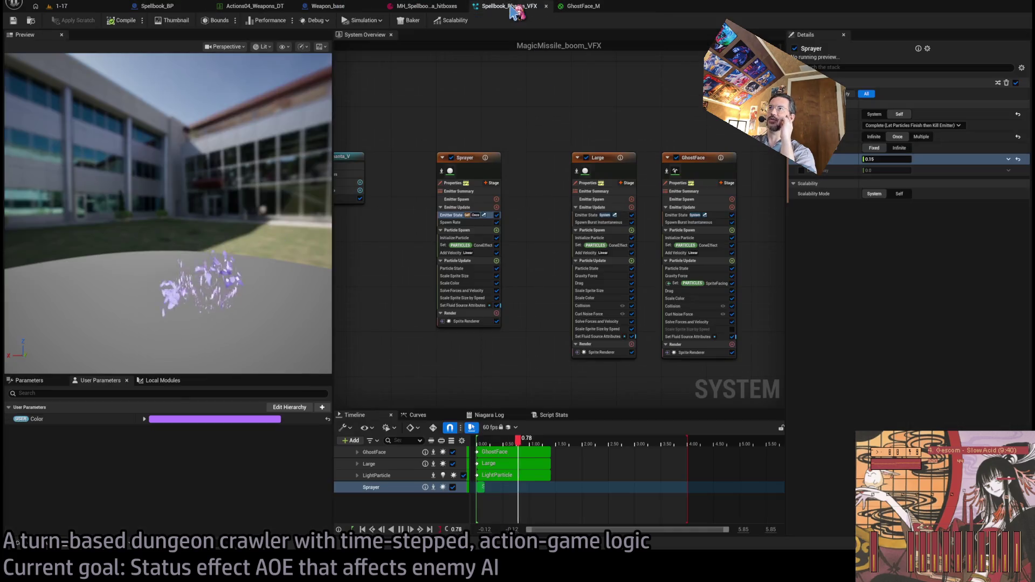
Switch to the Spellbook_Phanta_VFX system and compare the Add Velocity modules of GhostFace and Large.
{"action": "left_click", "coordinate": [523, 10]}
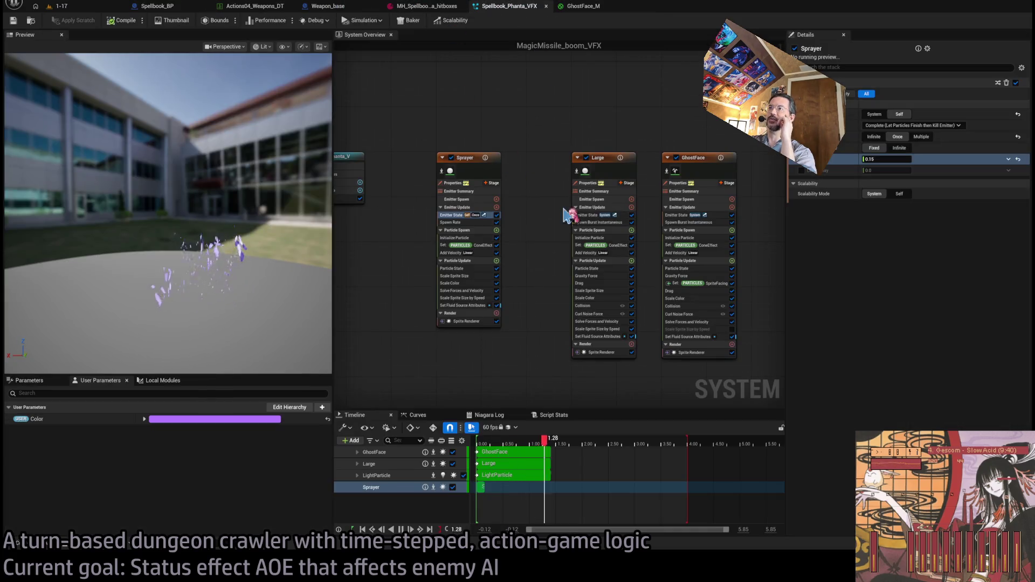
{"action": "left_click", "coordinate": [678, 255]}
{"action": "left_click", "coordinate": [591, 255]}
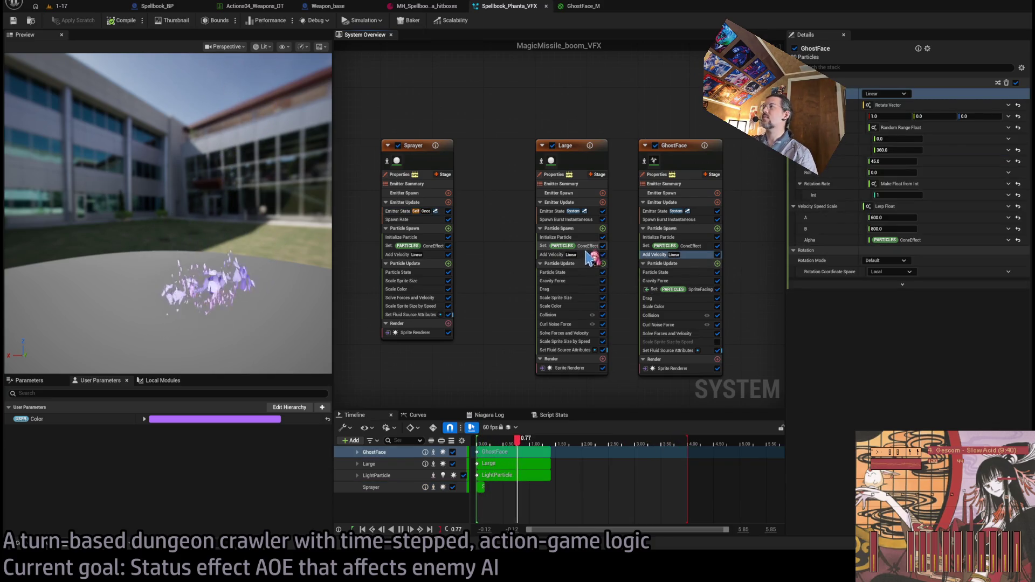
{"action": "left_click", "coordinate": [703, 255]}
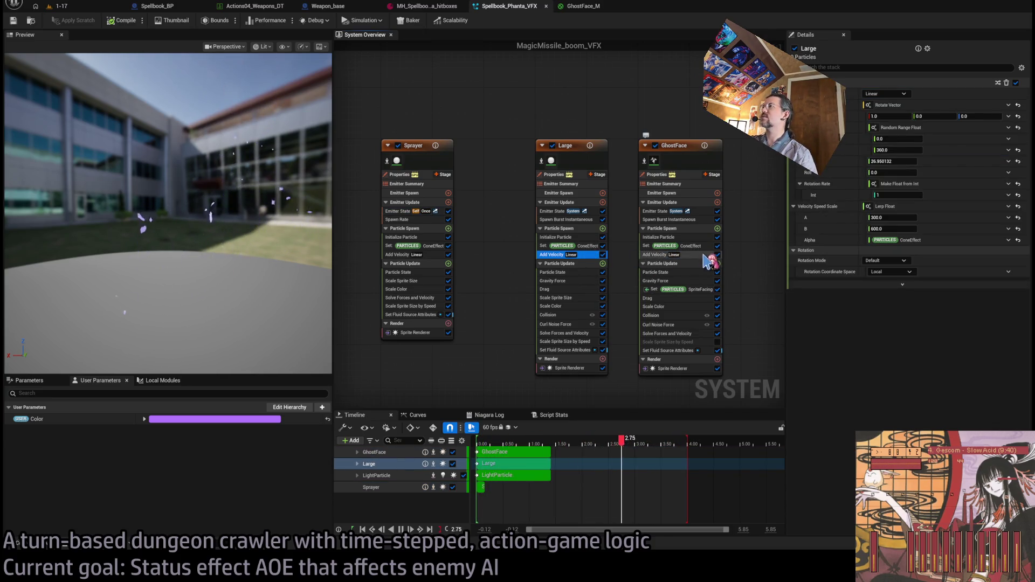
{"action": "left_click", "coordinate": [587, 246]}
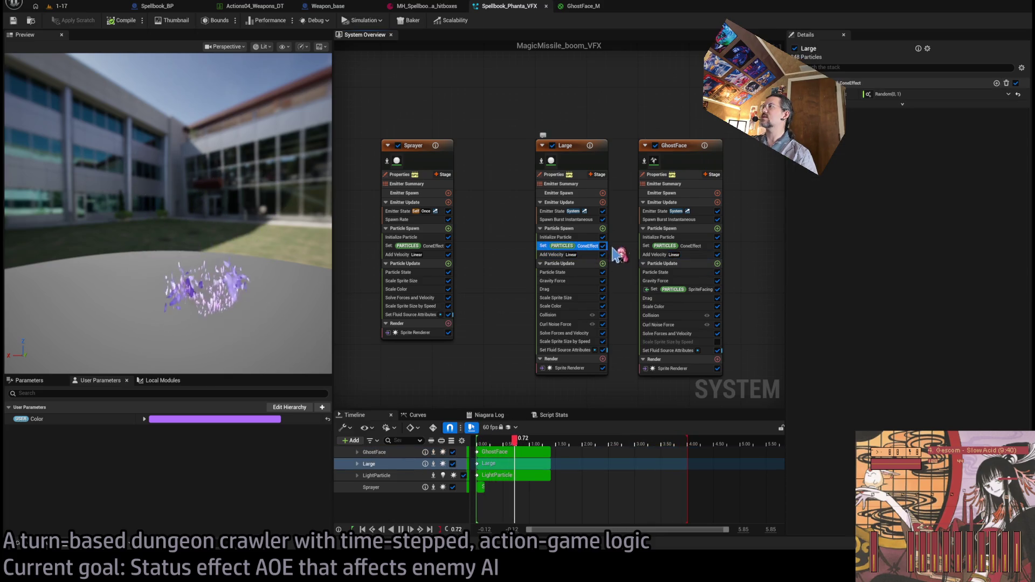
Compare Large's velocity scale (300–600) with GhostFace's (600–800) and fix GhostFace's Alpha at 0.5.
{"action": "left_click", "coordinate": [668, 255]}
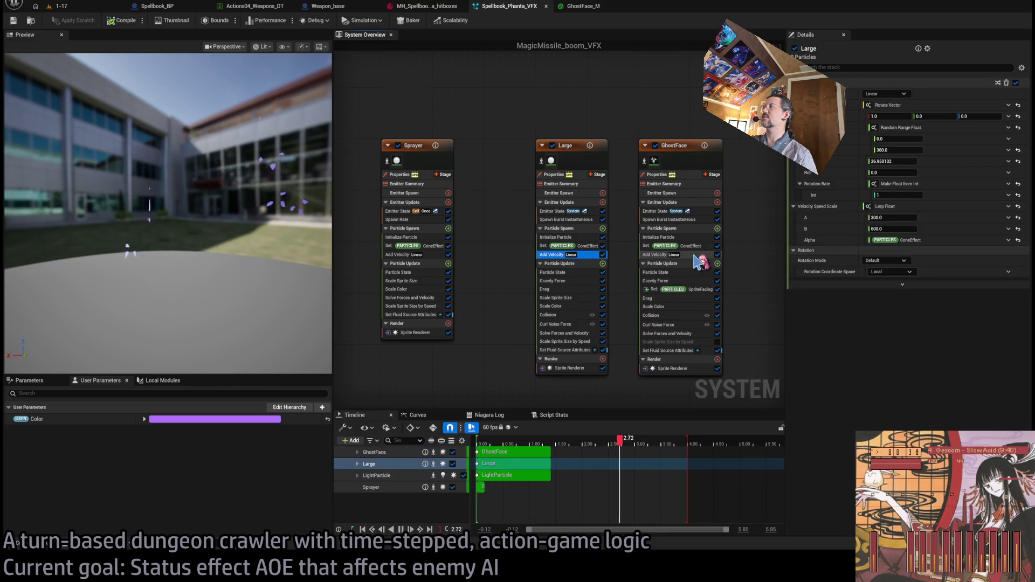
{"action": "left_click", "coordinate": [599, 255]}
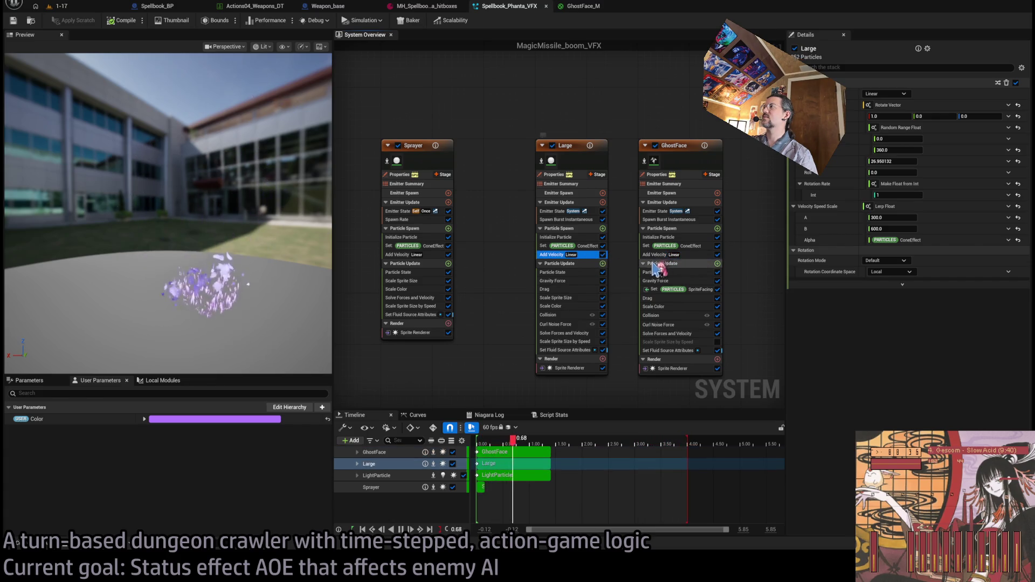
{"action": "left_click", "coordinate": [683, 255]}
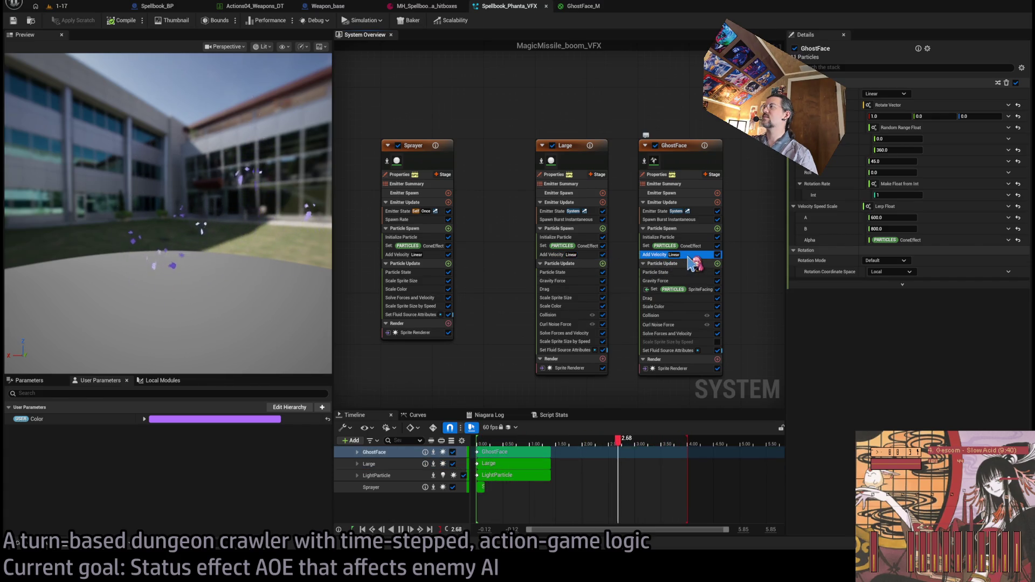
{"action": "left_click", "coordinate": [592, 255]}
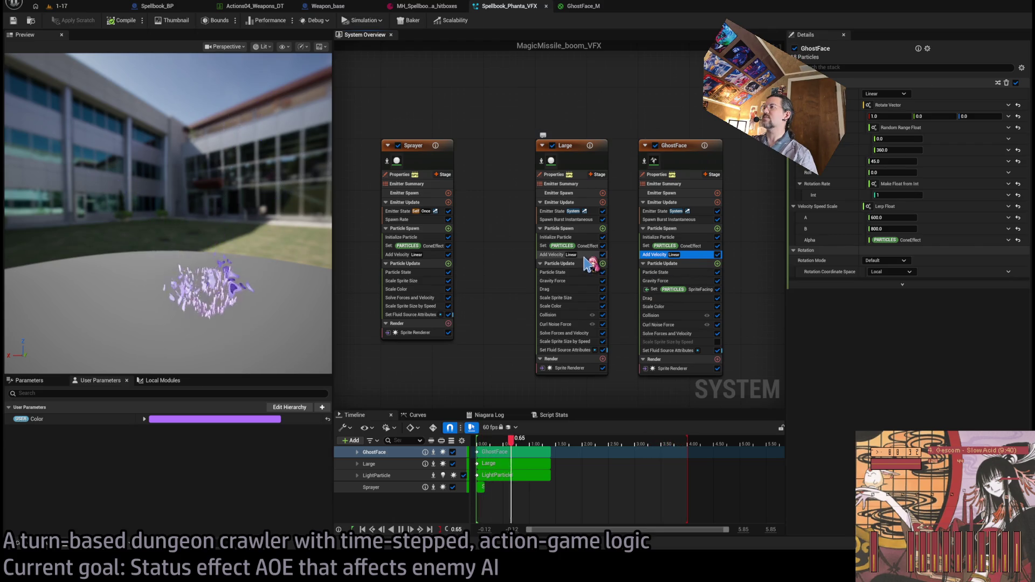
{"action": "left_click", "coordinate": [699, 256]}
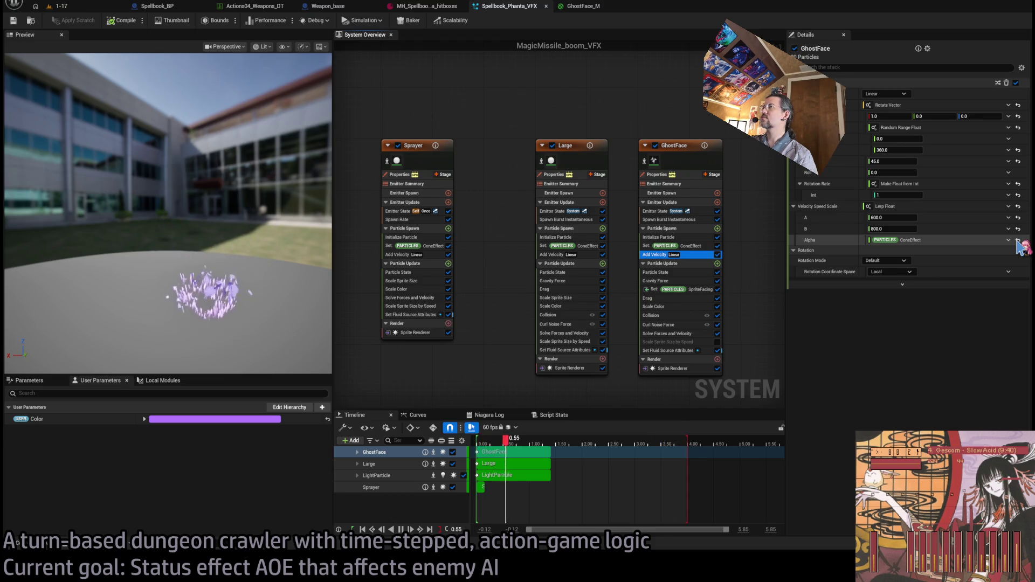
{"action": "left_click", "coordinate": [1017, 240]}
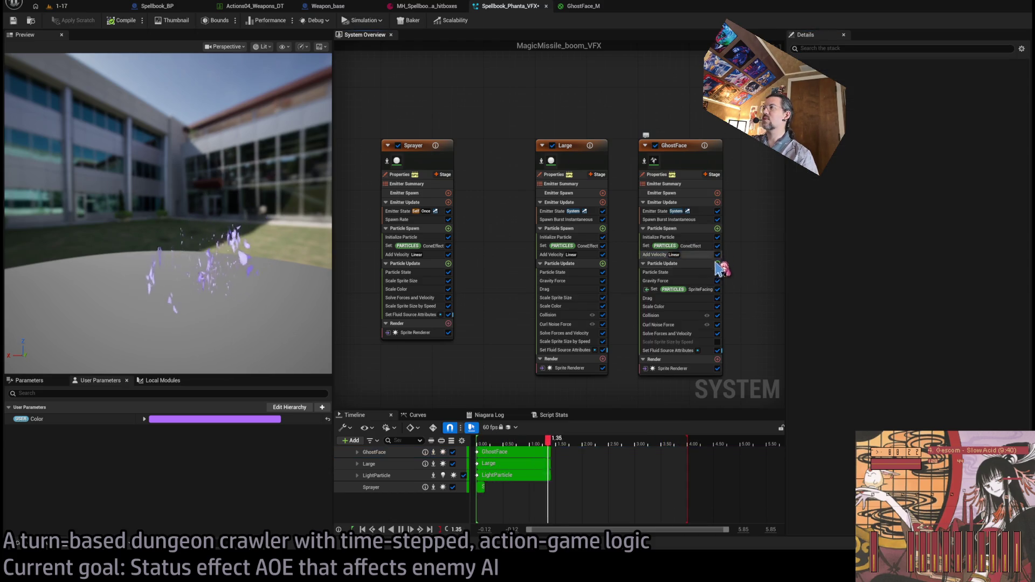
{"action": "left_click", "coordinate": [695, 246]}
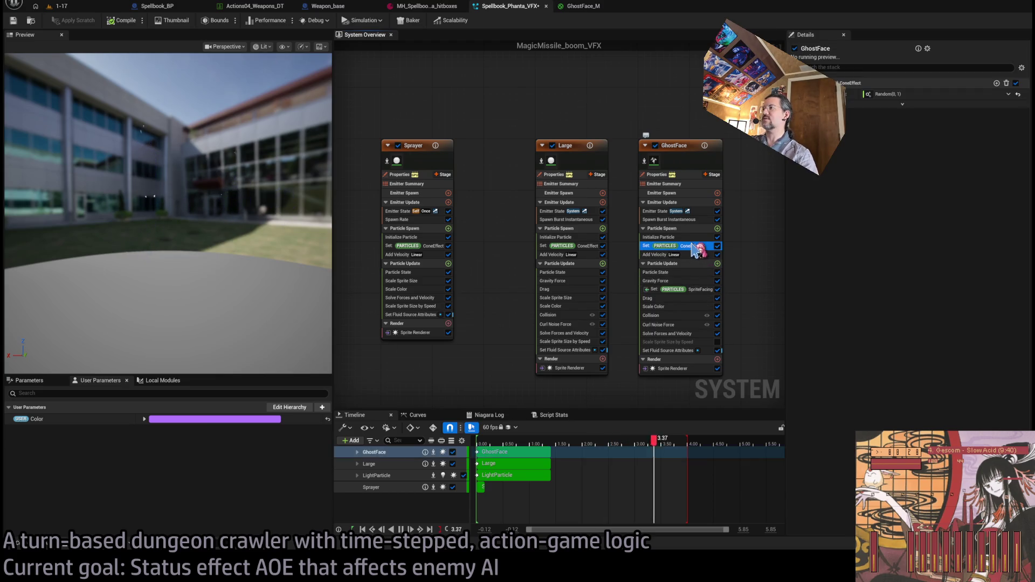
Delete GhostFace's Set ConeEffect module and the Set Fluid Source Attributes modules from GhostFace, Large and Sprayer.
{"action": "key", "text": "Delete"}
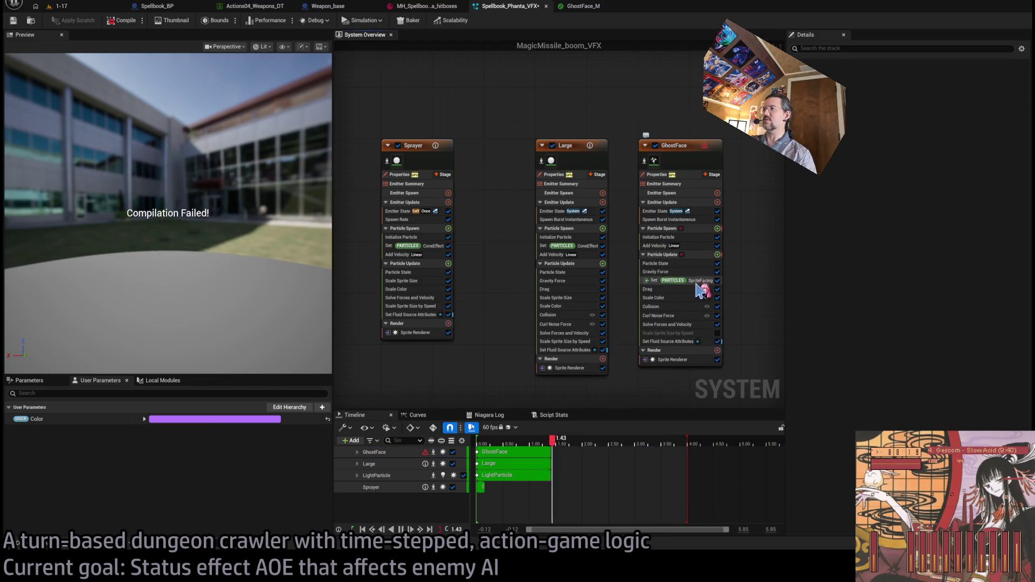
{"action": "left_click", "coordinate": [698, 281]}
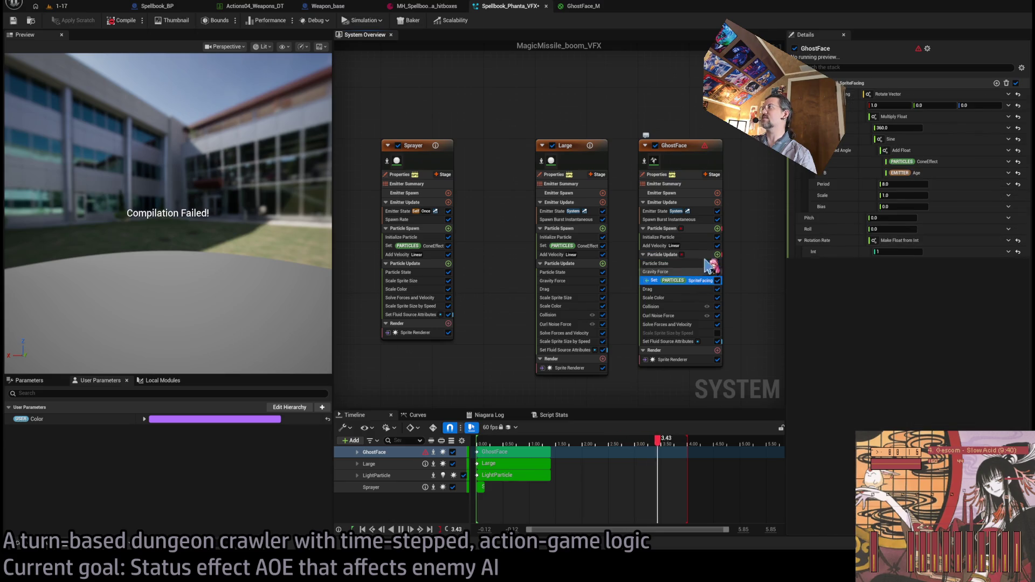
{"action": "left_click", "coordinate": [684, 341]}
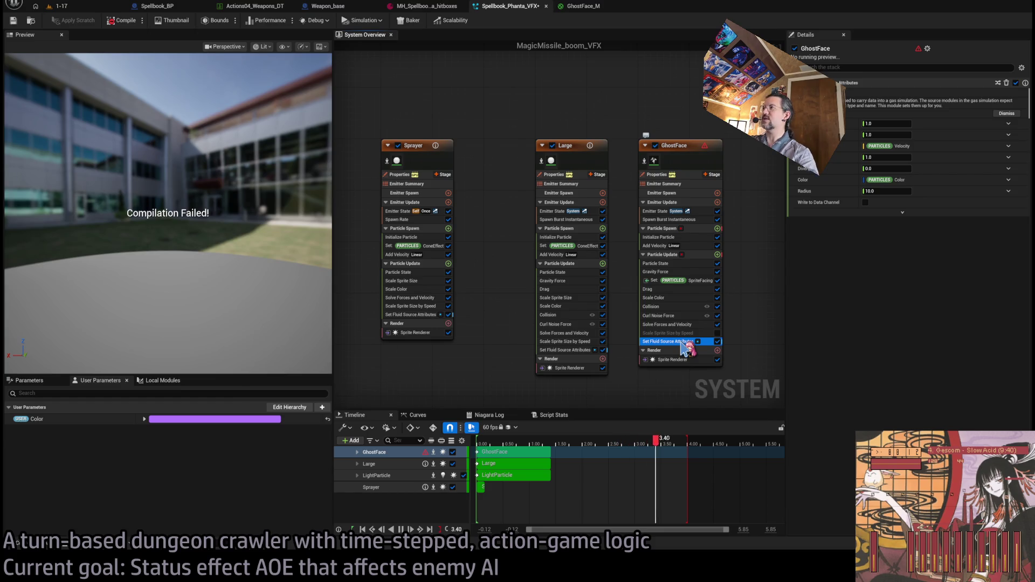
{"action": "key", "text": "Delete"}
{"action": "left_click", "coordinate": [565, 350]}
{"action": "key", "text": "Delete"}
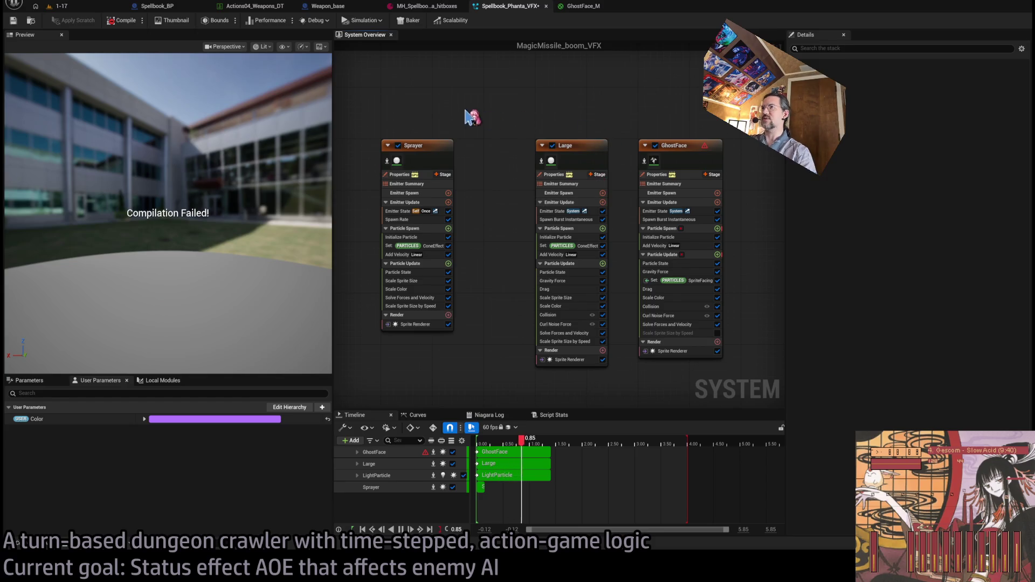
Center Large, GhostFace and LightParticle in the graph and inspect GhostFace's particle update modules.
{"action": "scroll", "coordinate": [693, 143], "scroll_direction": "up", "scroll_amount": 2}
{"action": "scroll", "coordinate": [536, 143], "scroll_direction": "down", "scroll_amount": 2}
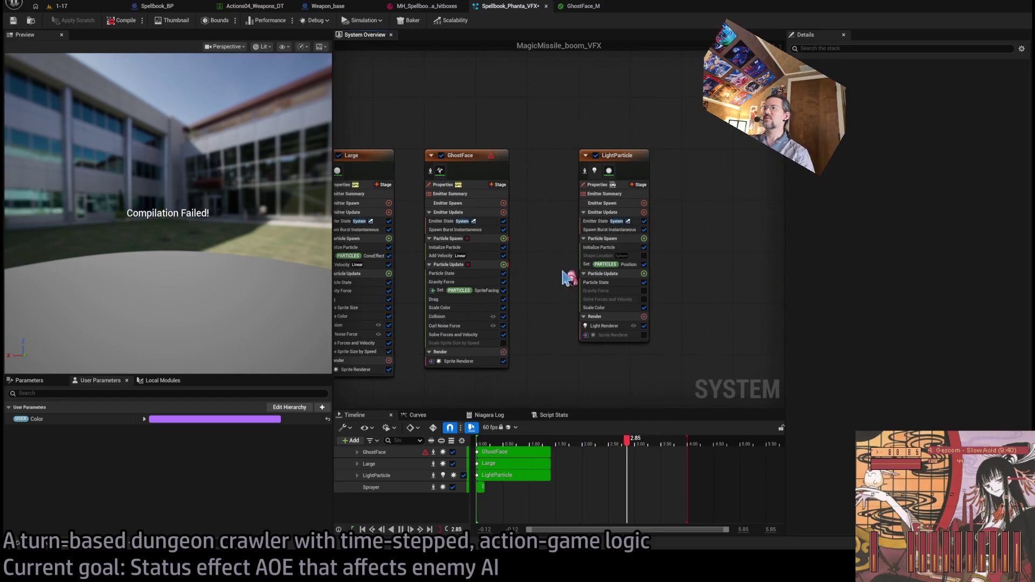
{"action": "left_click_drag", "start_coordinate": [439, 325], "coordinate": [520, 300]}
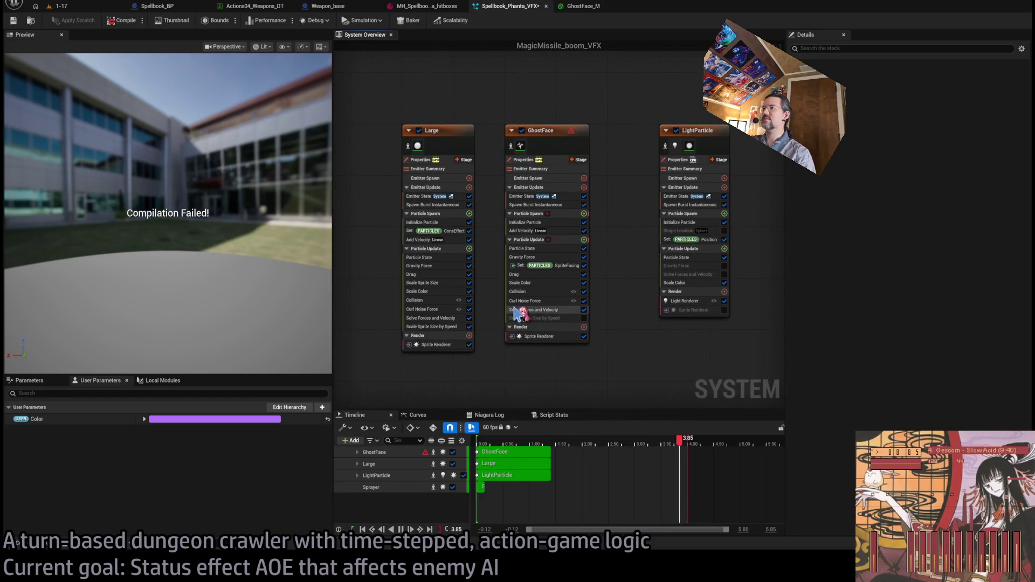
{"action": "left_click", "coordinate": [567, 268]}
{"action": "left_click", "coordinate": [539, 239]}
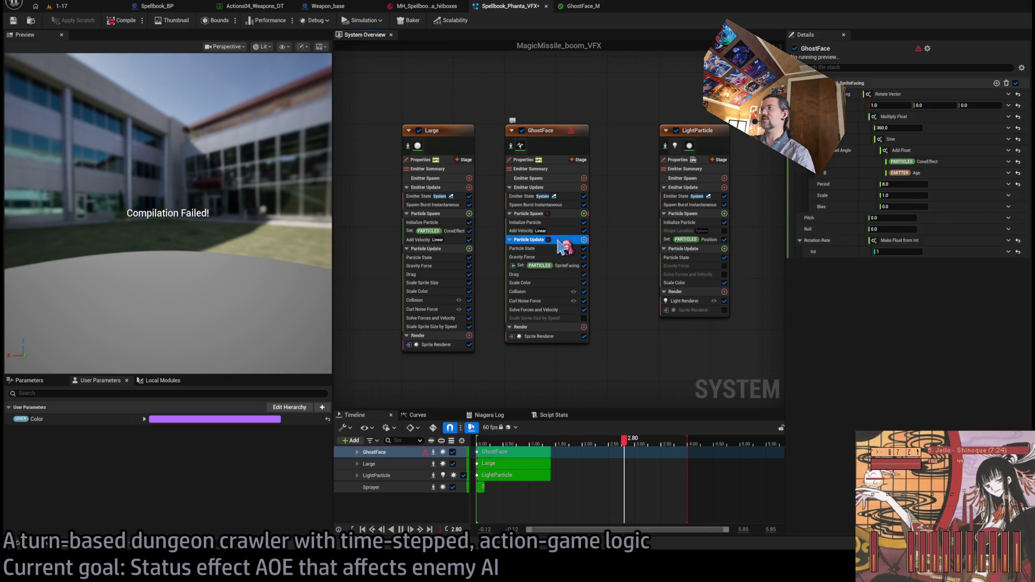
{"action": "scroll", "coordinate": [1030, 198], "scroll_direction": "down", "scroll_amount": 2}
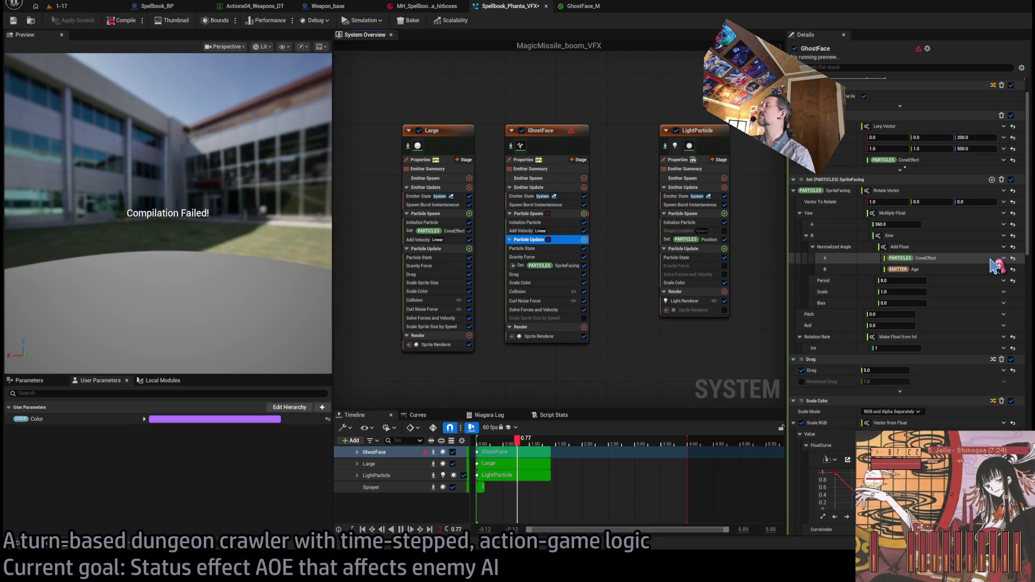
{"action": "left_click_drag", "start_coordinate": [1030, 198], "coordinate": [1030, 473]}
{"action": "left_click_drag", "start_coordinate": [1031, 399], "coordinate": [1031, 129]}
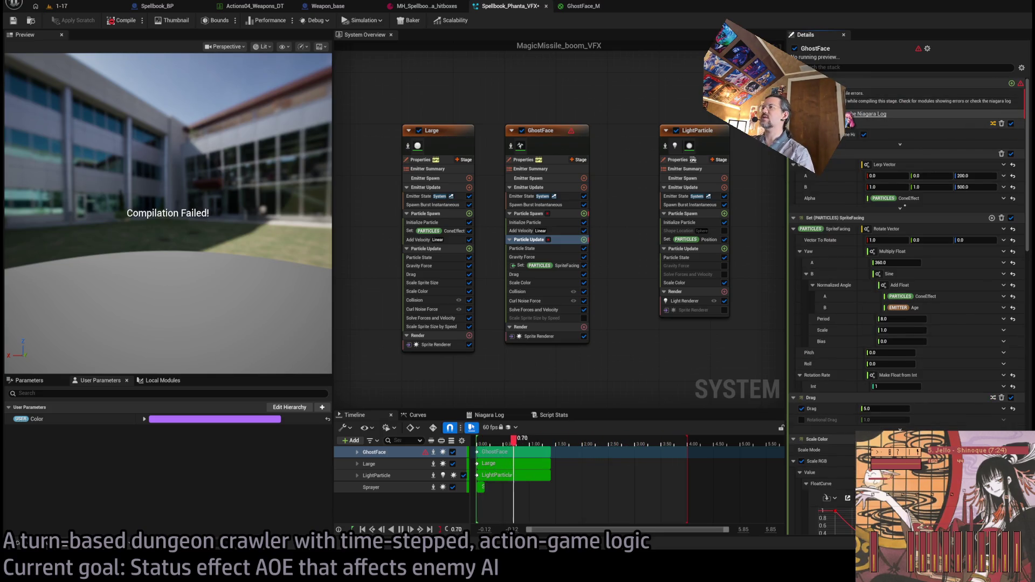
Open the Niagara Log showing six ConeEffect read-before-set errors, then select GhostFace's Particle Spawn group.
{"action": "left_click", "coordinate": [857, 114]}
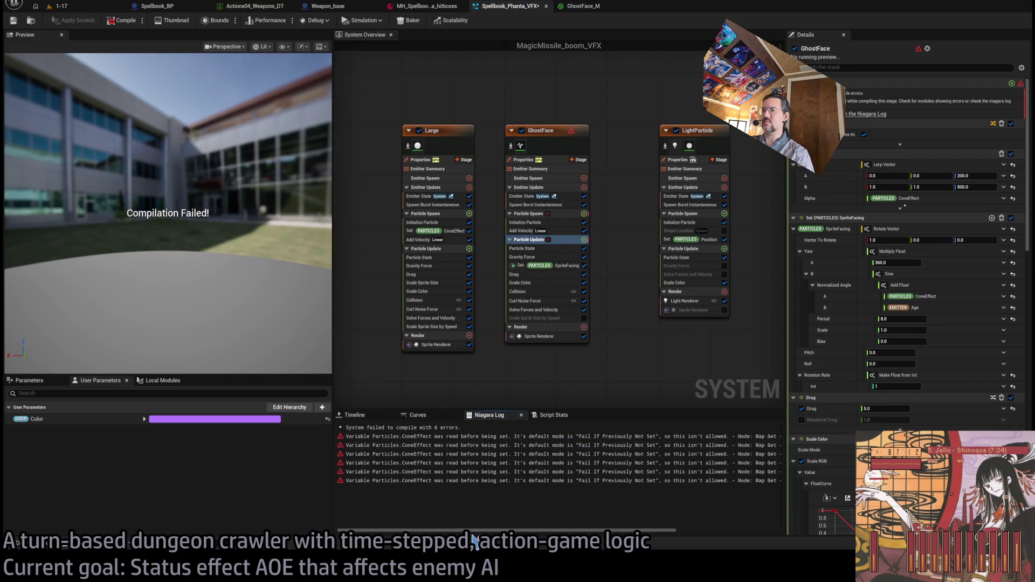
{"action": "left_click_drag", "start_coordinate": [519, 534], "coordinate": [641, 532]}
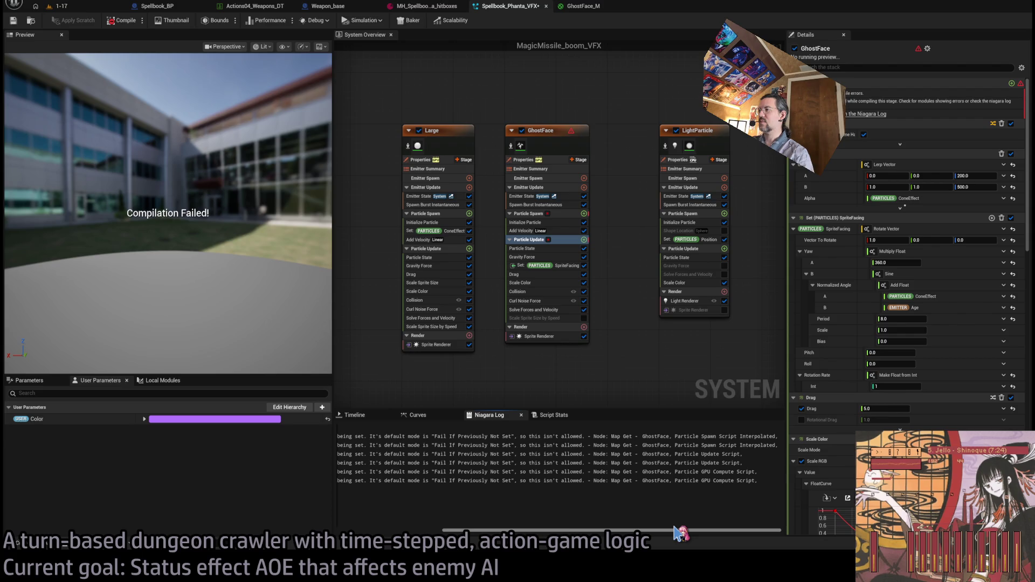
{"action": "left_click_drag", "start_coordinate": [674, 532], "coordinate": [568, 533]}
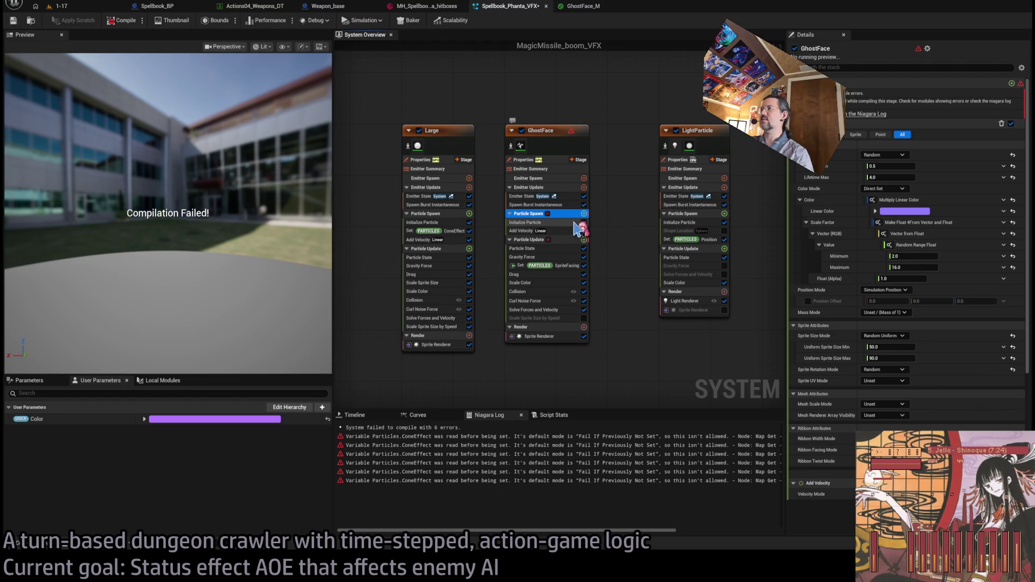
{"action": "left_click", "coordinate": [564, 241]}
{"action": "left_click", "coordinate": [564, 214]}
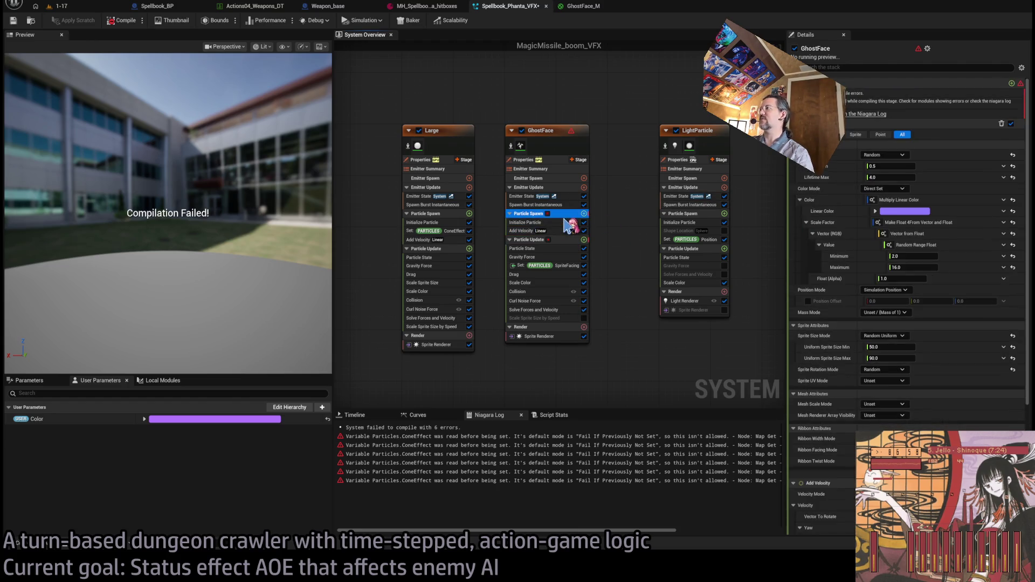